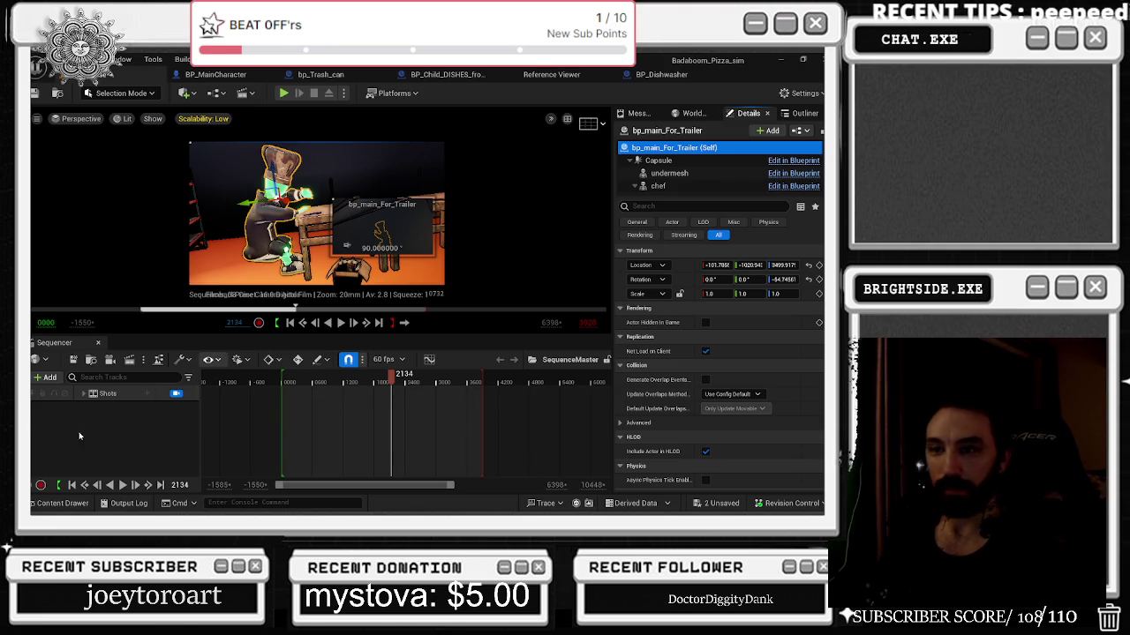
Filter the Content Drawer to the 21 'chair' assets, then switch to the Twitch browser window.
left_click(59, 503)
double_click(297, 246)
type("chair")
key("Return")
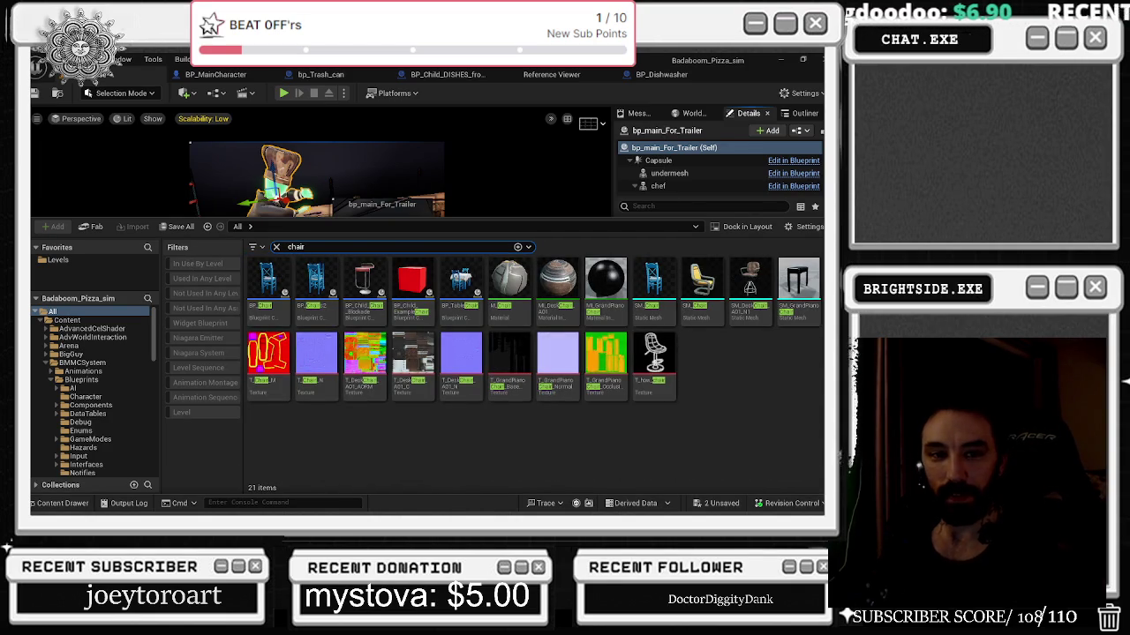
key("alt+Tab")
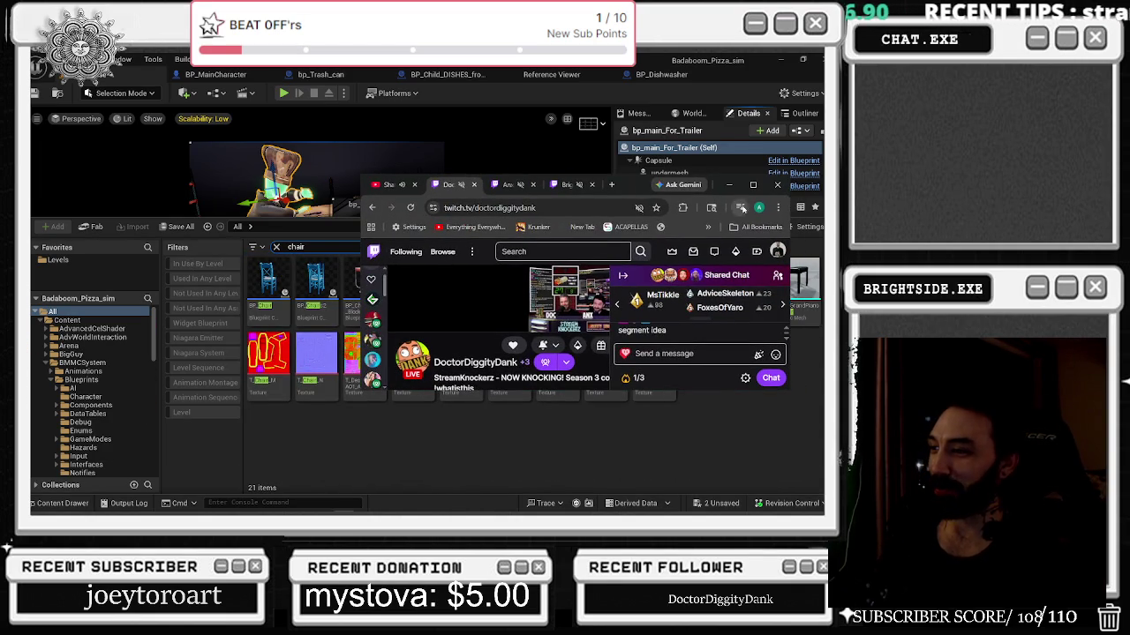
Maximize the stream, raise its volume to 51%, unmute the Twitch site and mute the player.
left_click(755, 186)
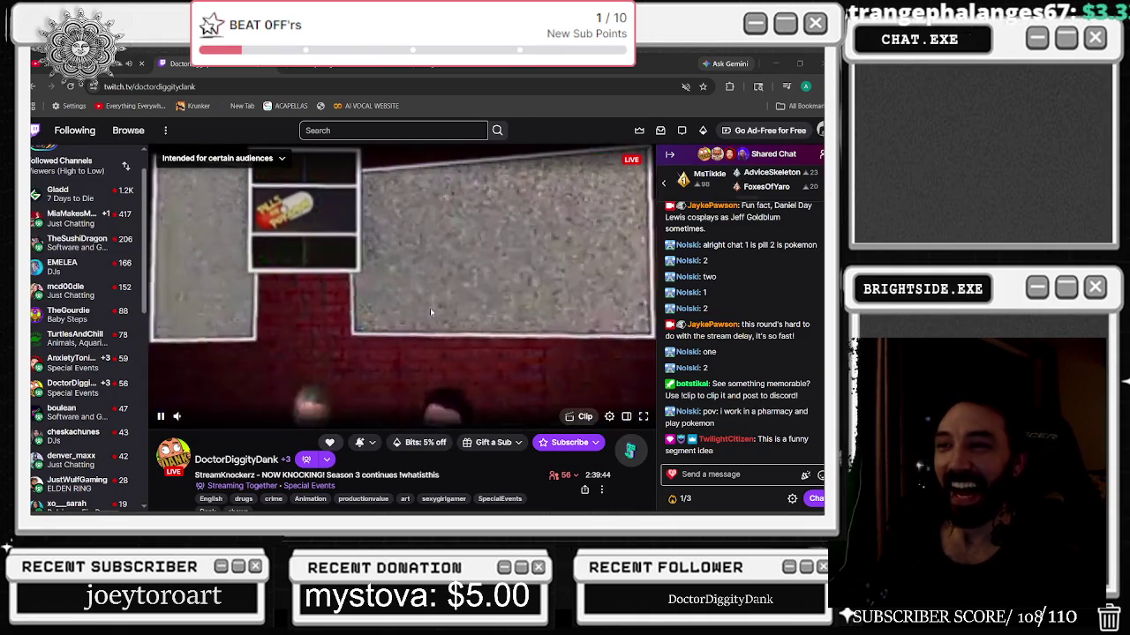
mouse_move(205, 420)
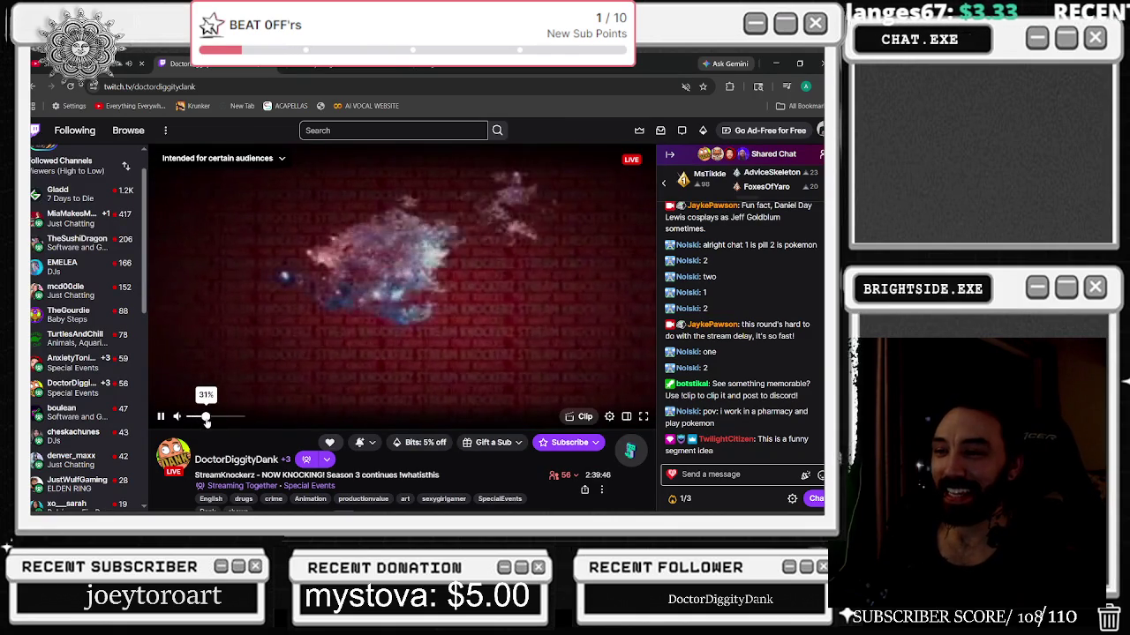
left_click_drag(205, 420, 216, 417)
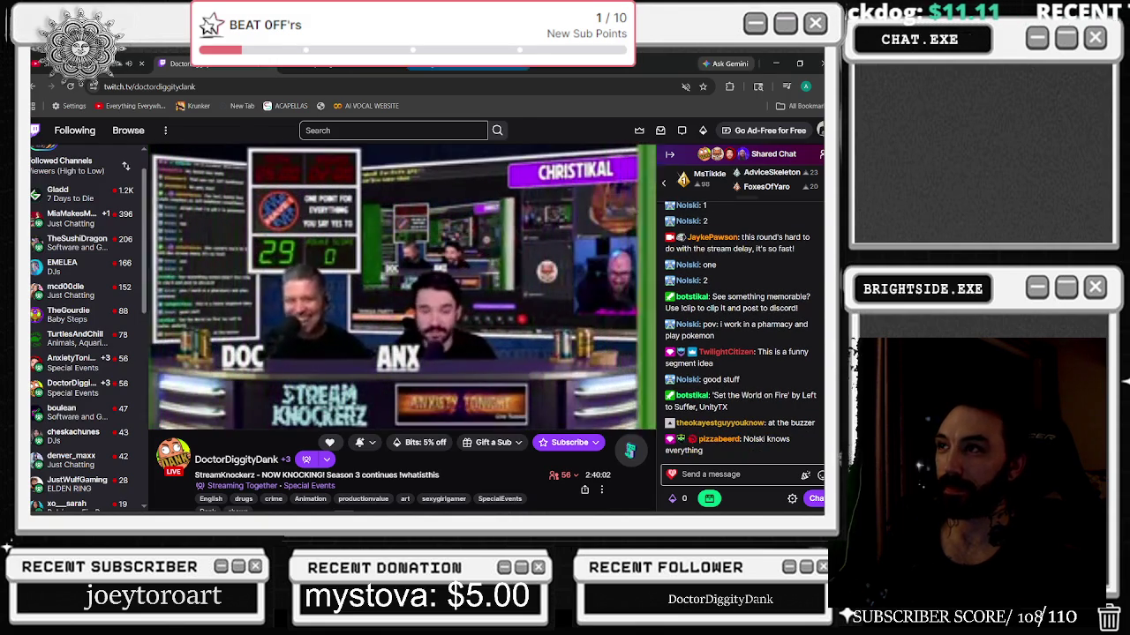
right_click(473, 66)
left_click(526, 194)
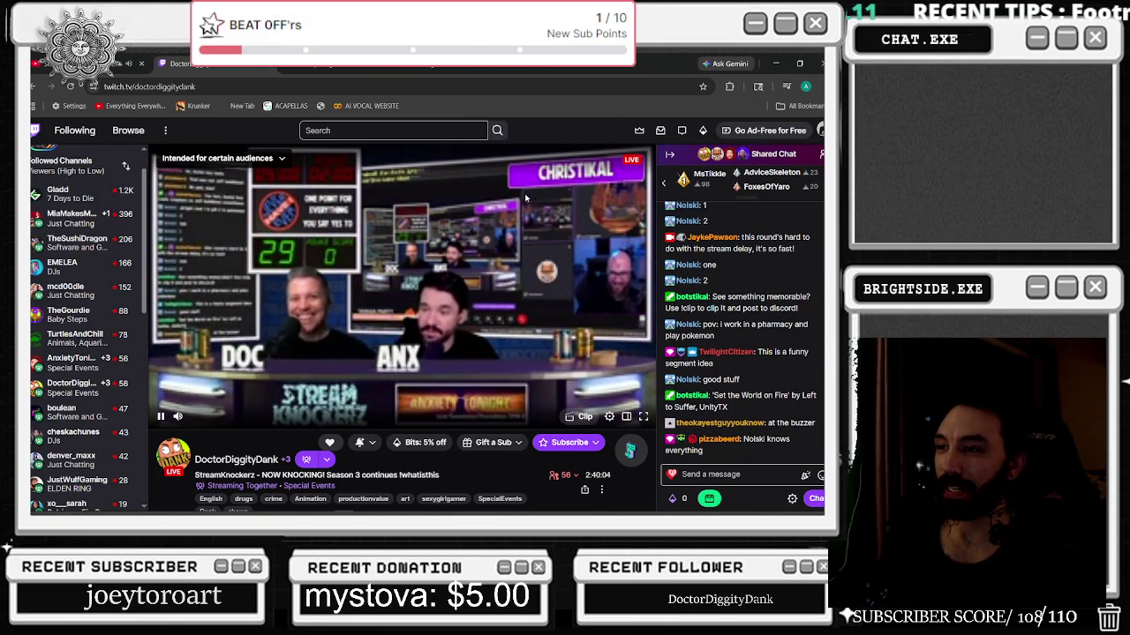
left_click(177, 416)
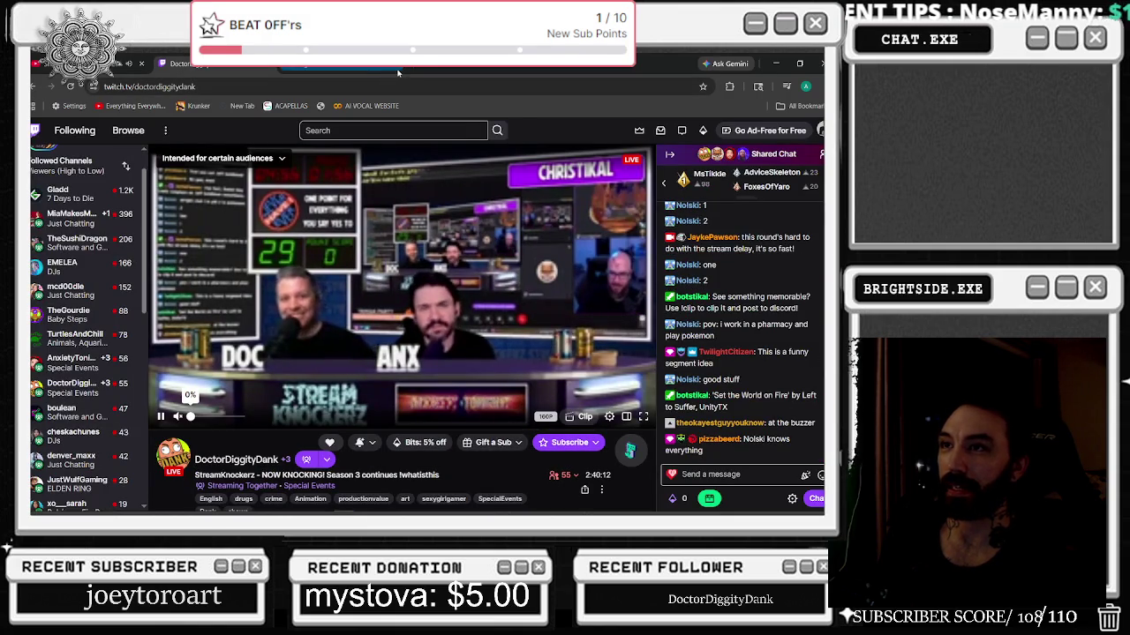
Return to the live stream tab and bring the player volume up to 15%.
left_click(396, 73)
left_click(176, 64)
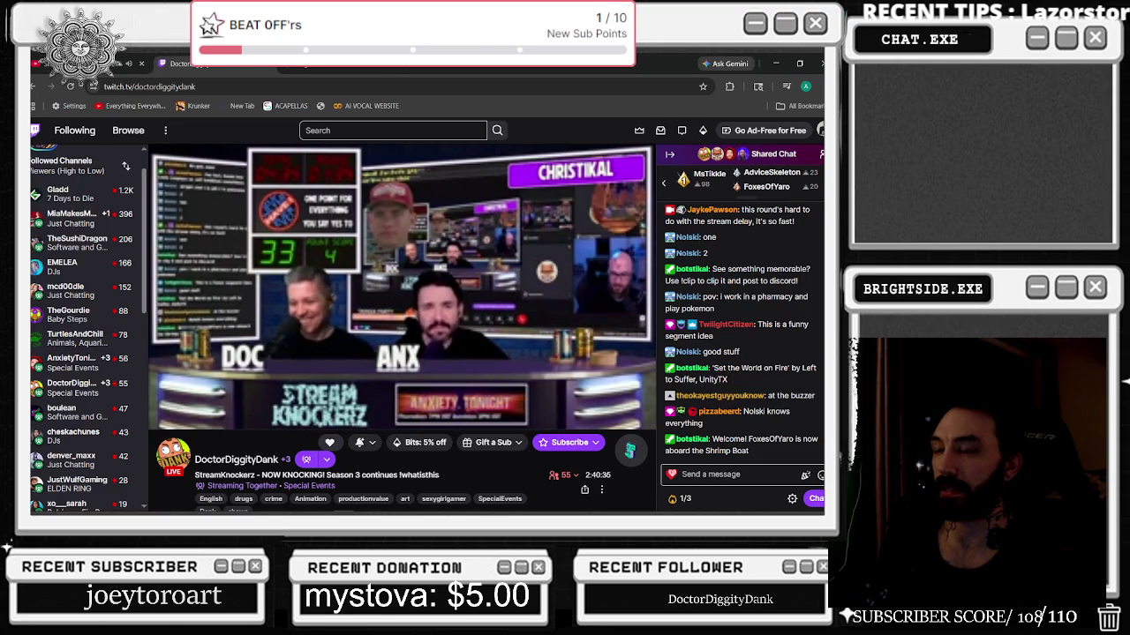
mouse_move(452, 282)
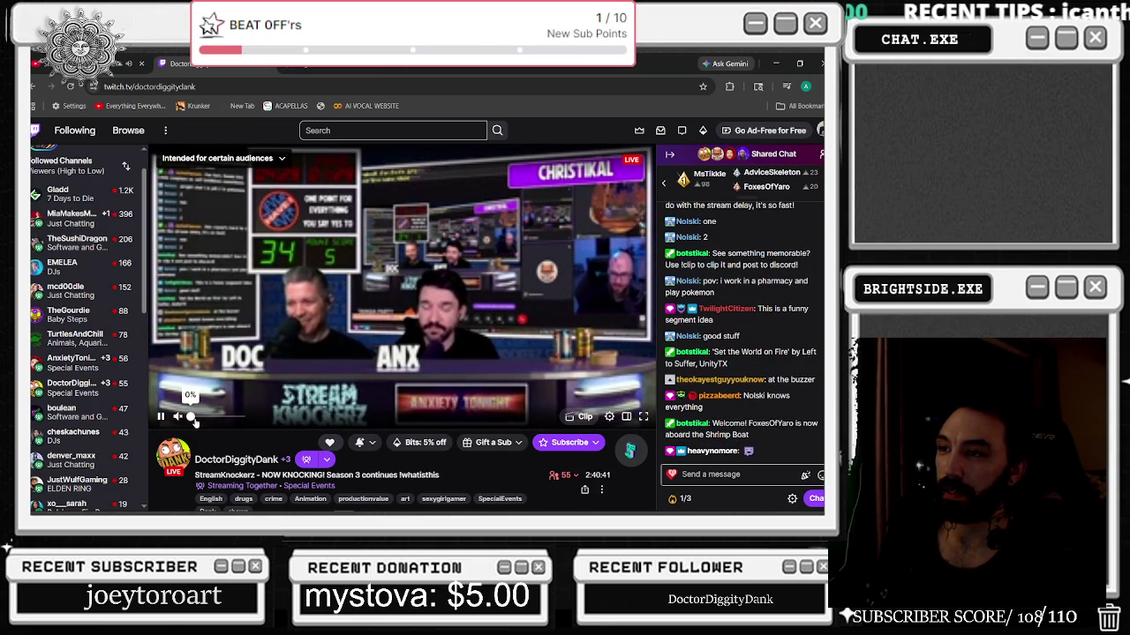
left_click_drag(193, 421, 196, 423)
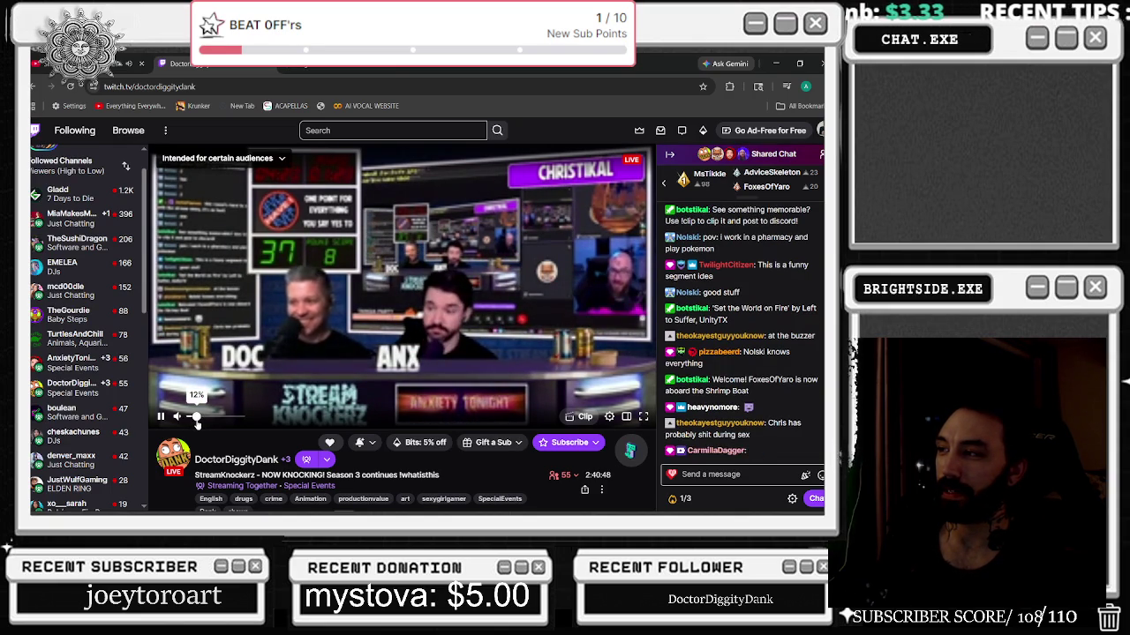
left_click_drag(196, 421, 200, 422)
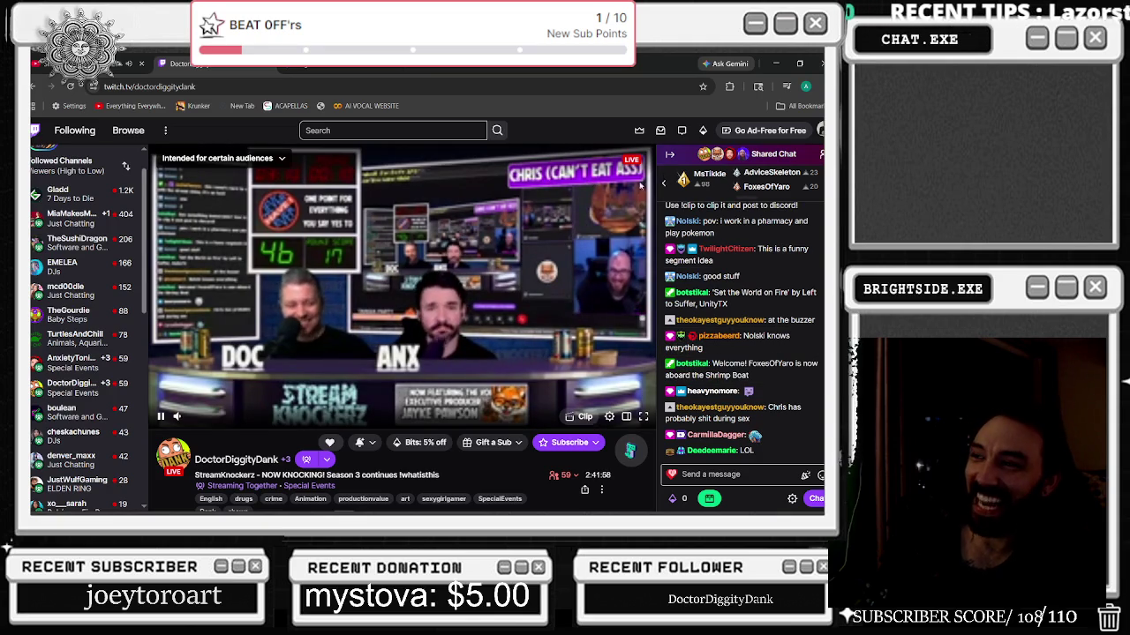
Post a laughing chat reply about the host's on-screen name.
left_click(707, 474)
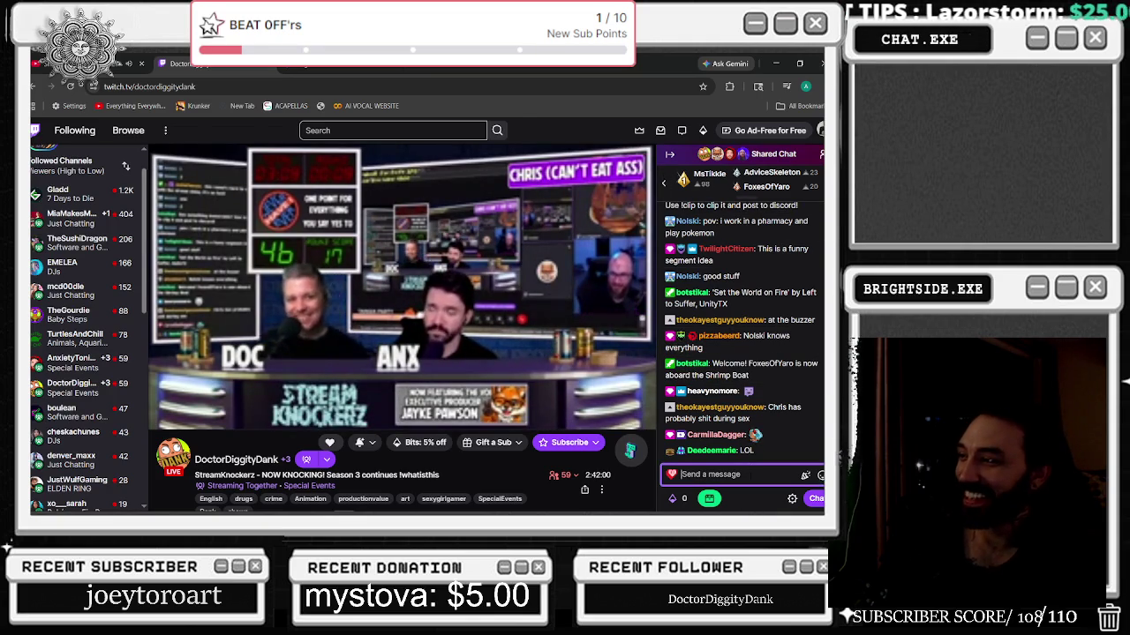
type("chris (cant eat ass) LMFAo")
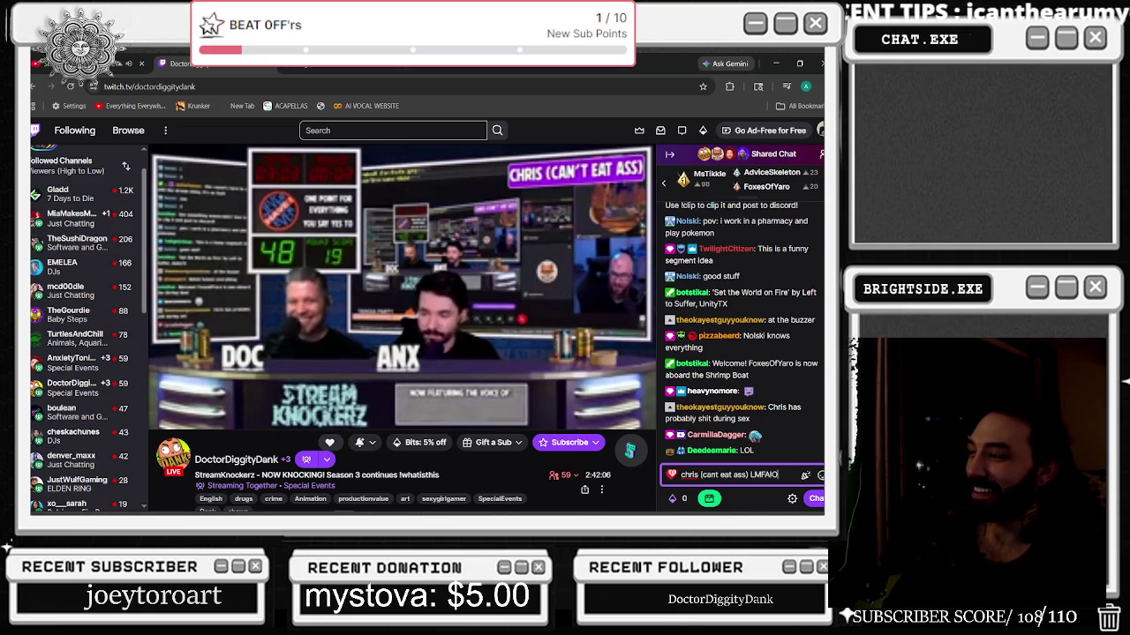
key("Return")
Send 'the name change is diabolical XD' in the stream chat.
type("the names")
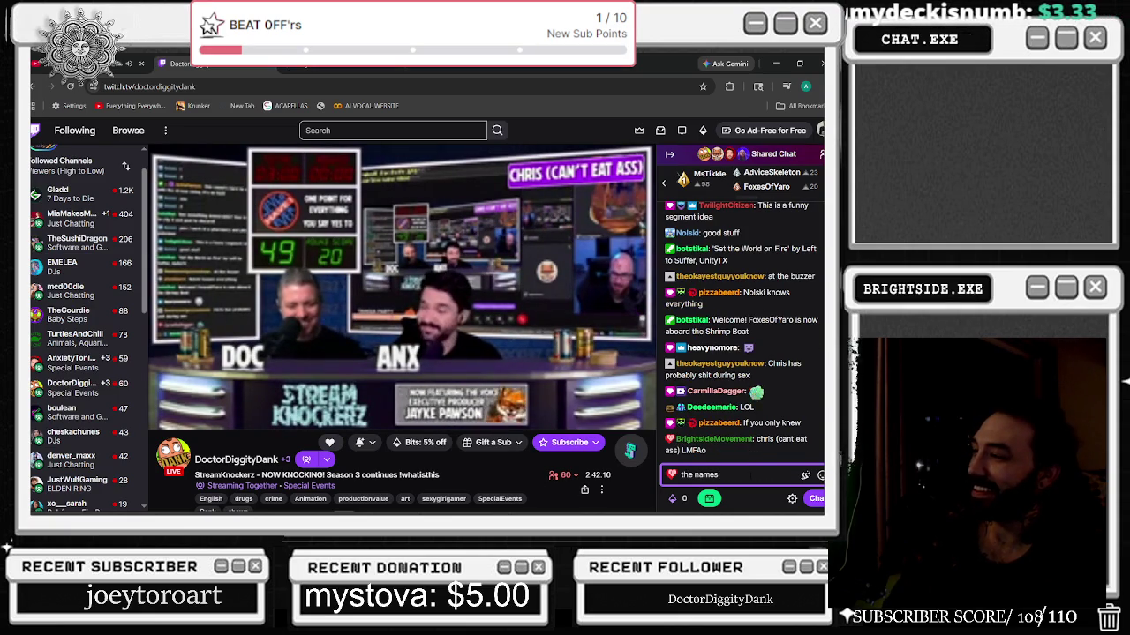
key("BackSpace")
type("chang")
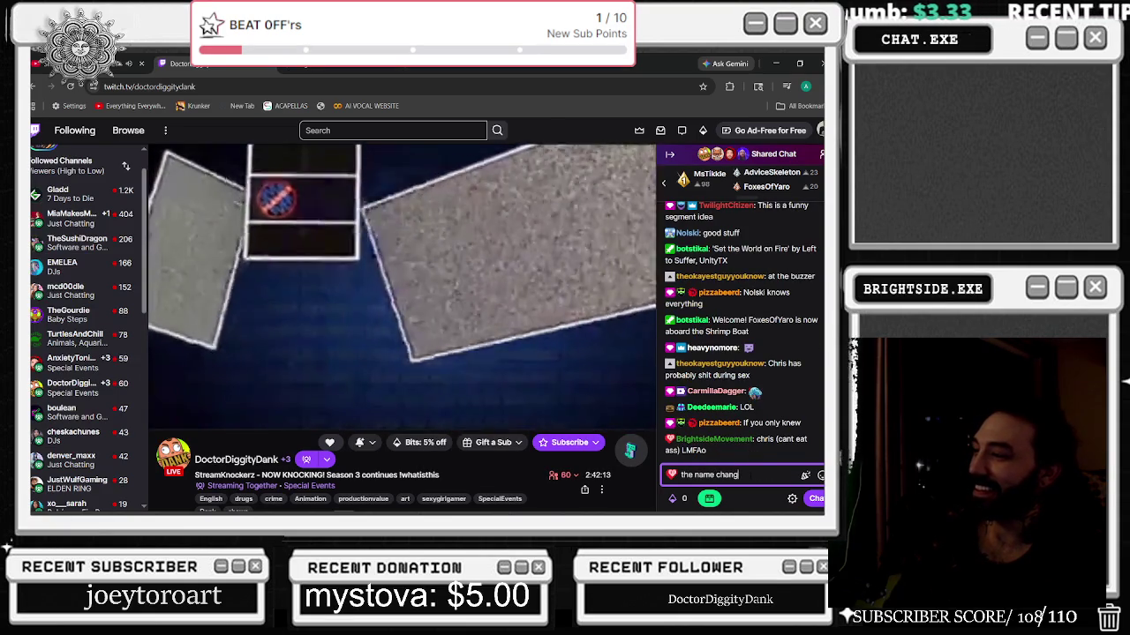
type("e is diaboli")
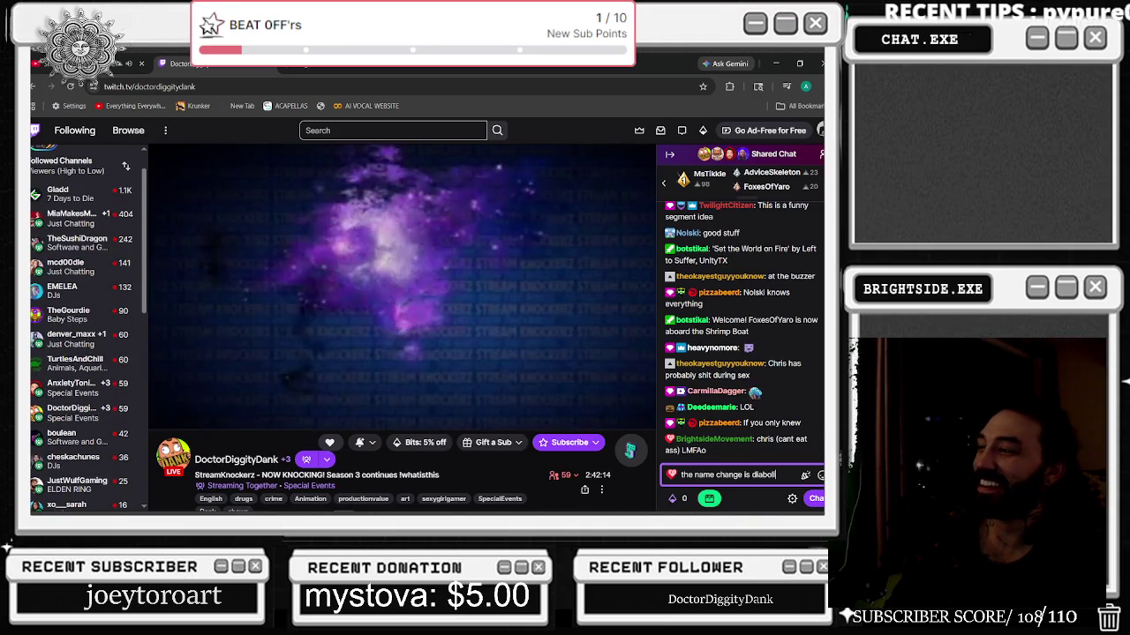
type("co")
key("BackSpace")
type("al XD")
key("Return")
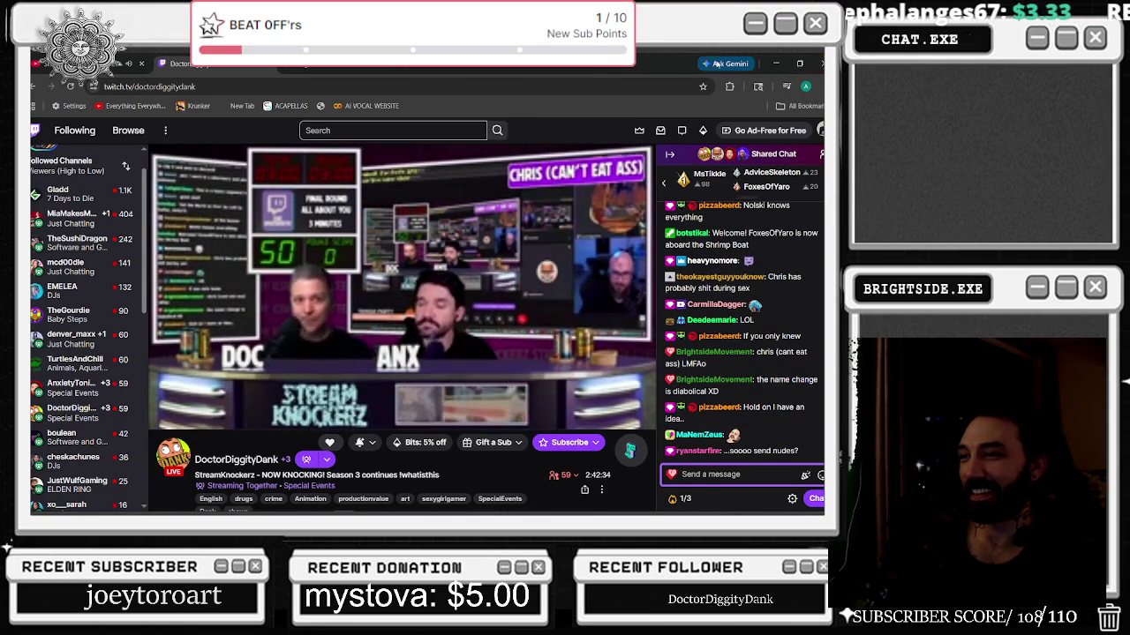
Set the stream volume to 28% and switch back to the Unreal Editor.
right_click(70, 66)
key("Escape")
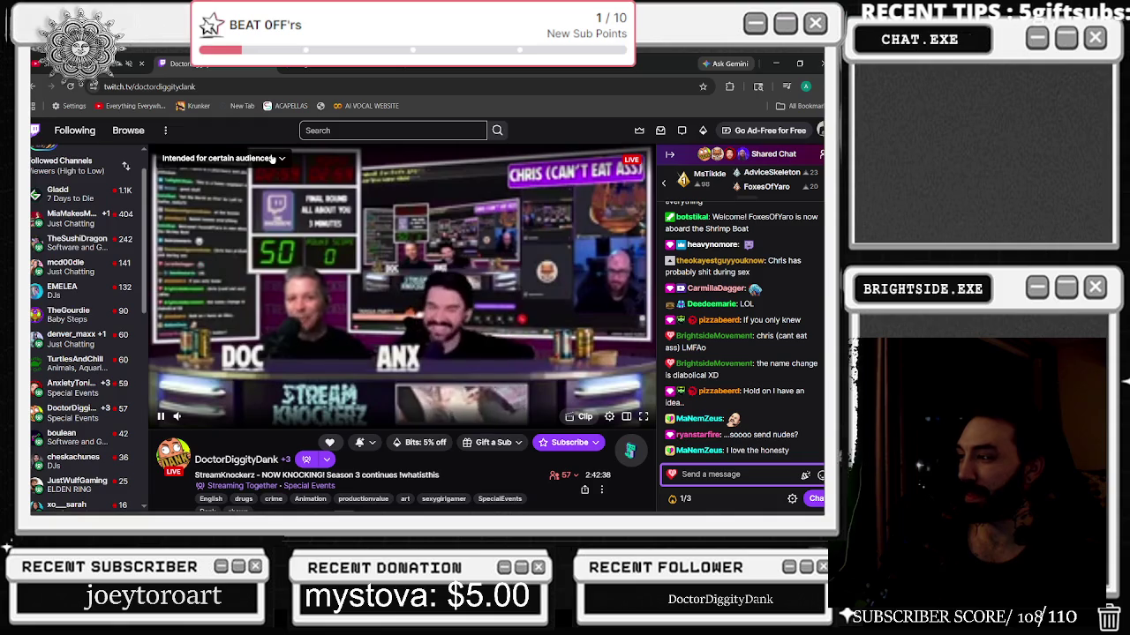
left_click_drag(199, 417, 207, 421)
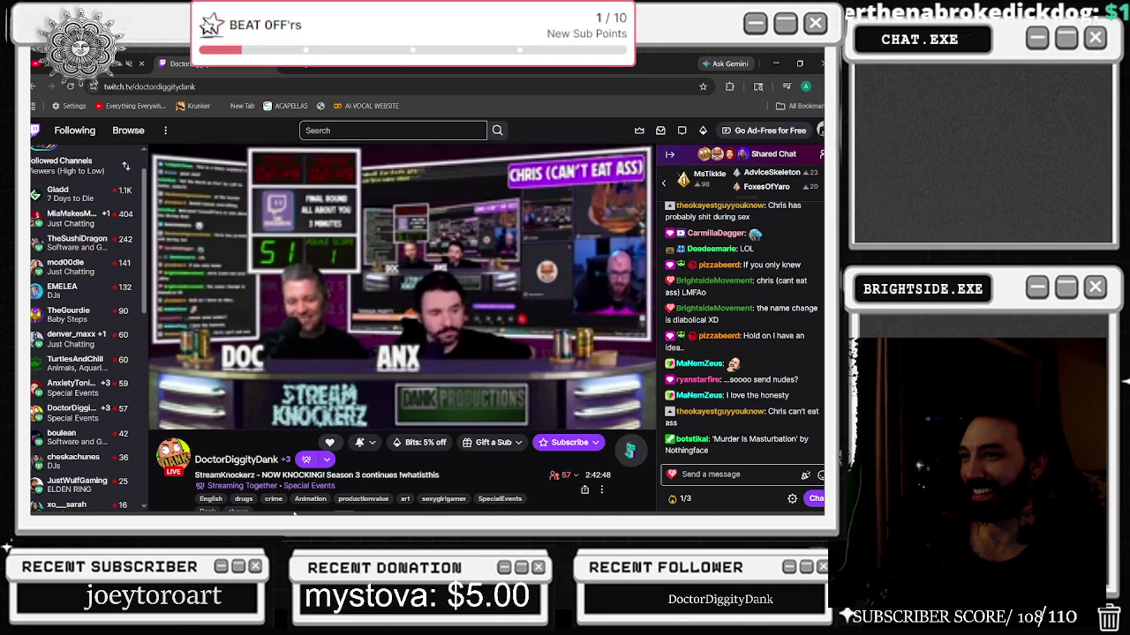
mouse_move(294, 512)
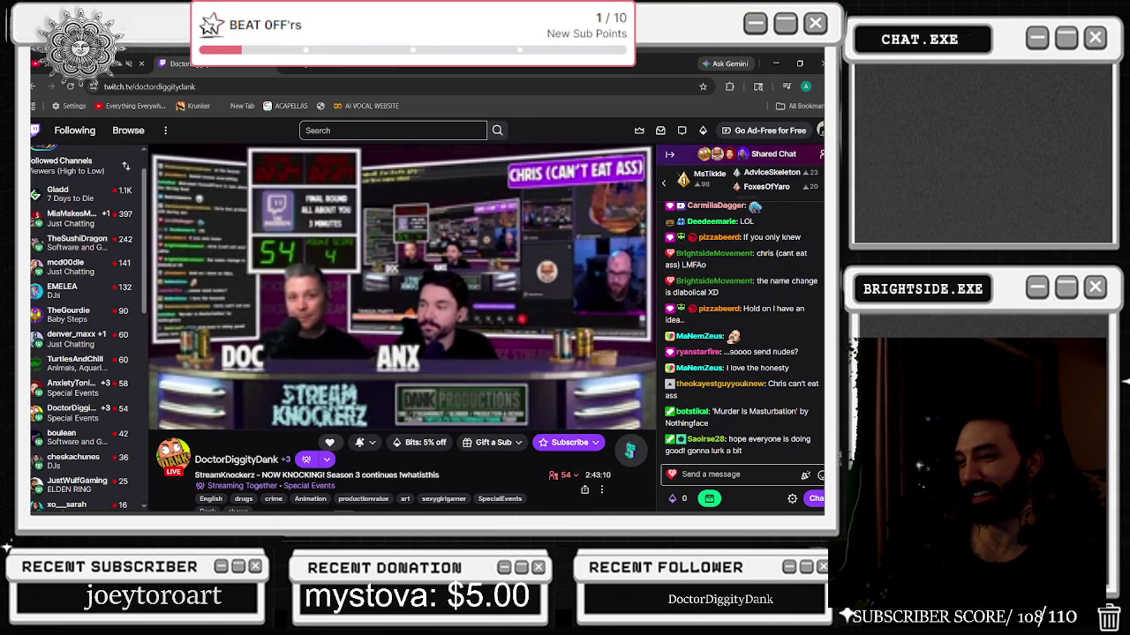
key("alt+Tab")
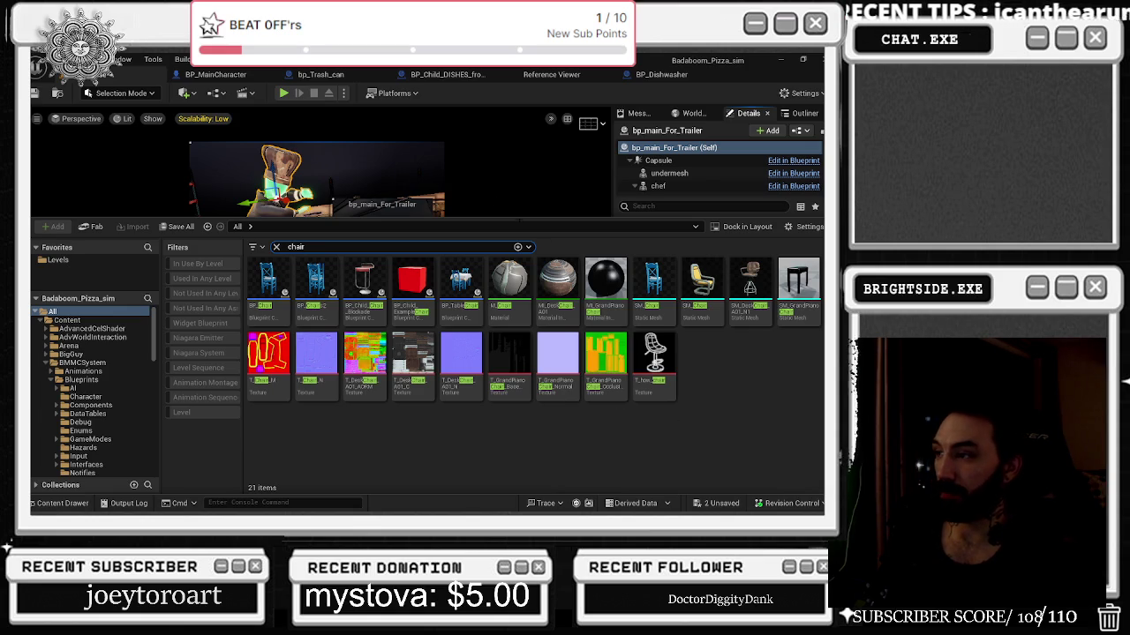
Place SM_Chair by the wooden table, leave the Shots camera, and orbit to check the seated chef.
mouse_move(657, 289)
left_mouse_down()
mouse_move(214, 278)
mouse_move(262, 264)
mouse_move(254, 272)
left_mouse_up()
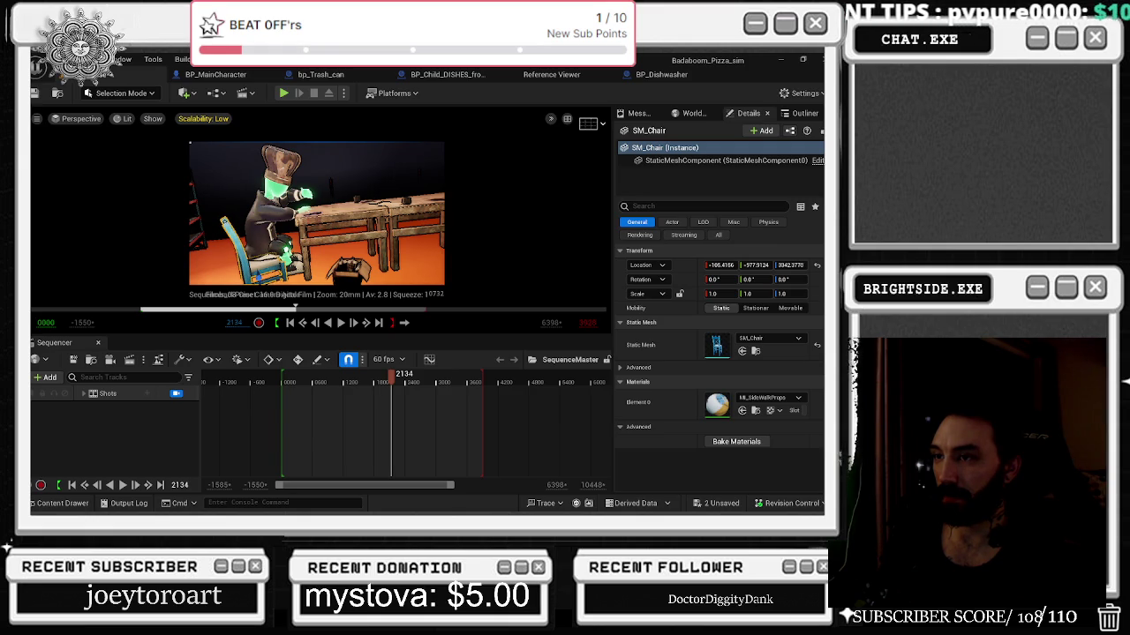
left_click(177, 393)
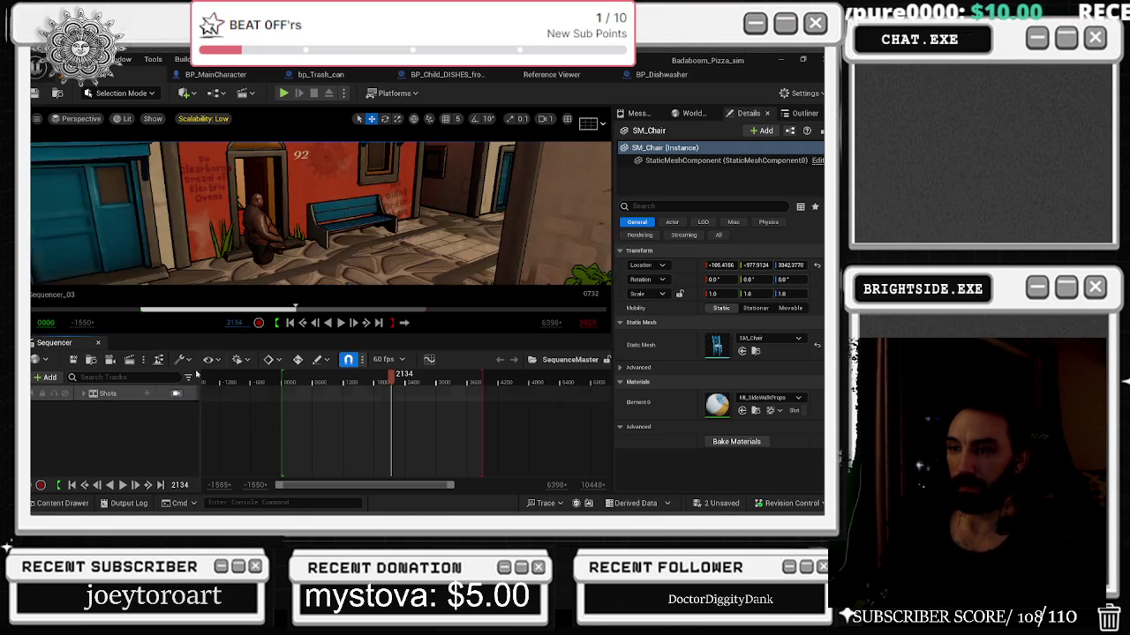
left_click_drag(282, 244, 251, 273)
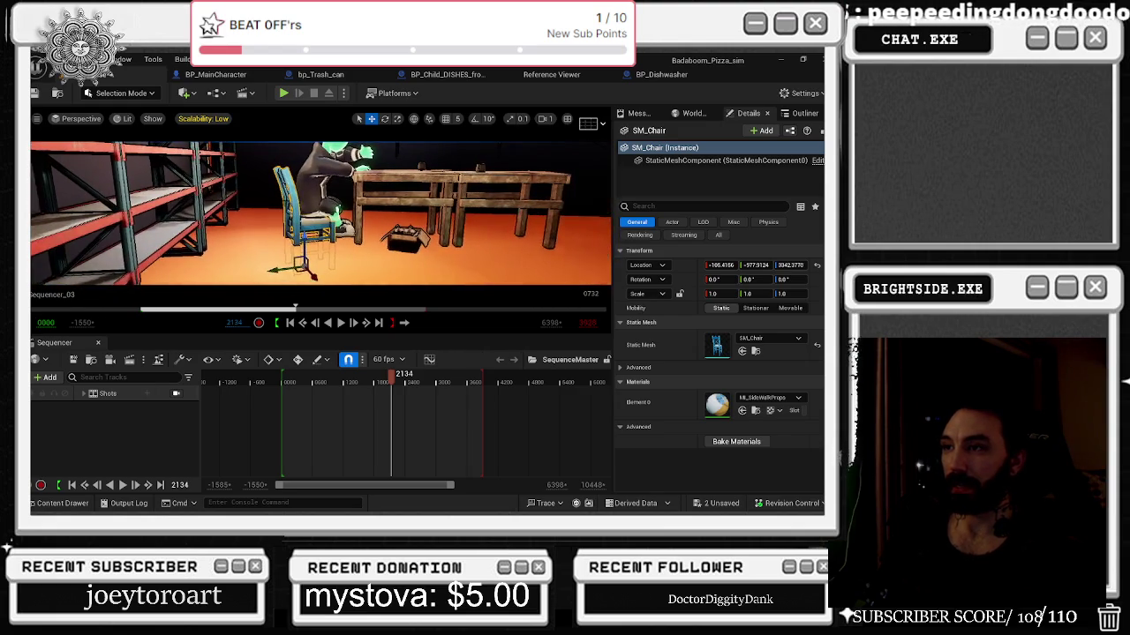
left_click(381, 246)
left_click_drag(381, 245, 381, 245)
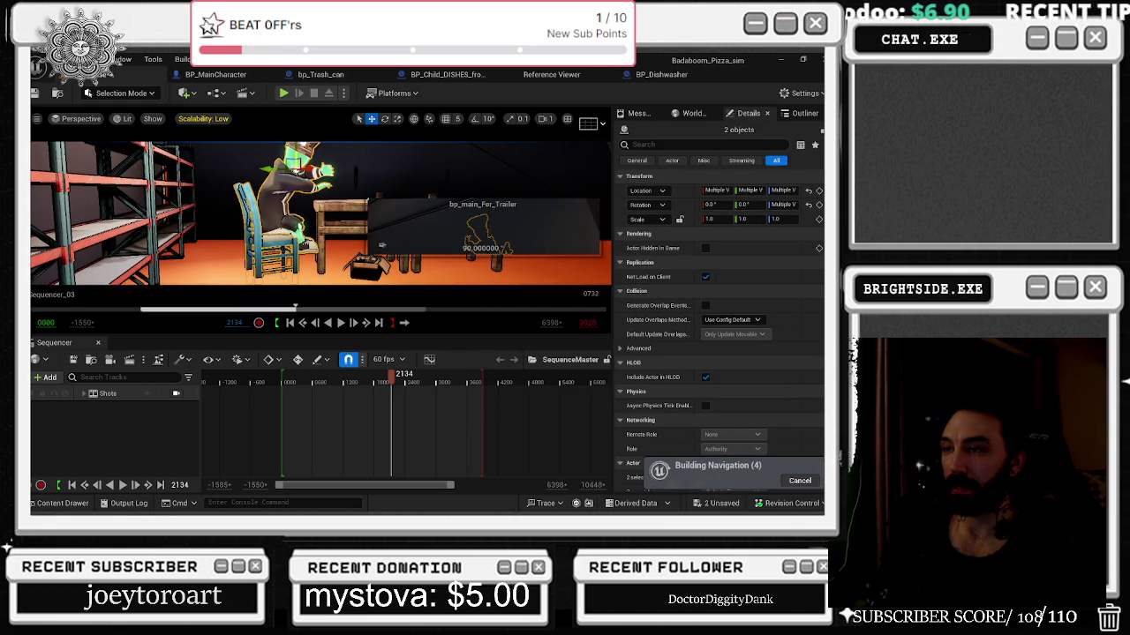
left_click_drag(381, 246, 381, 245)
left_click(382, 246)
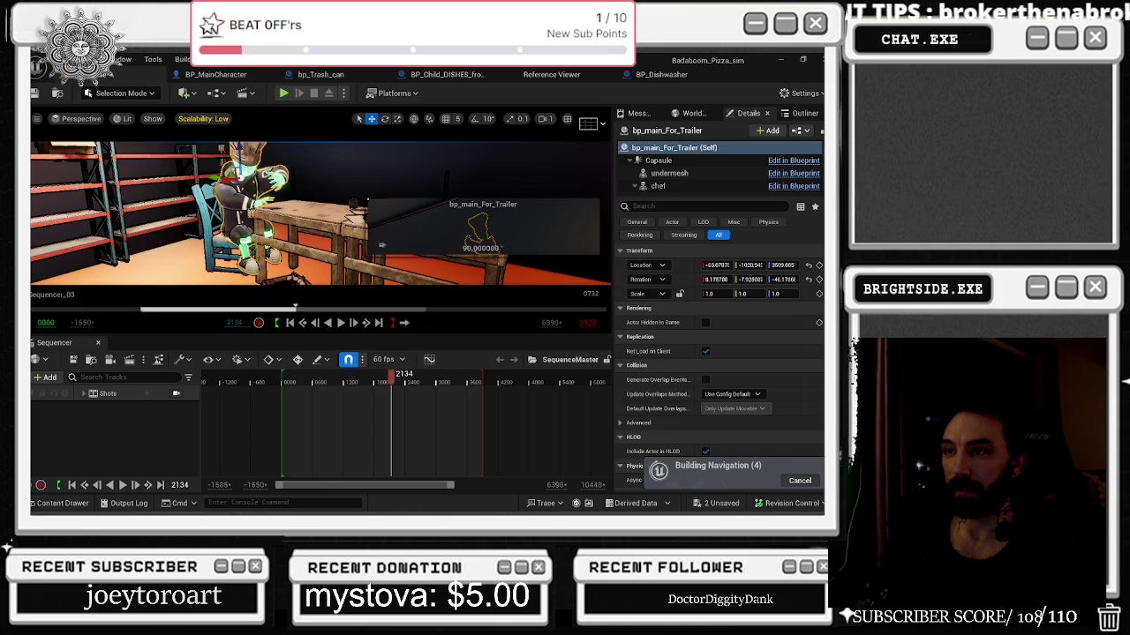
Frame the viewport on the chef and chair, leaving only the chef selected.
left_click(381, 245, "ctrl")
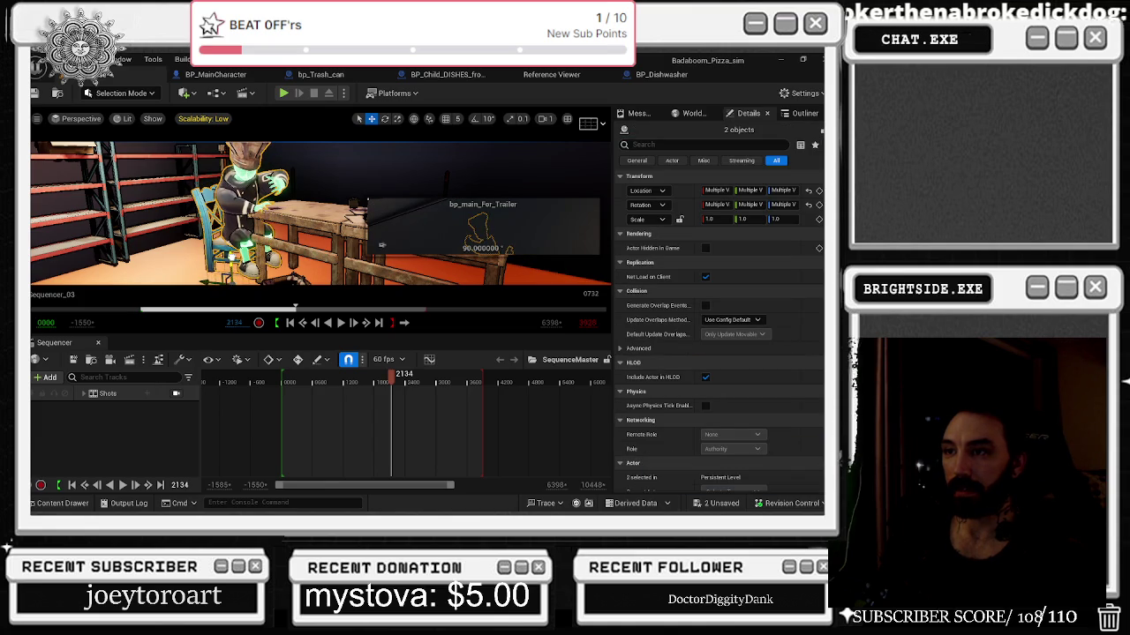
key("f")
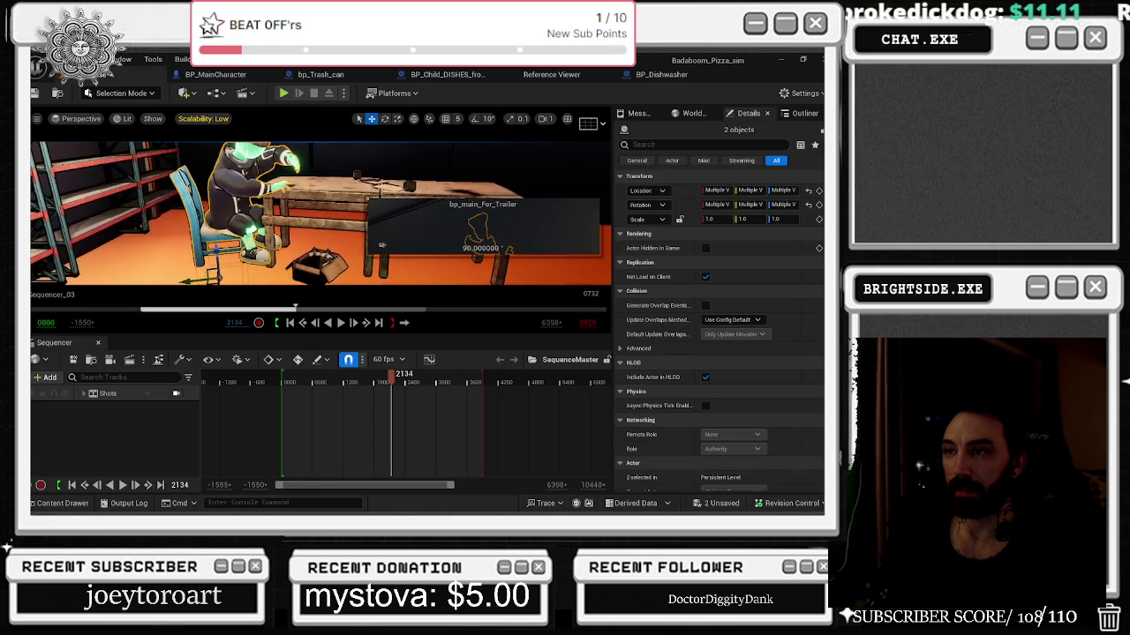
left_click(381, 245)
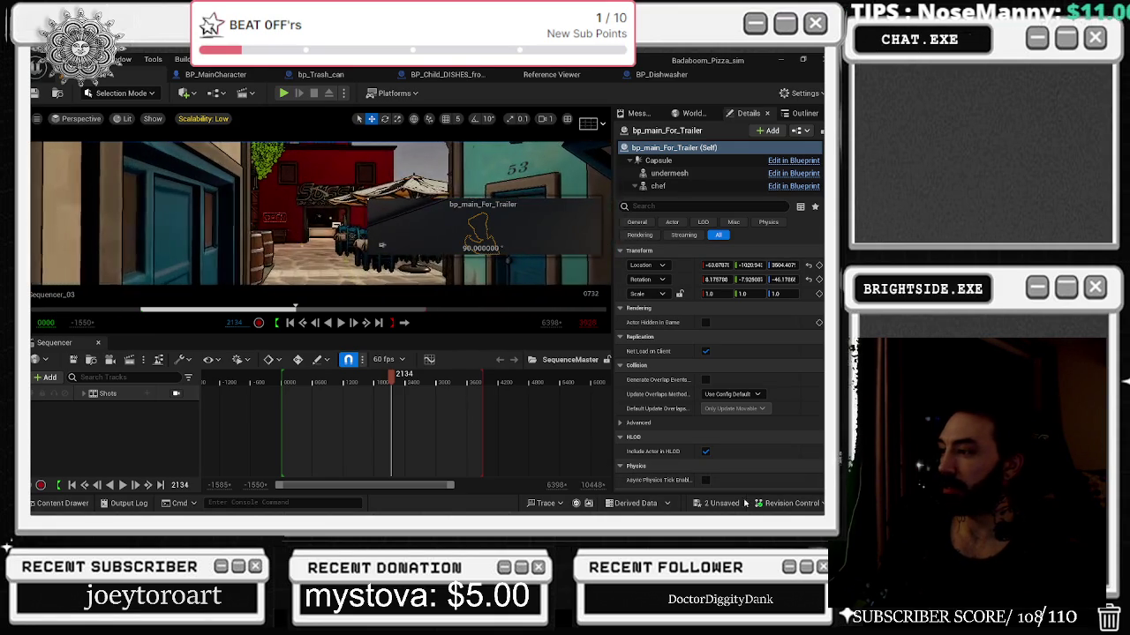
Save the sequence and Showcase map, then close the SequenceMaster editor.
key("ctrl+shift+s")
left_click(512, 408)
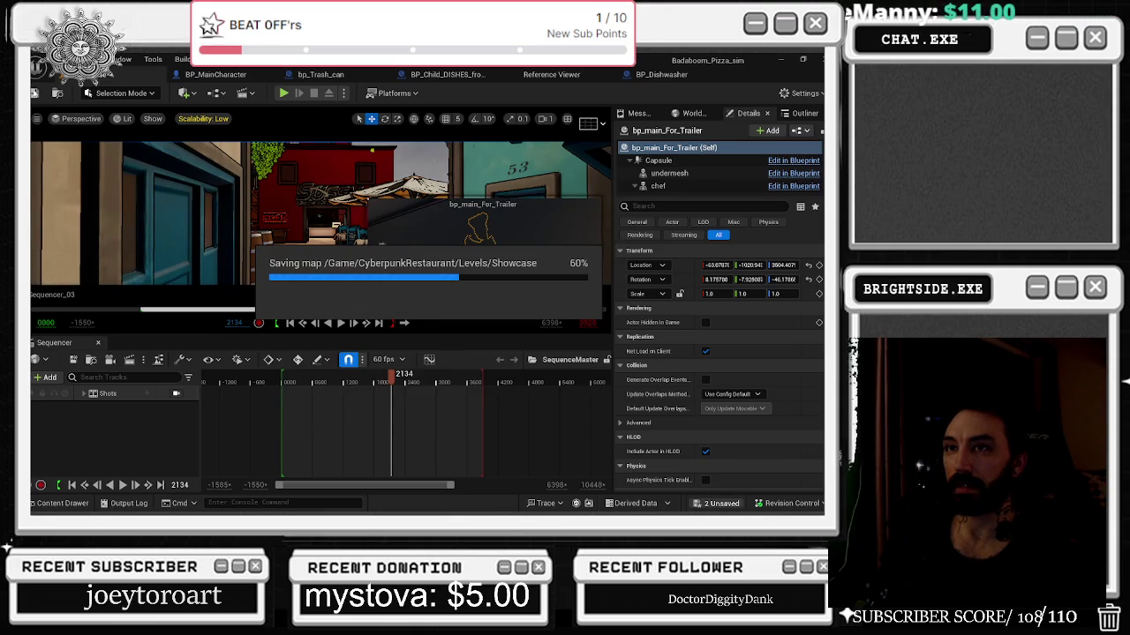
left_click(35, 93)
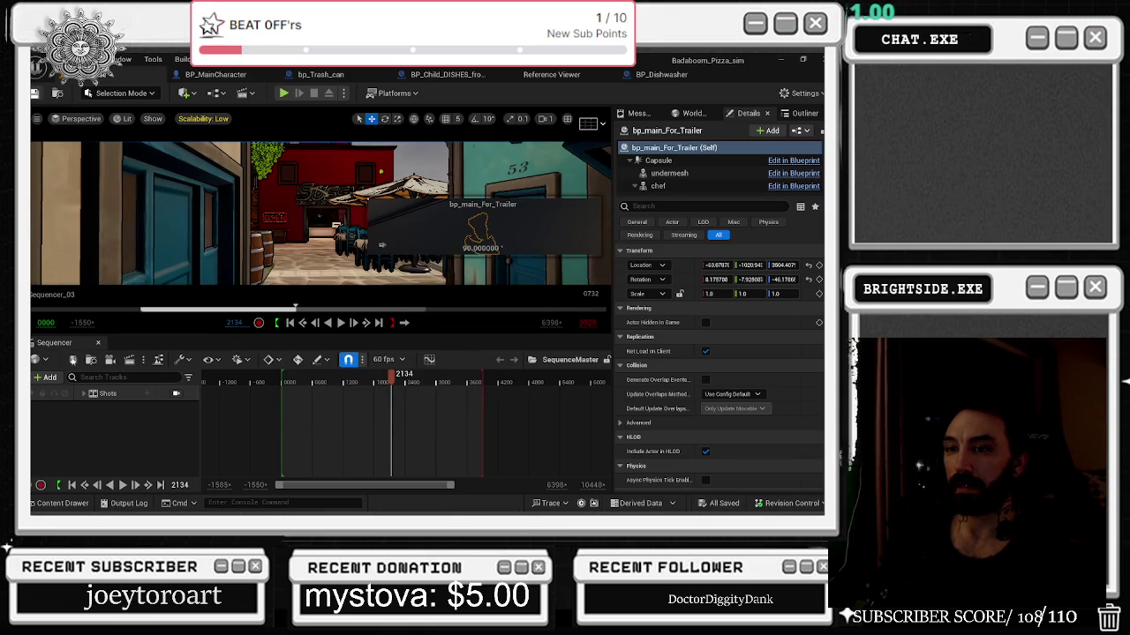
left_click(99, 343)
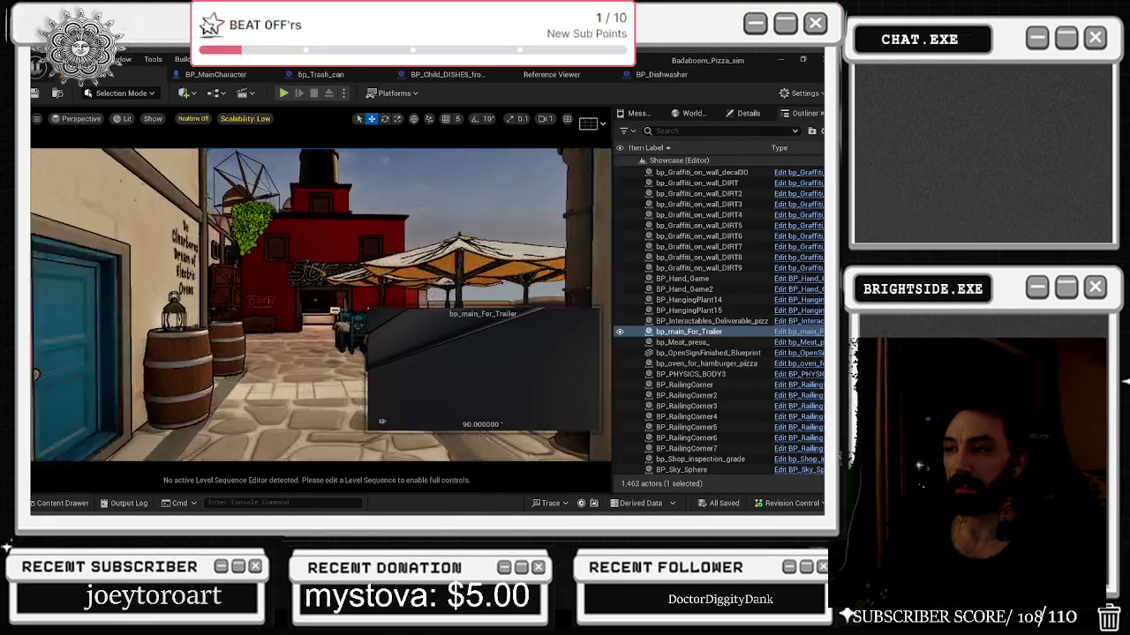
Fly through the town from the pizza shop to the burger shop, then show BP_MainCharacter's event graph.
key("f")
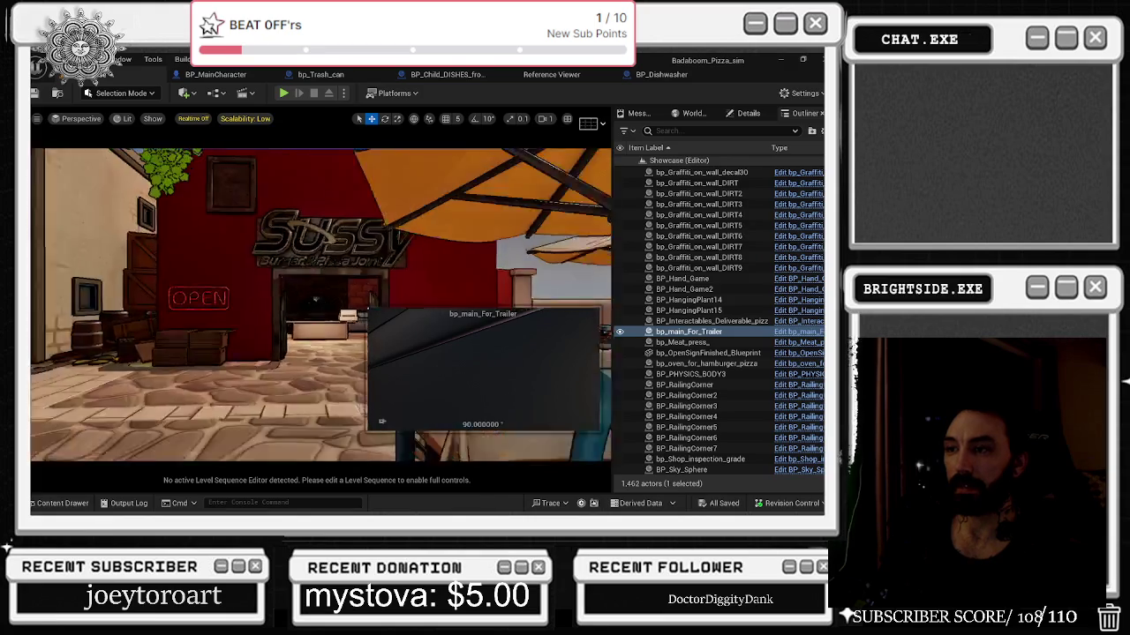
key("s")
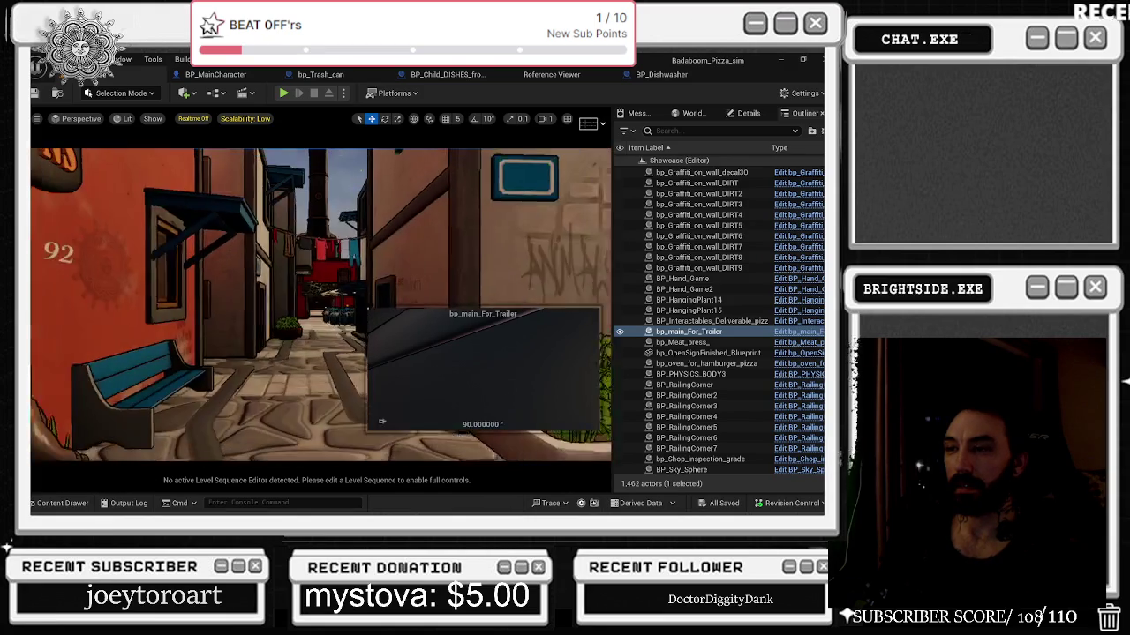
key("e")
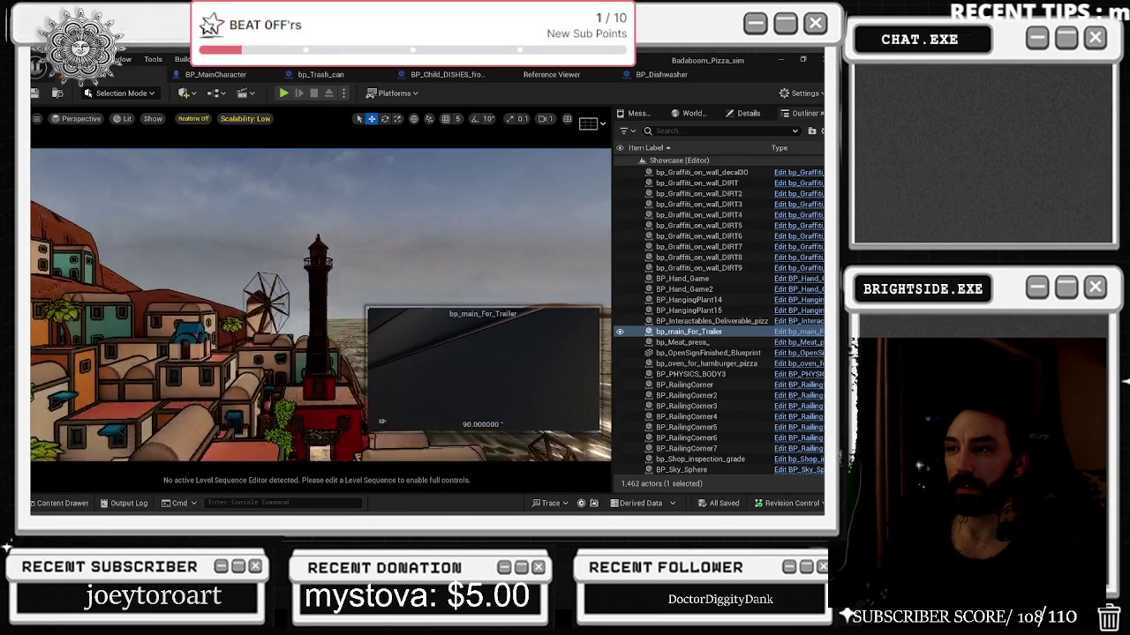
key("q")
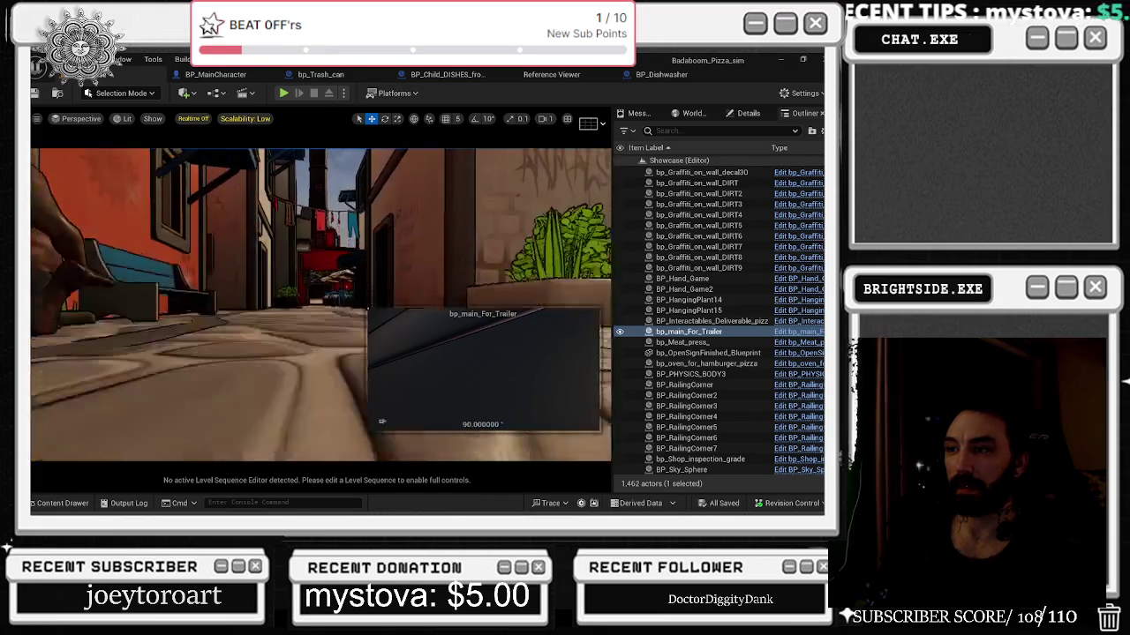
key("w")
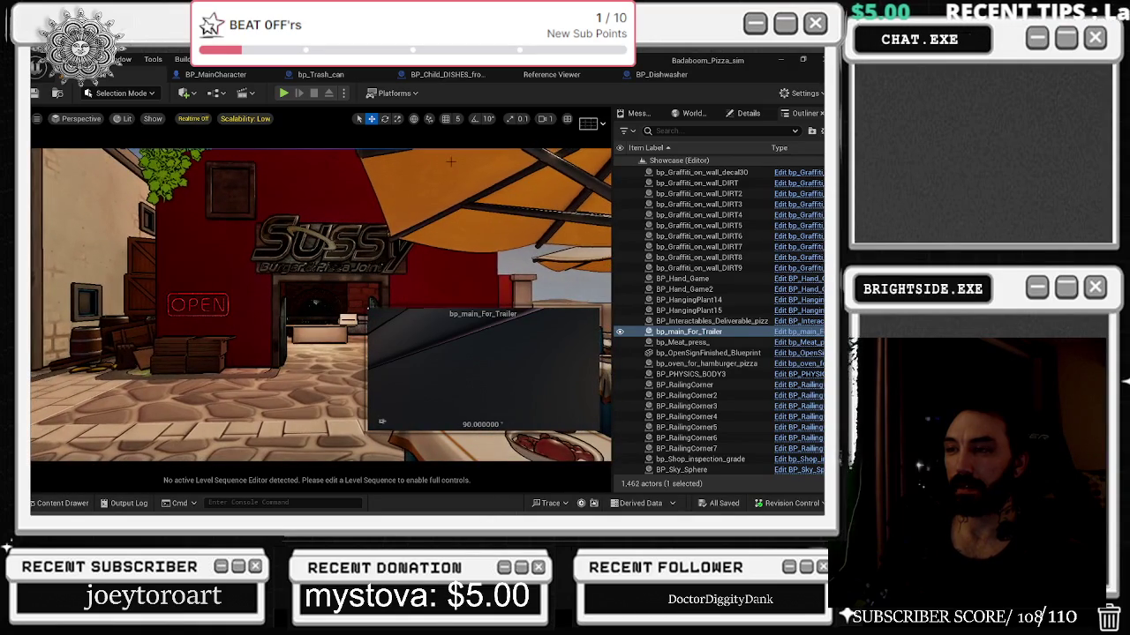
left_click(215, 74)
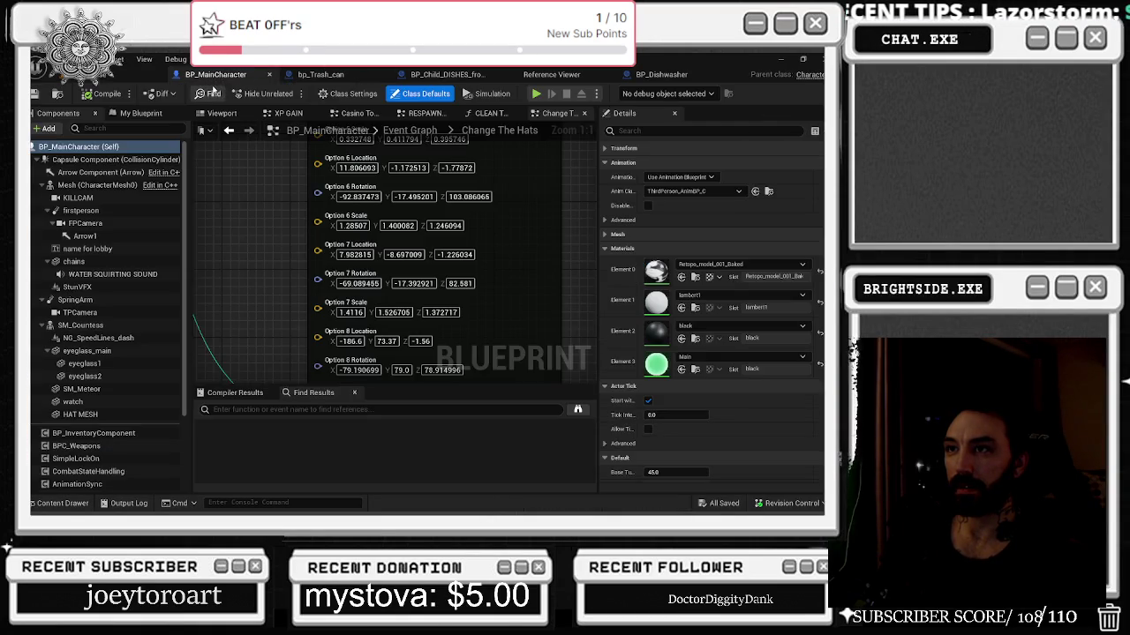
Close the bp_Trash_can Blueprint and the Reference Viewer, returning to the level viewport.
left_click(348, 74)
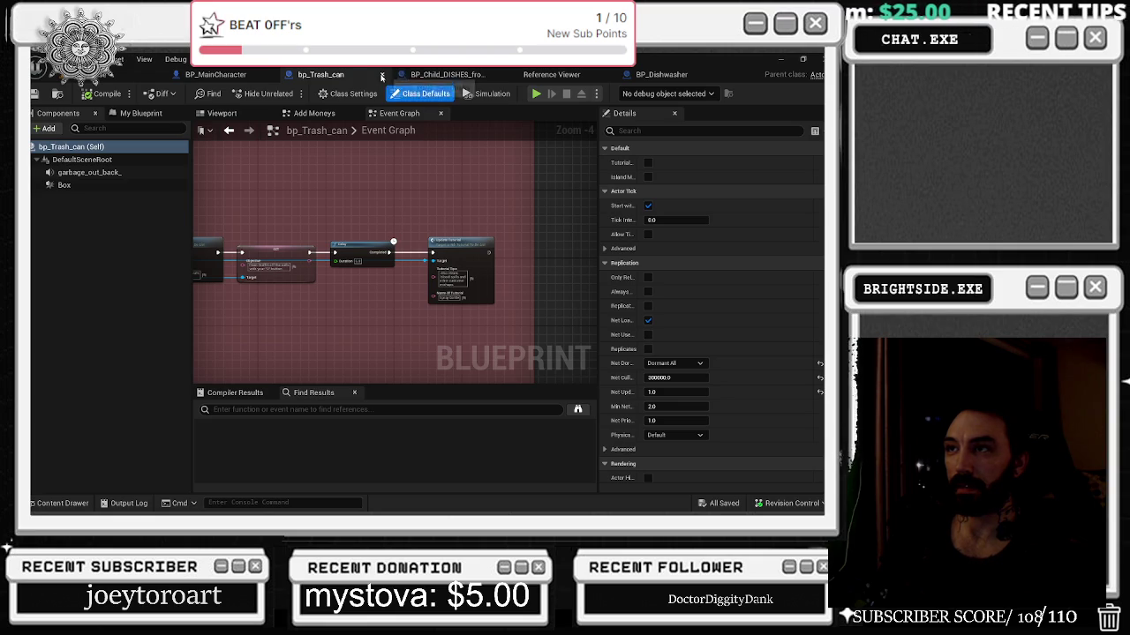
key("ctrl+w")
left_click(439, 75)
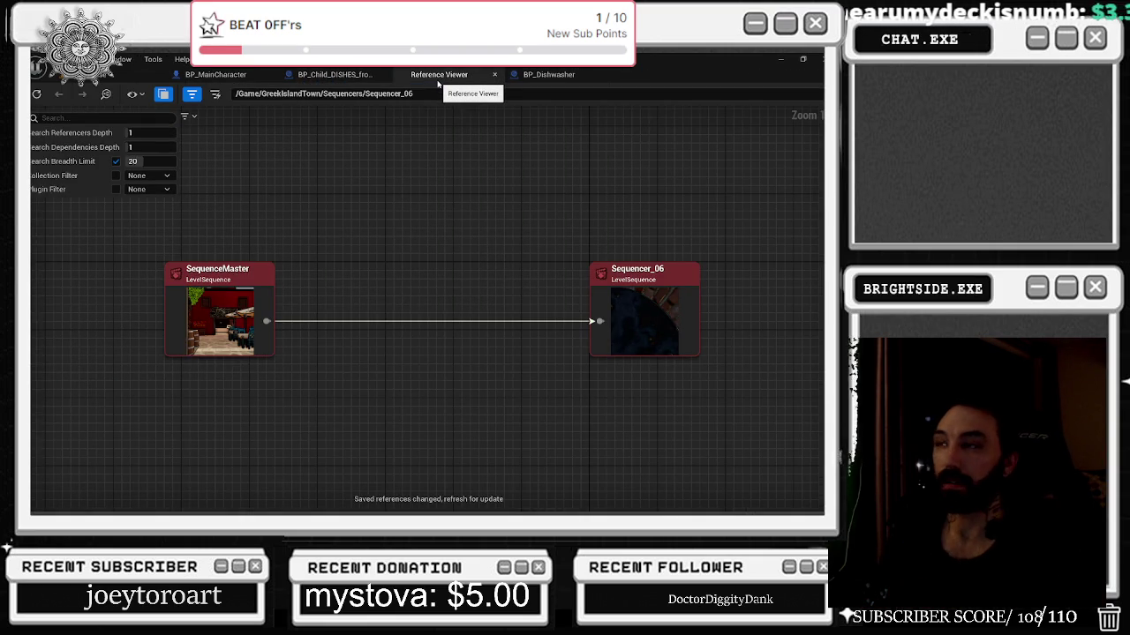
left_click(494, 74)
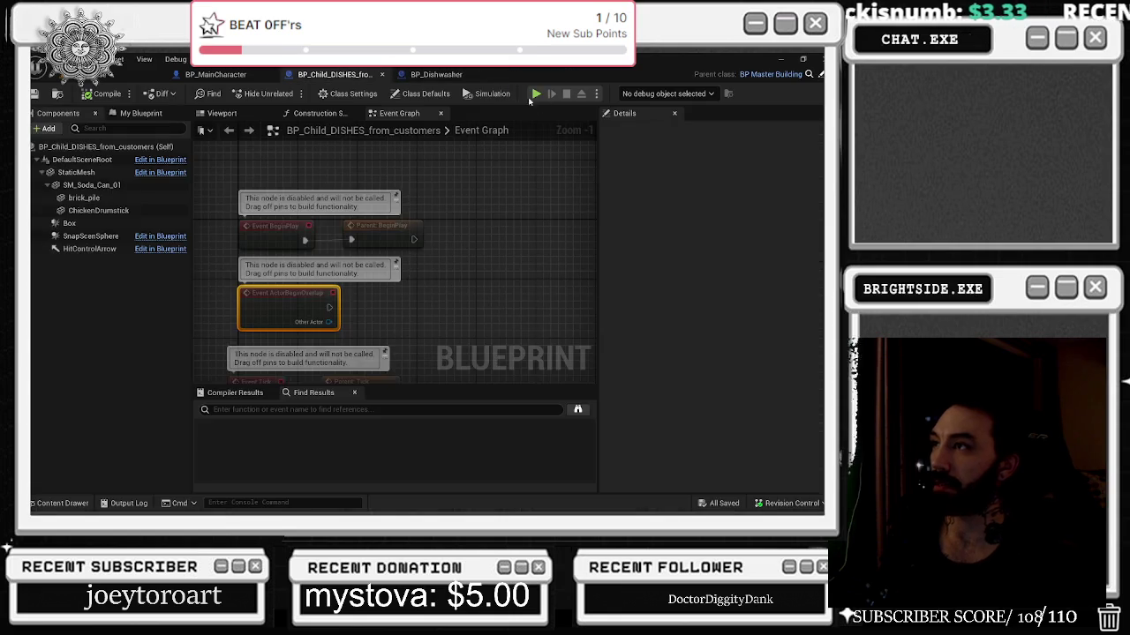
left_click(150, 74)
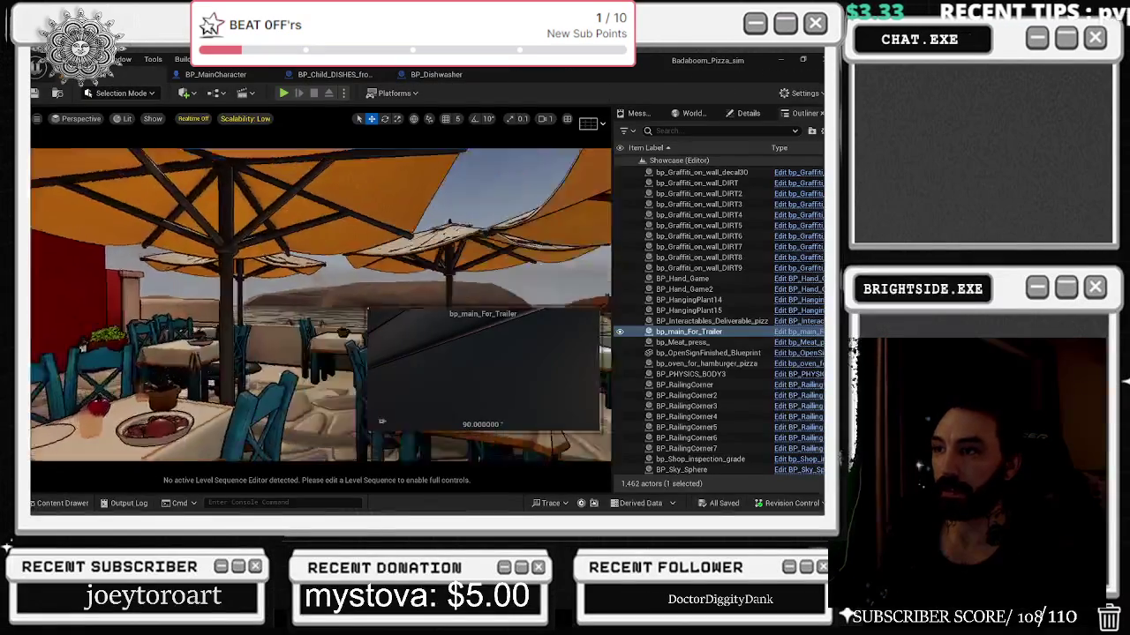
Fly to a side view of the chef at the table and select BP_Hand_Game2.
scroll(321, 304, "up", 3)
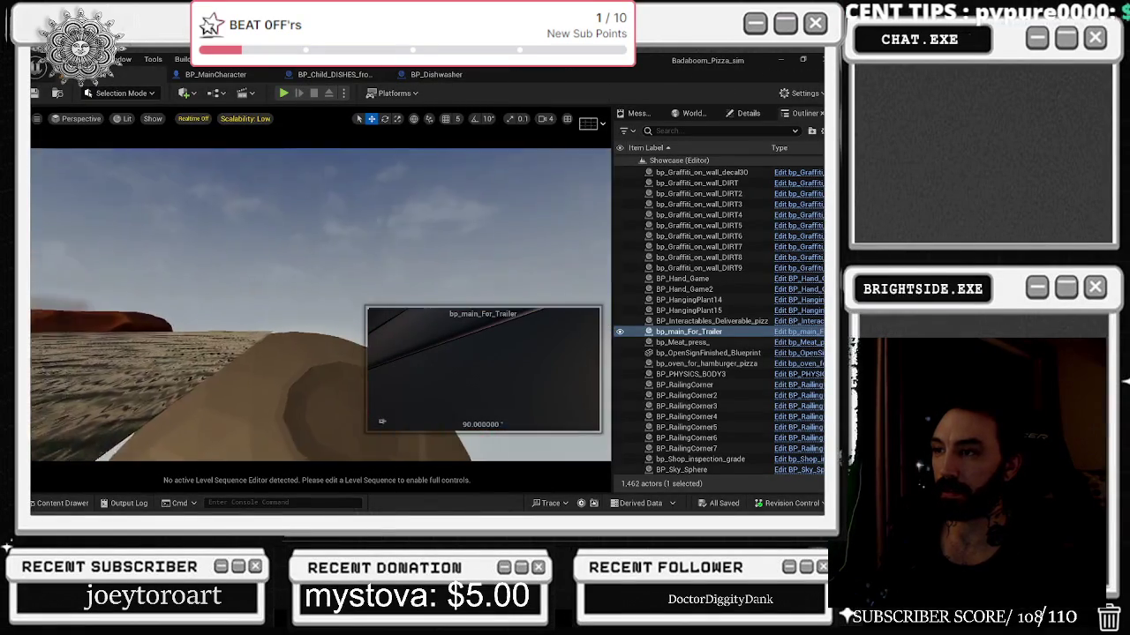
key("w")
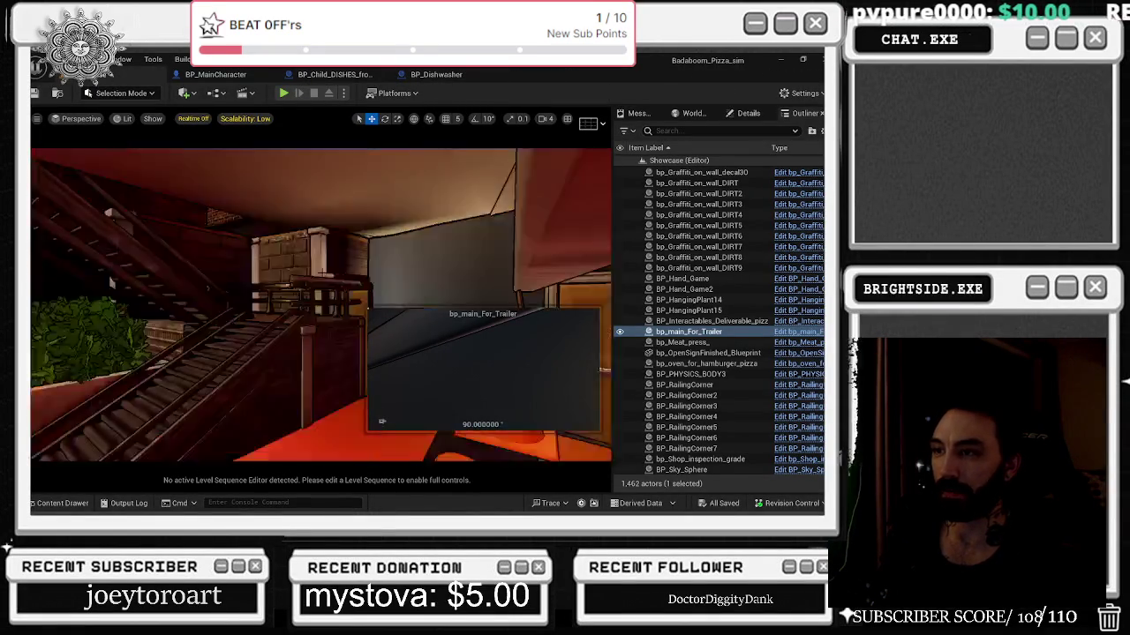
key("w")
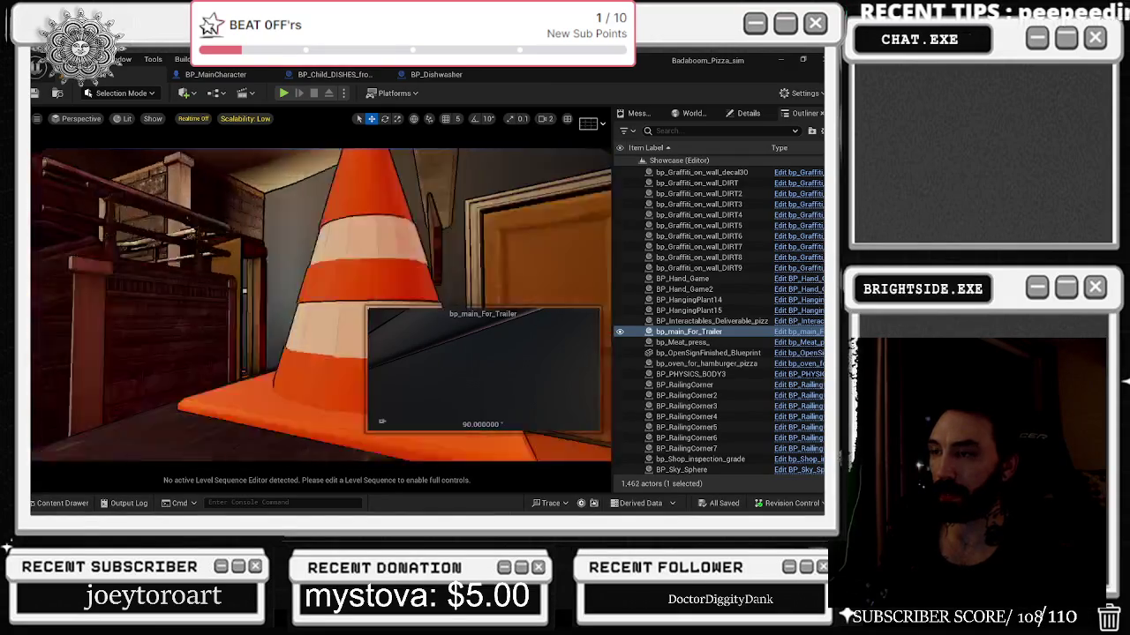
key("w")
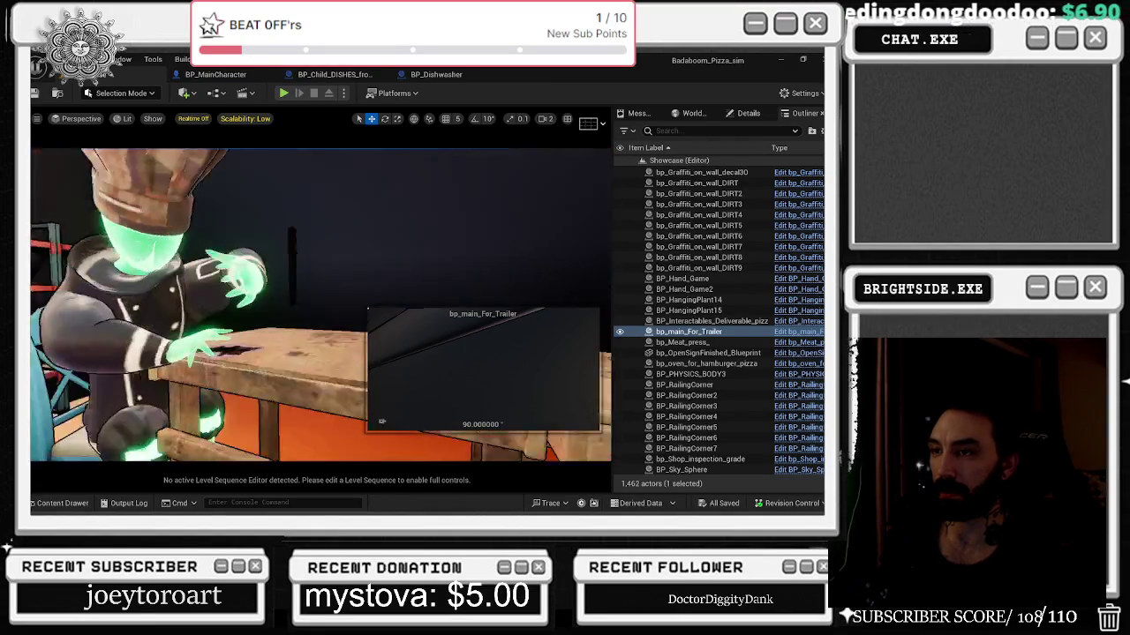
key("s")
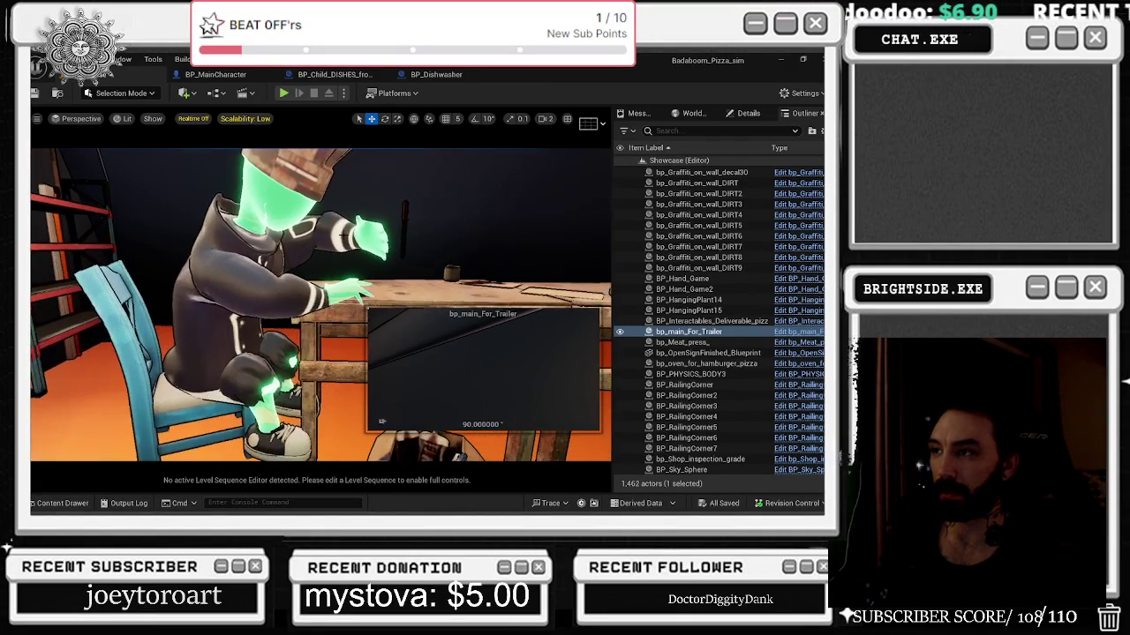
left_click(684, 289)
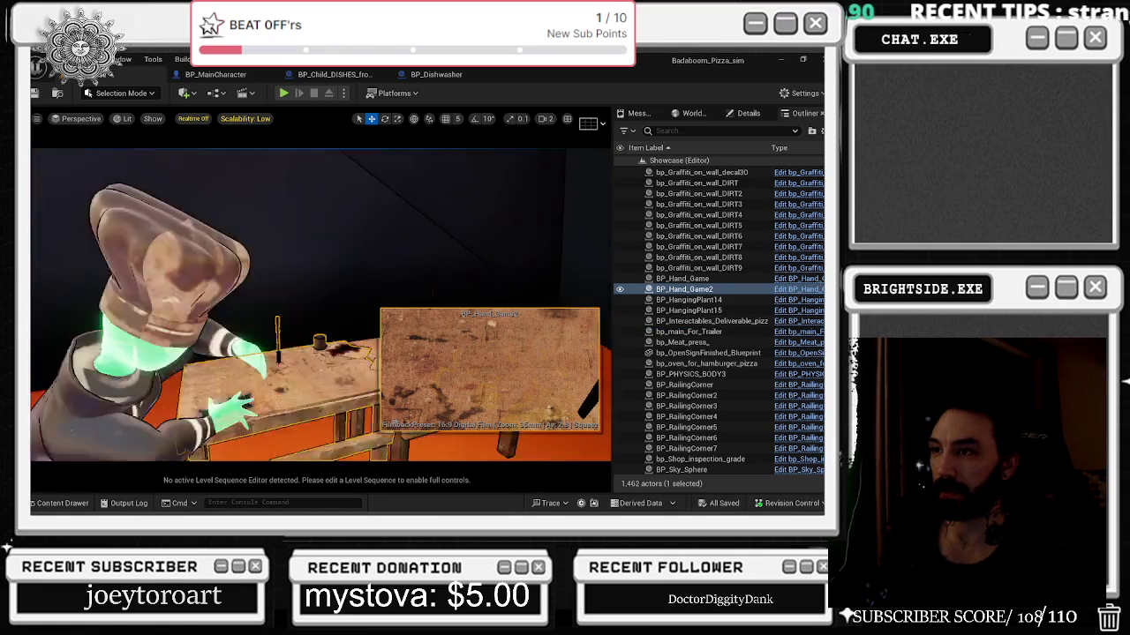
key("q")
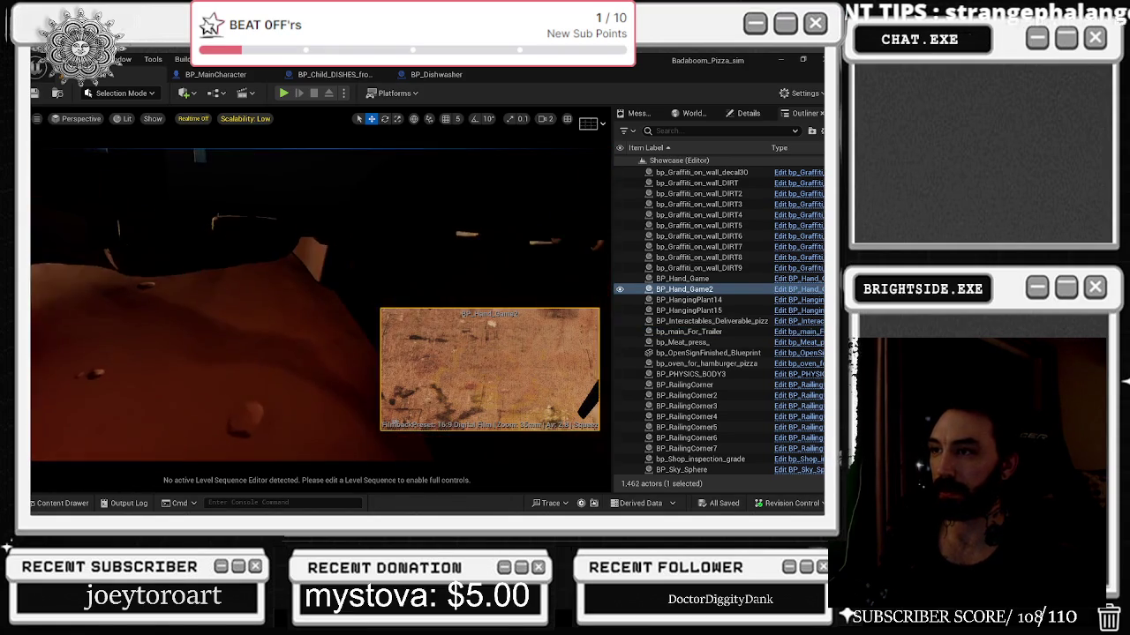
left_click(62, 503)
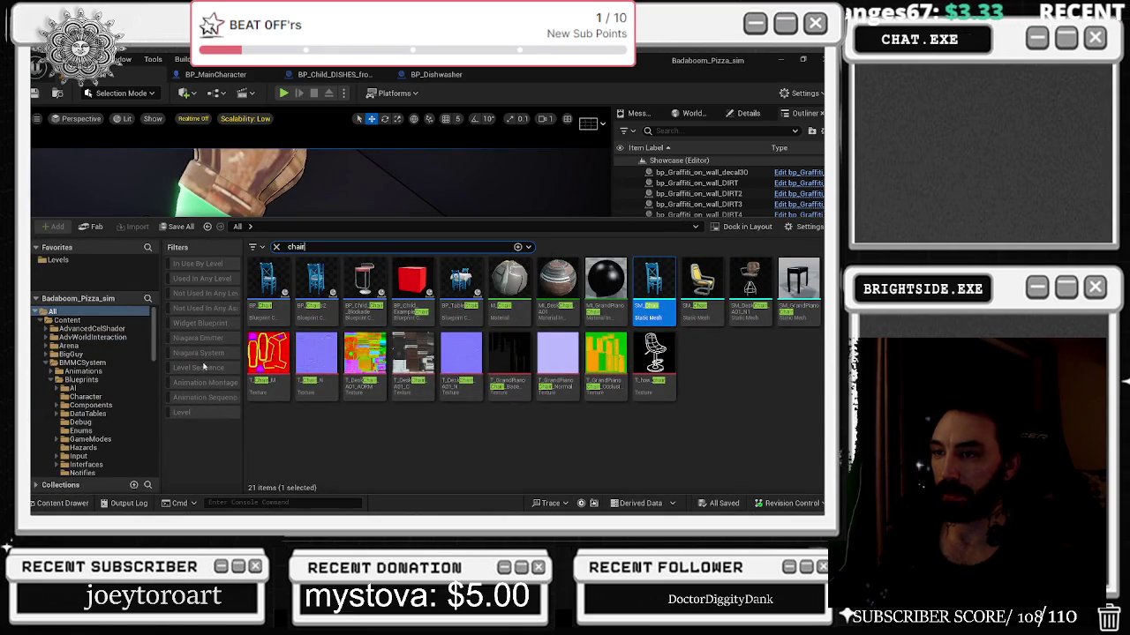
left_click(221, 372)
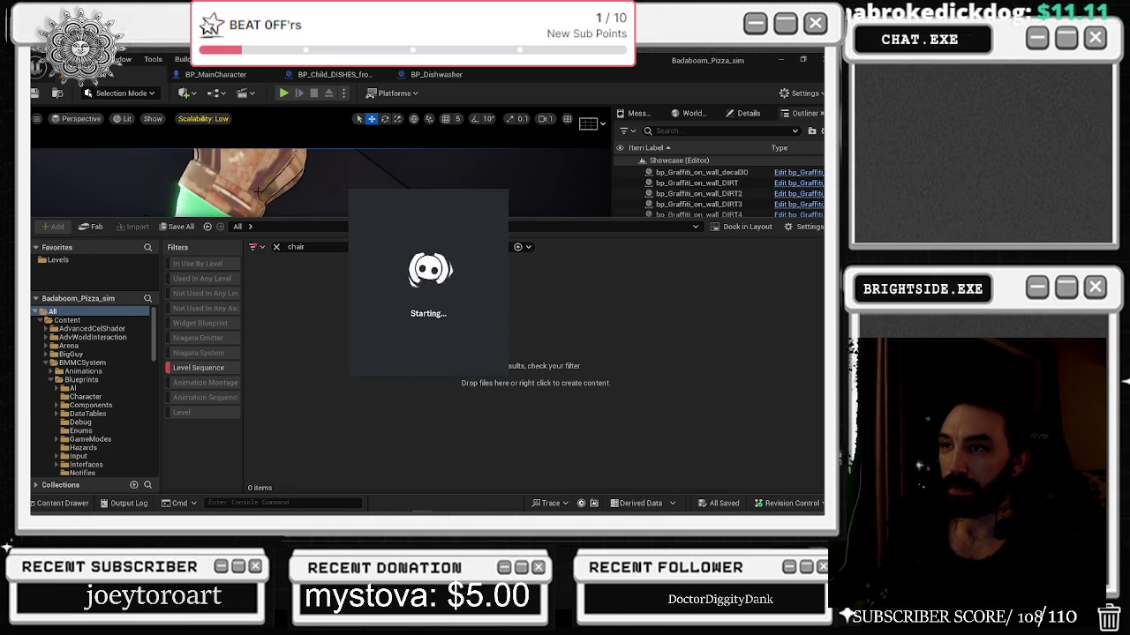
key("ctrl+space")
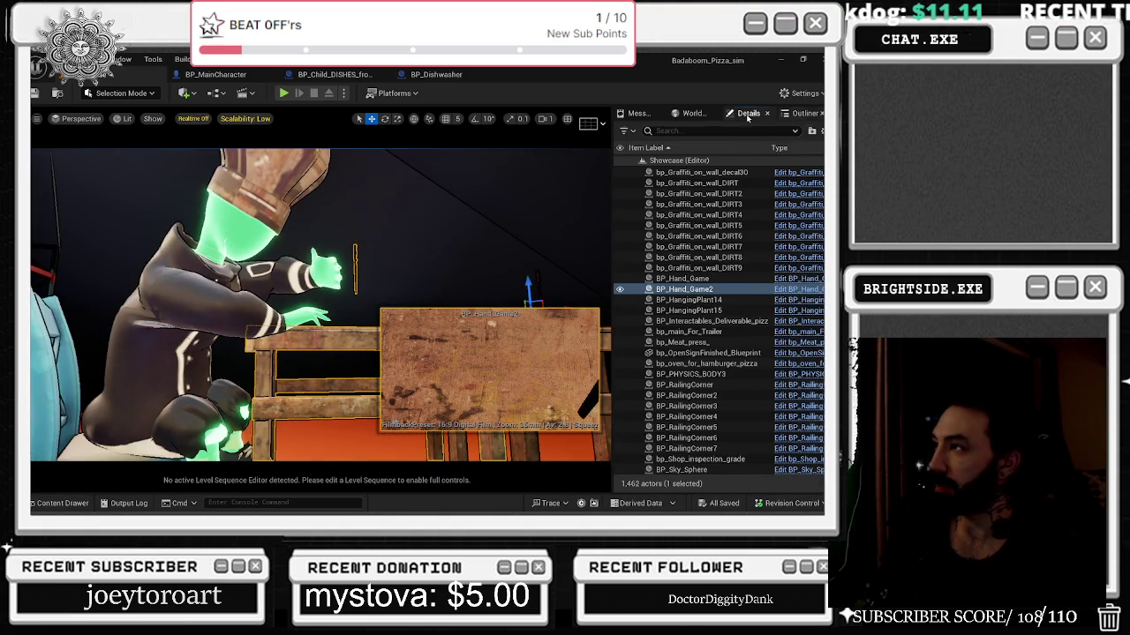
Inspect BP_Hand_Game2's SM_CardBoard_Trash_01 and hand skeleton components, then select the chef actor.
left_click(748, 114)
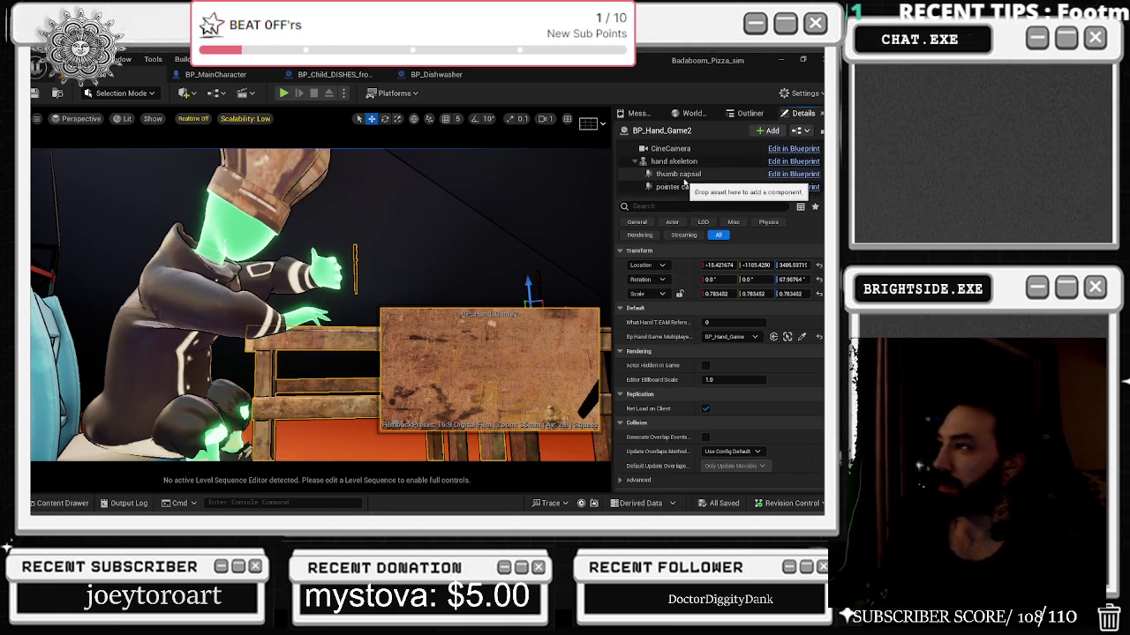
scroll(696, 181, "down", 4)
scroll(738, 174, "down", 5)
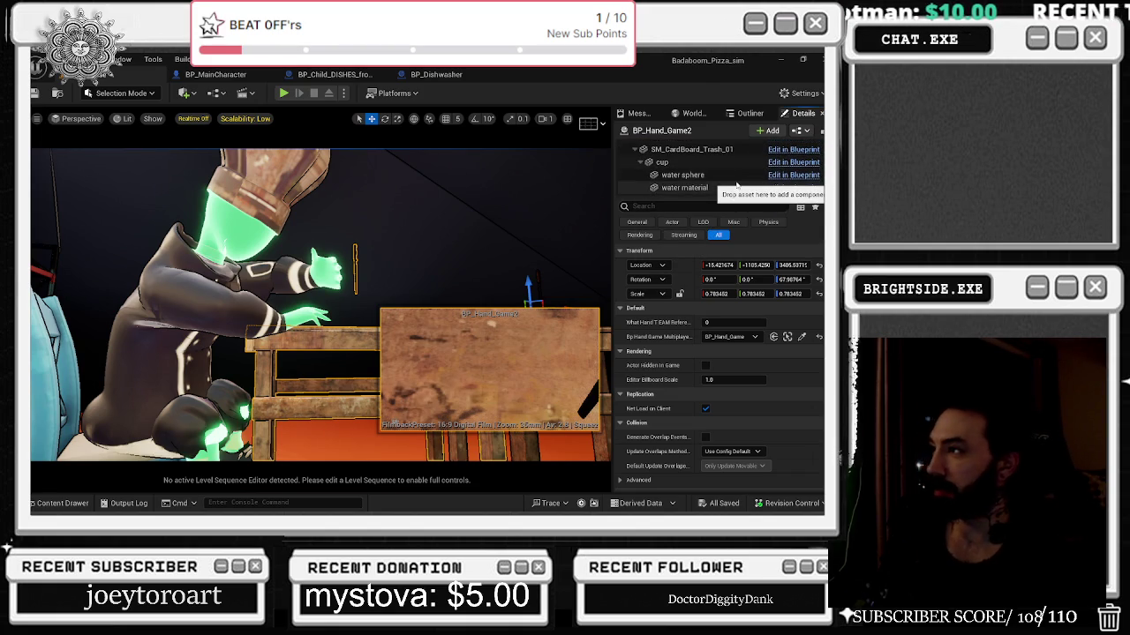
scroll(737, 183, "up", 2)
left_click(732, 184)
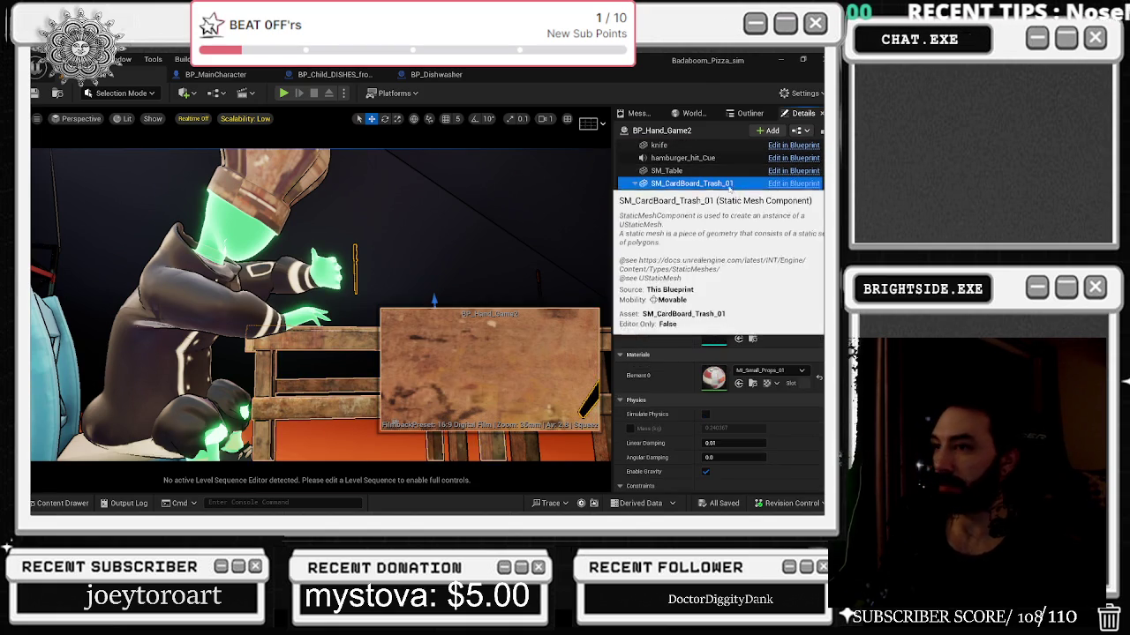
double_click(732, 183)
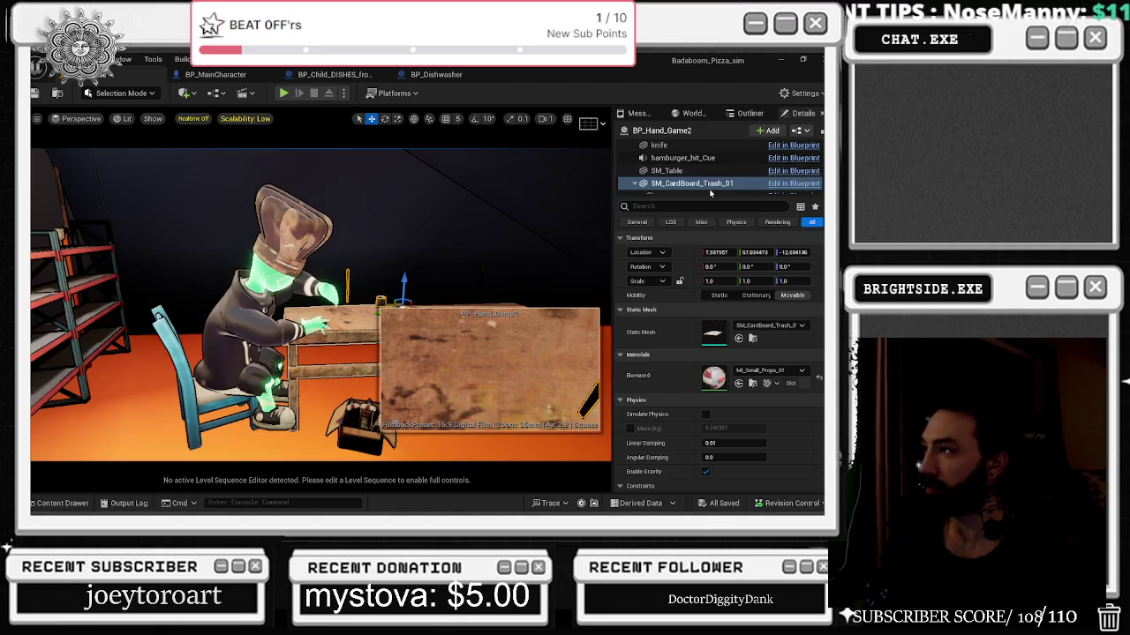
scroll(730, 169, "up", 5)
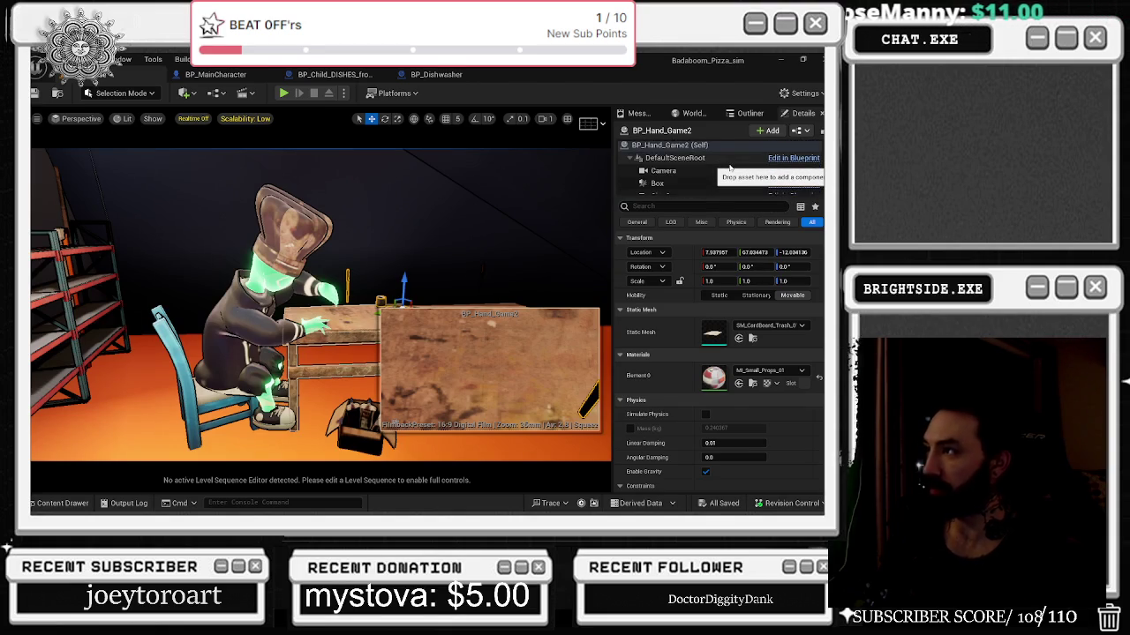
left_click(724, 179)
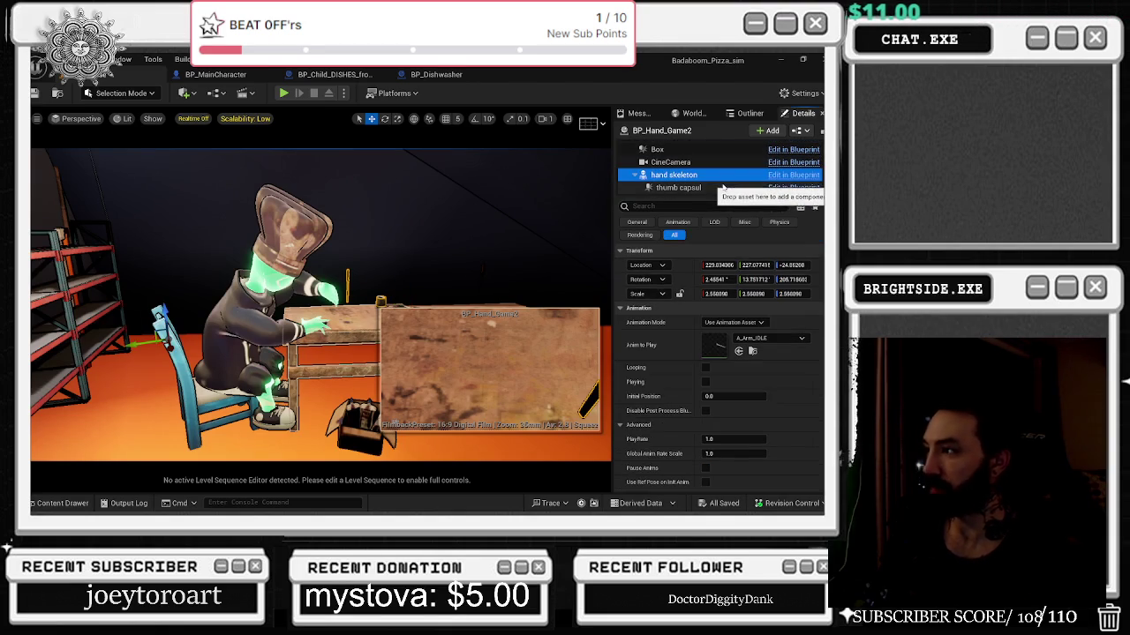
left_click(381, 422)
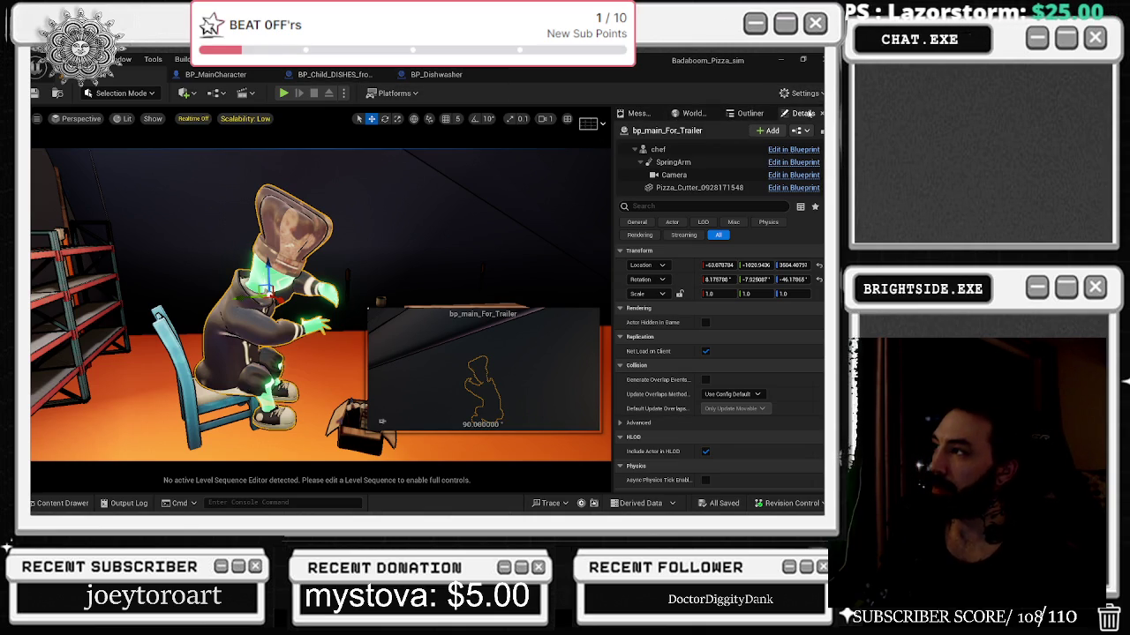
Review bp_main_For_Trailer's chef material slots and browse to lambert1 in NEWMAINCHEF_fbm.
left_click(638, 115)
left_click(695, 114)
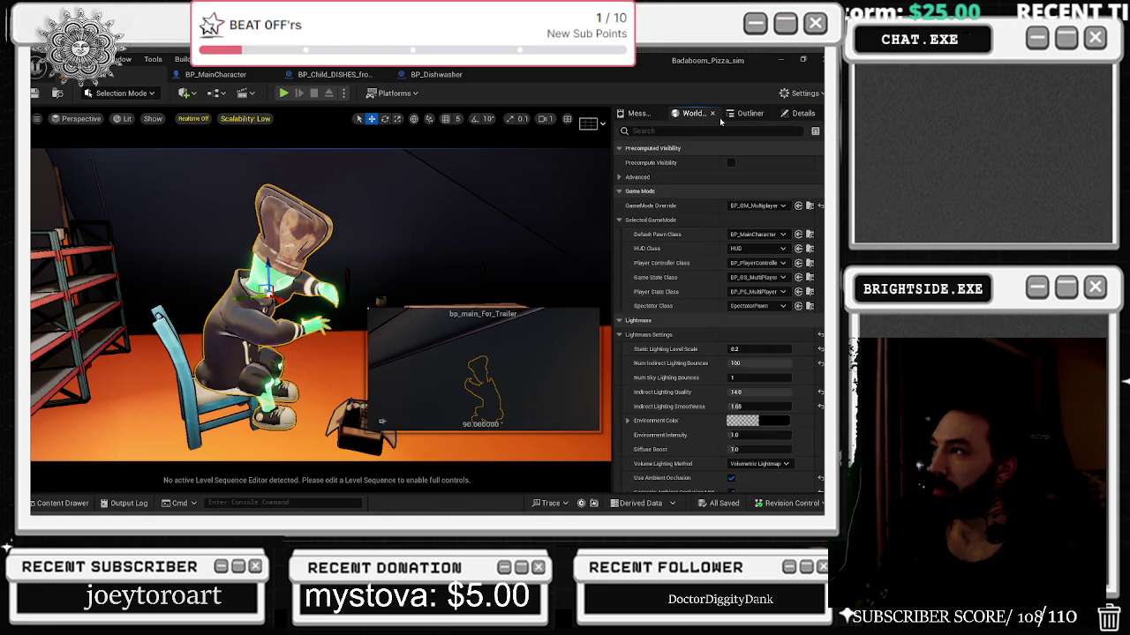
left_click(749, 113)
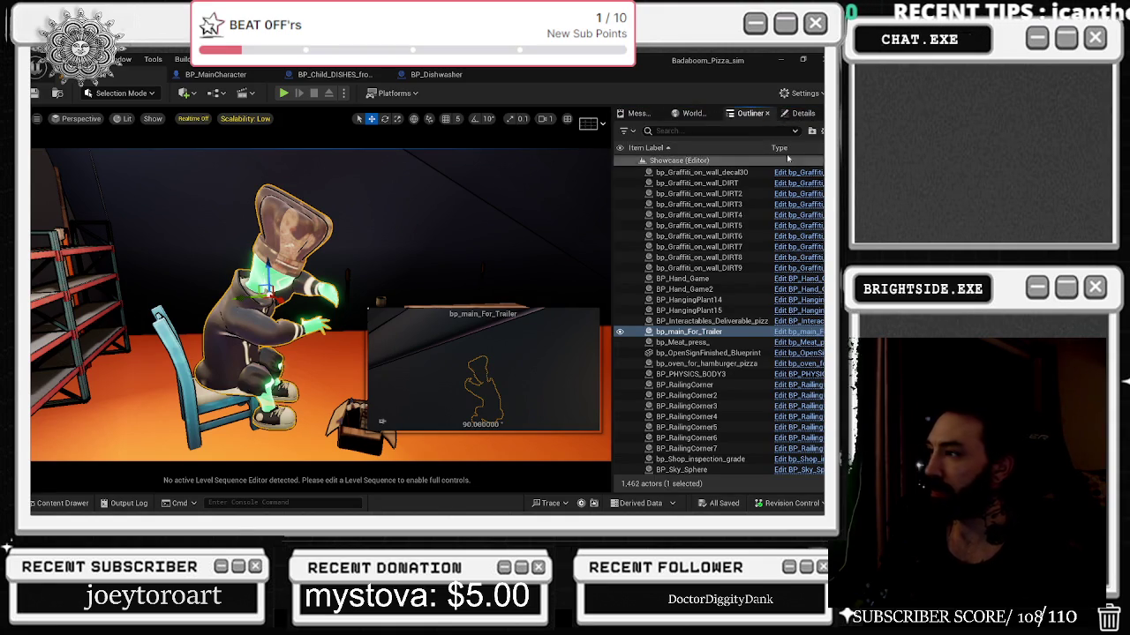
left_click(800, 115)
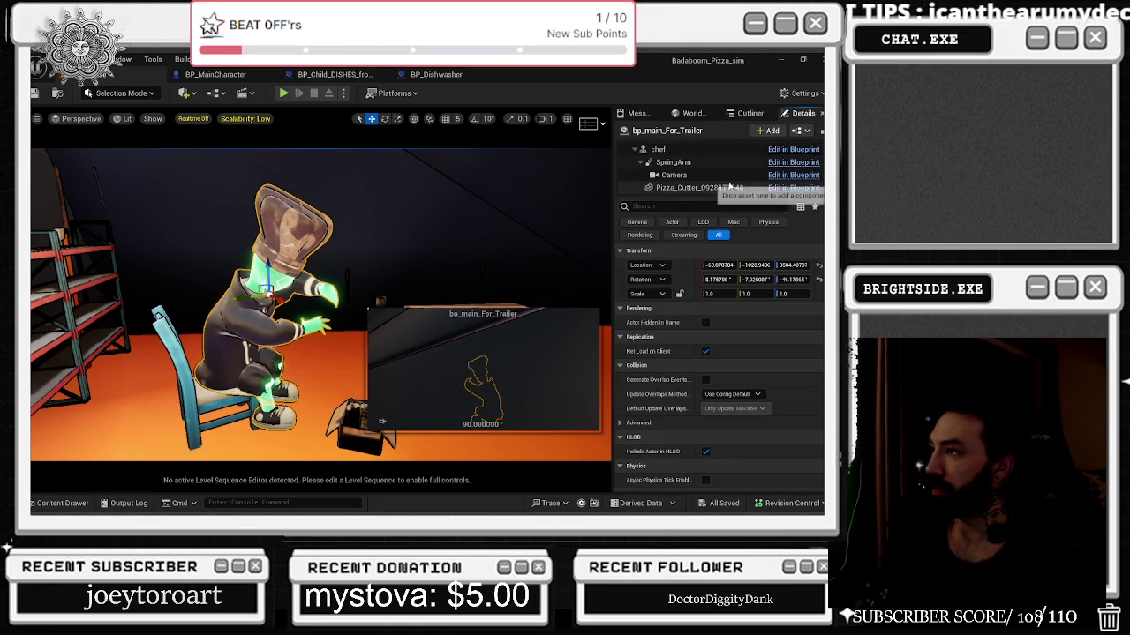
left_click(697, 187)
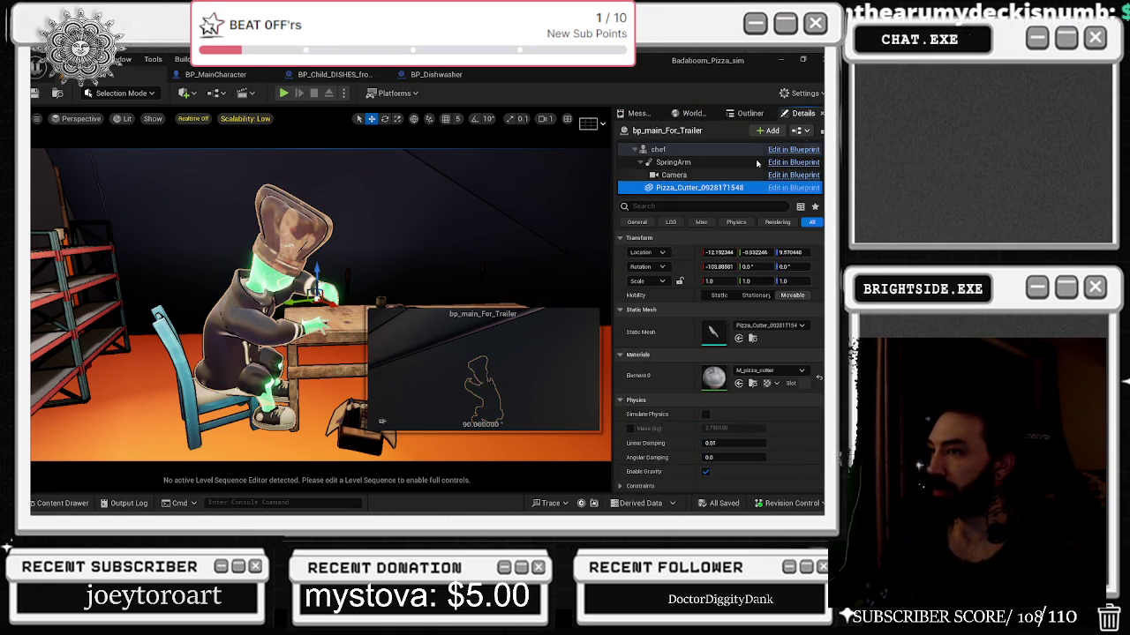
left_click(662, 149)
scroll(776, 346, "down", 2)
scroll(776, 346, "down", 4)
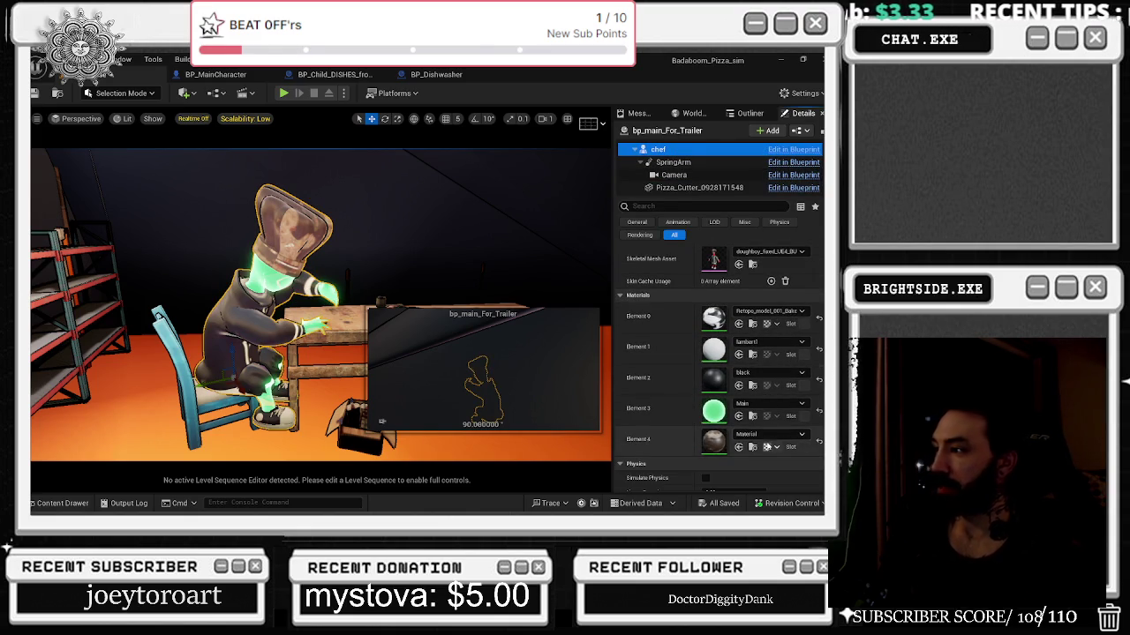
left_click(752, 354)
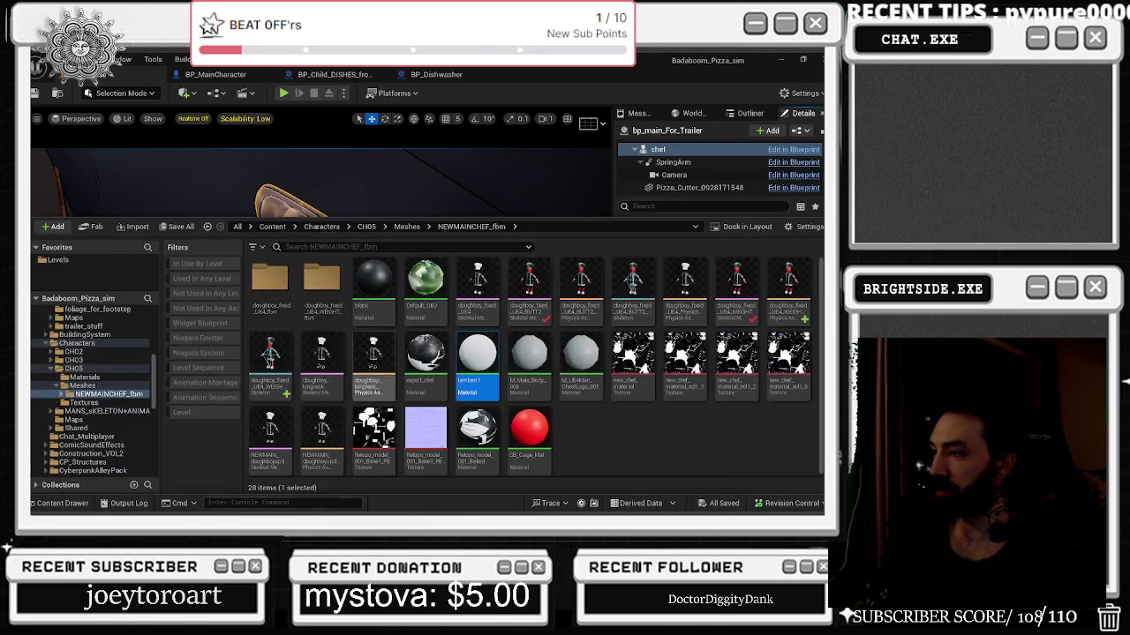
Assign the baked Retopo material to Element 4 so the chef's hat turns white.
left_click(56, 507)
left_click(752, 333)
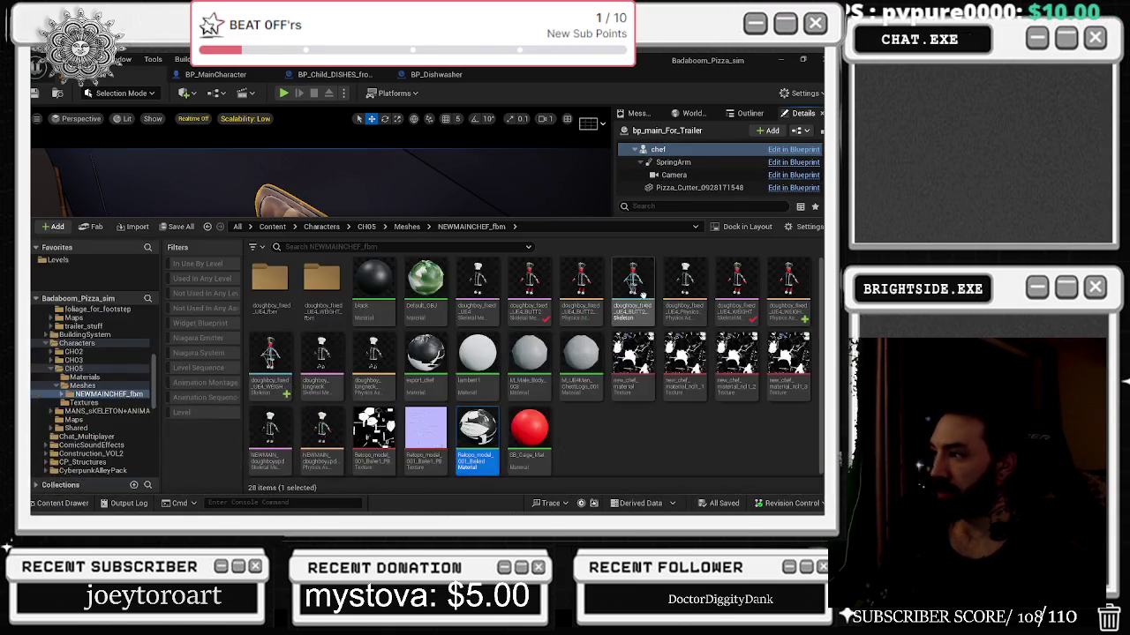
left_click(61, 503)
left_click(739, 447)
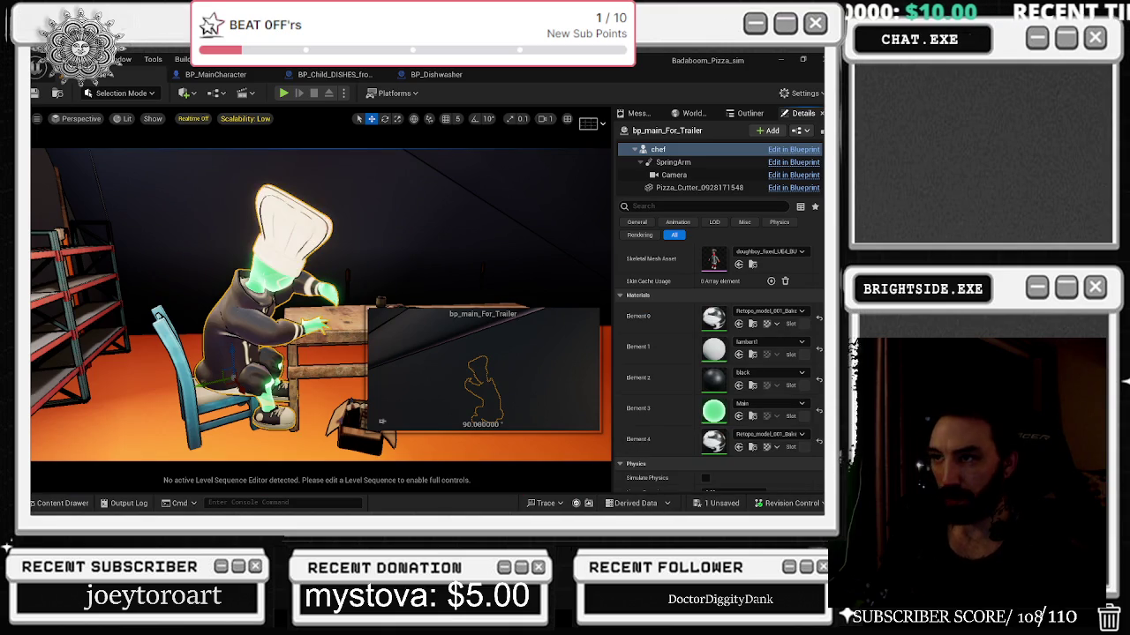
scroll(322, 305, "down", 2)
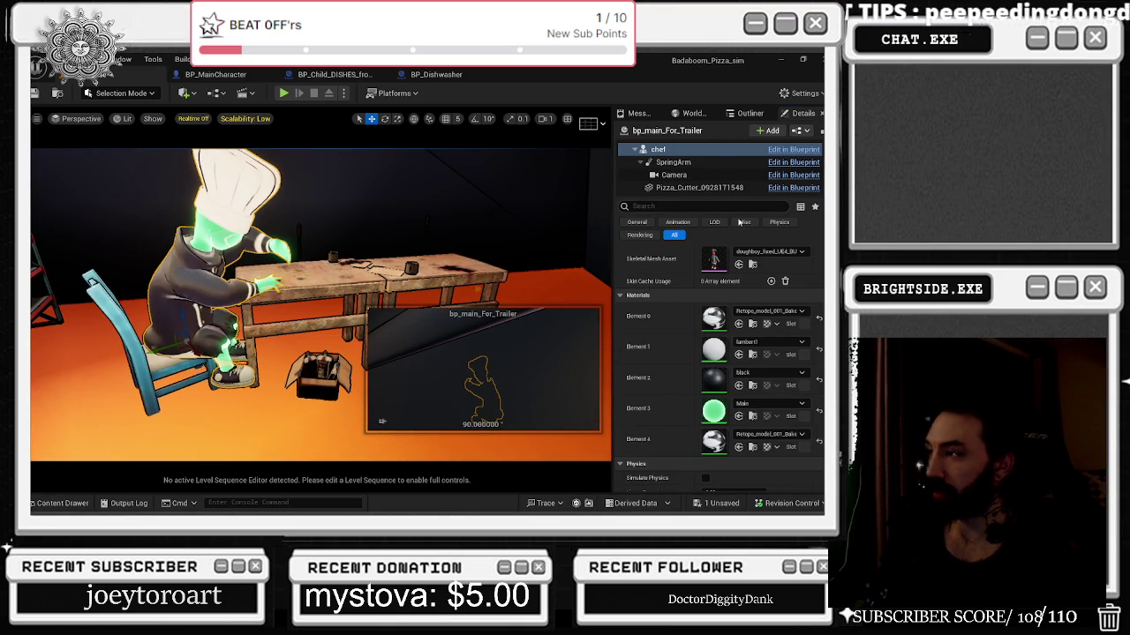
Show all project content in the Content Drawer, filtered to Level Sequence assets.
left_click(78, 507)
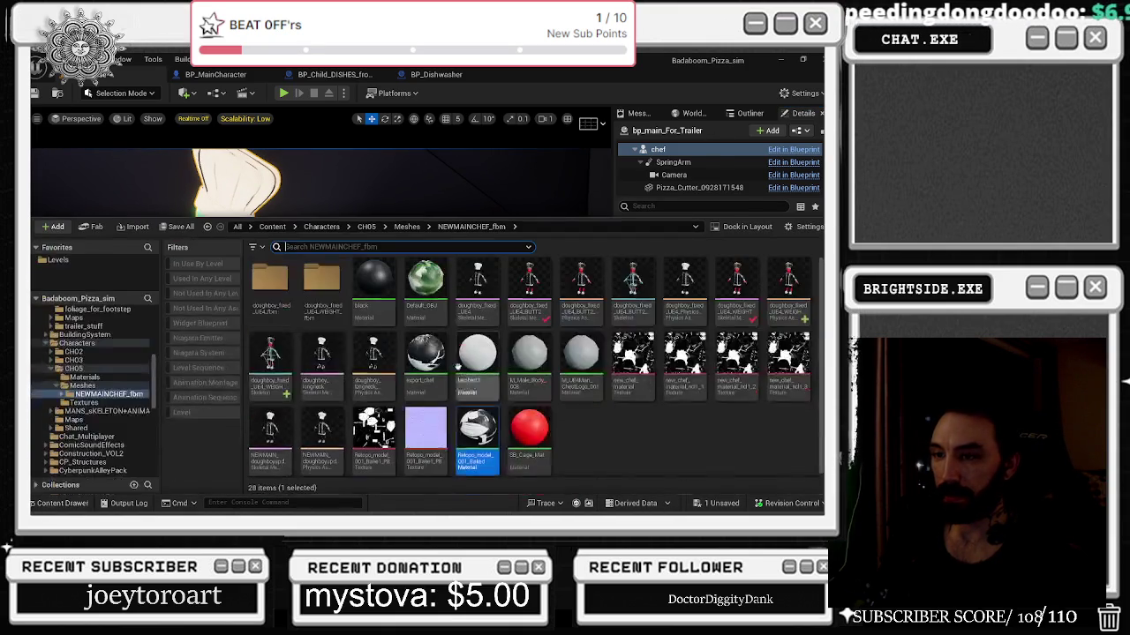
scroll(79, 353, "up", 3)
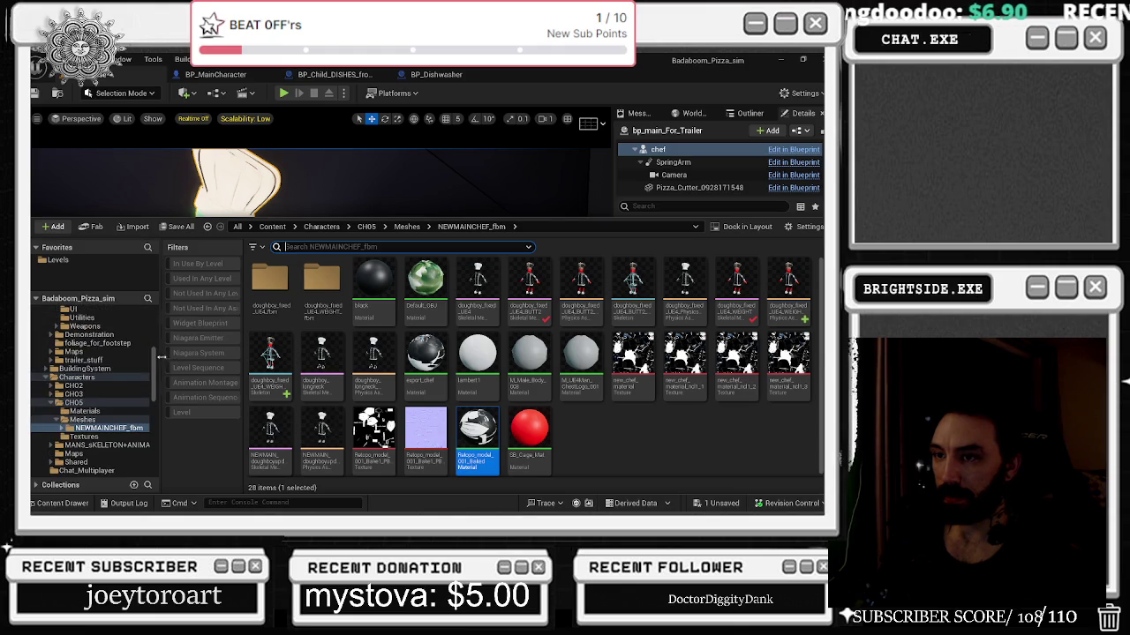
left_click(53, 312)
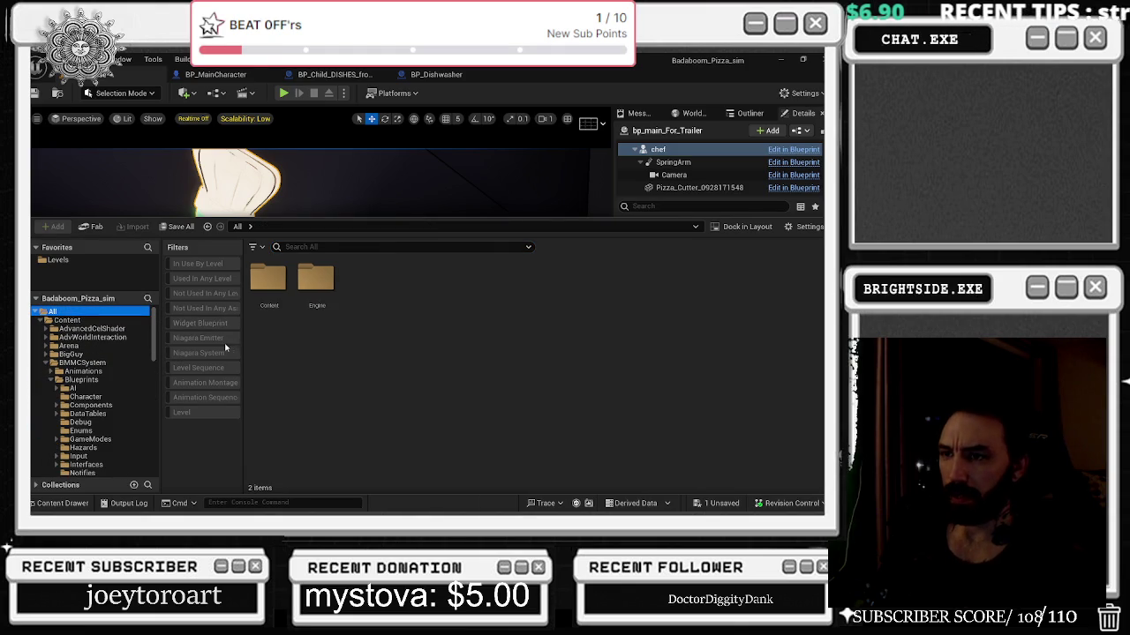
left_click(210, 368)
Open the Sequencer_06 level sequence from the Content Drawer's level sequence list.
left_click(326, 379)
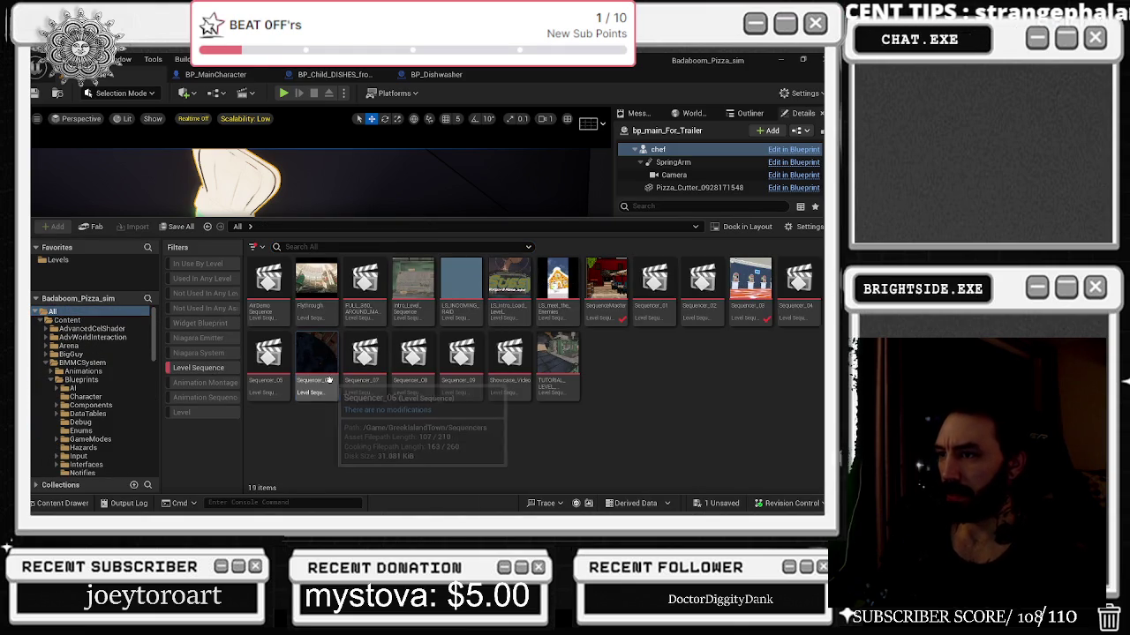
double_click(329, 379)
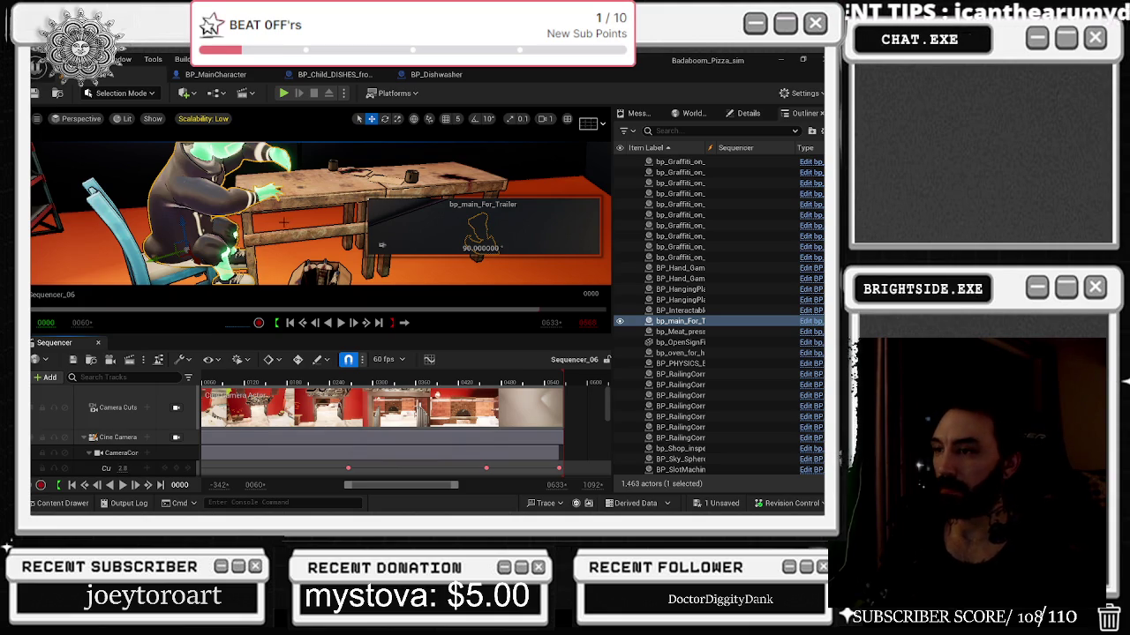
Play back Sequencer_06 and rewind the playhead near the start.
key("space")
scroll(342, 394, "up", 2)
scroll(342, 394, "down", 2)
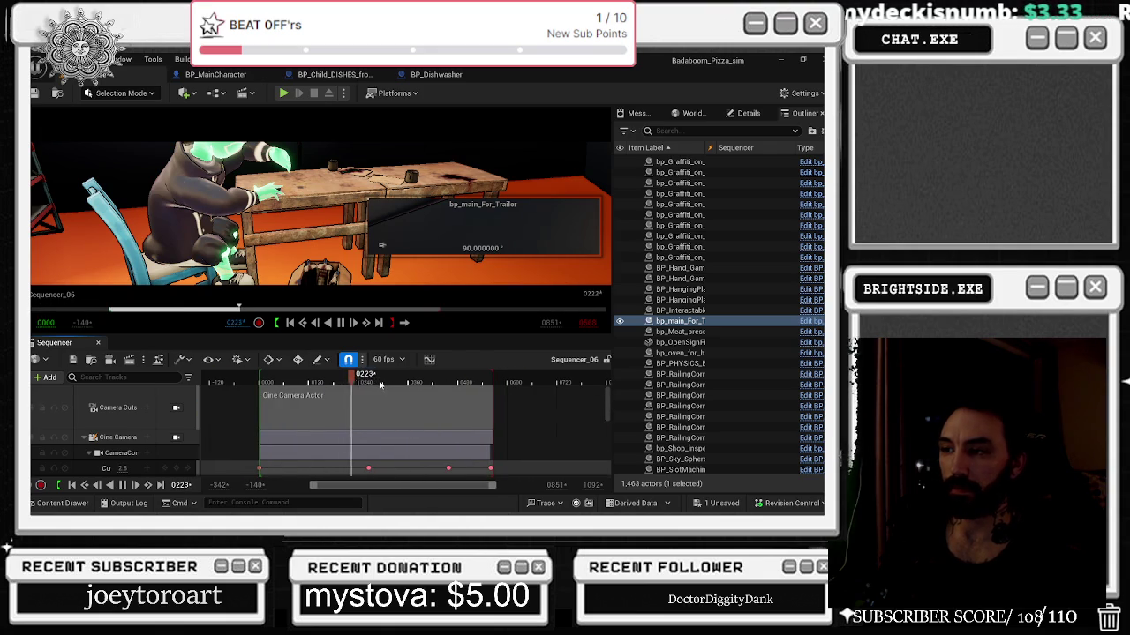
mouse_move(402, 380)
left_mouse_down()
mouse_move(286, 376)
mouse_move(295, 376)
left_mouse_up()
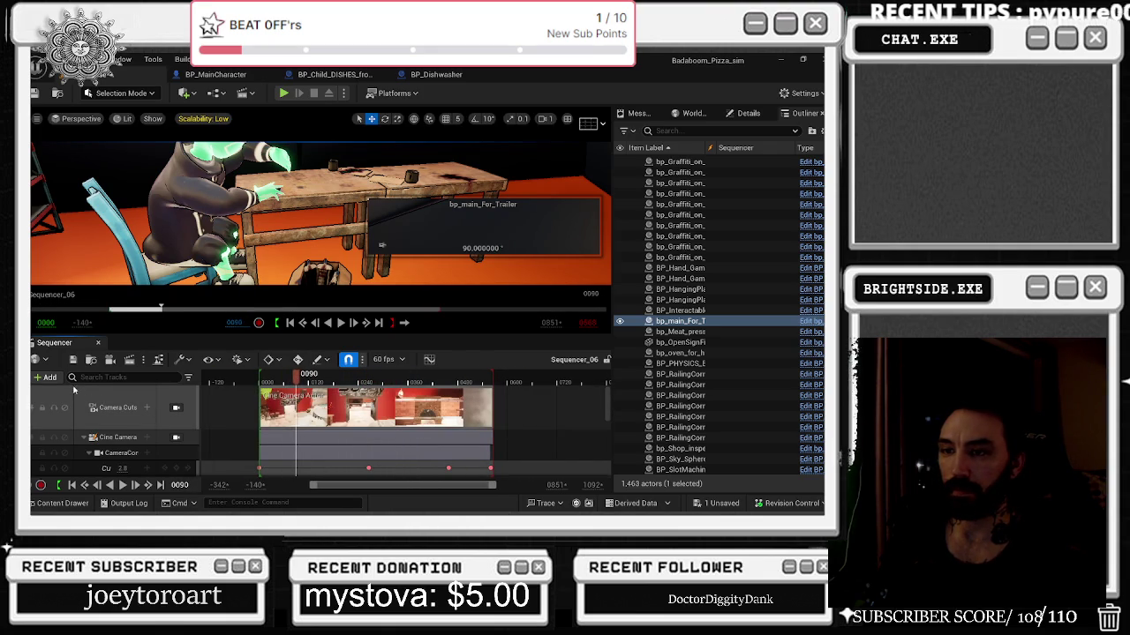
Open the SequenceMaster level sequence from the Content Drawer.
left_click(63, 503)
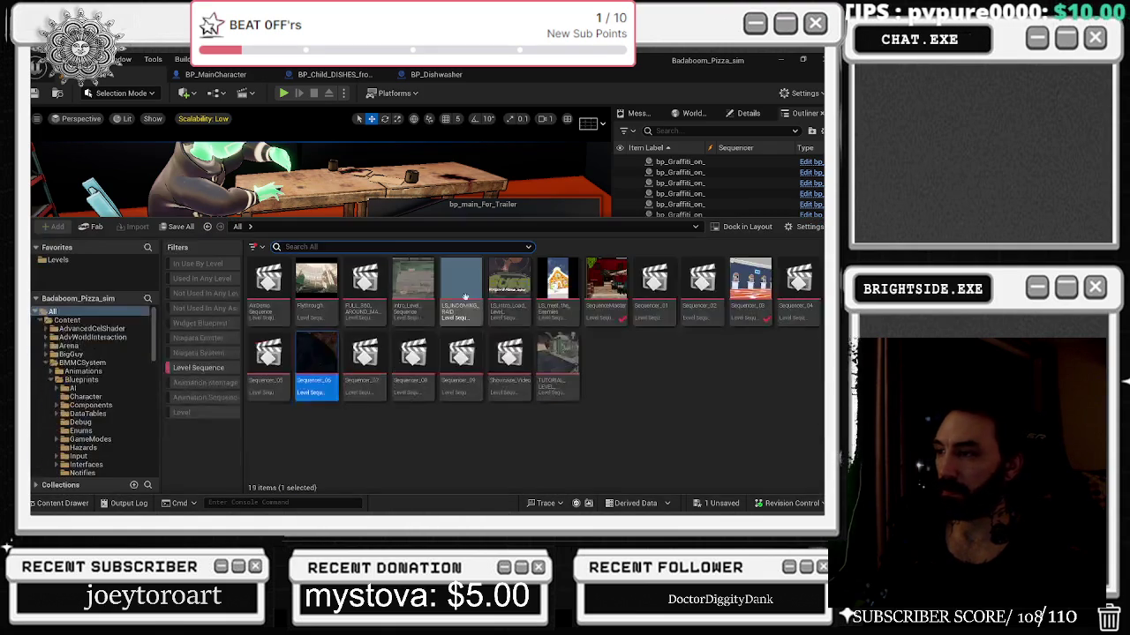
left_click(604, 296)
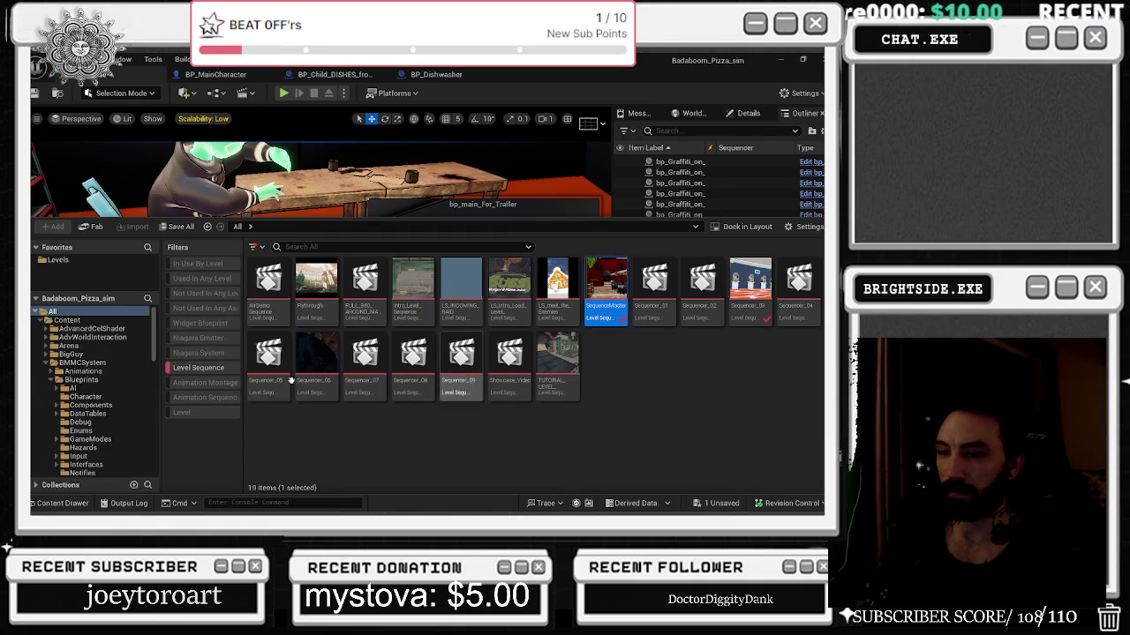
double_click(606, 291)
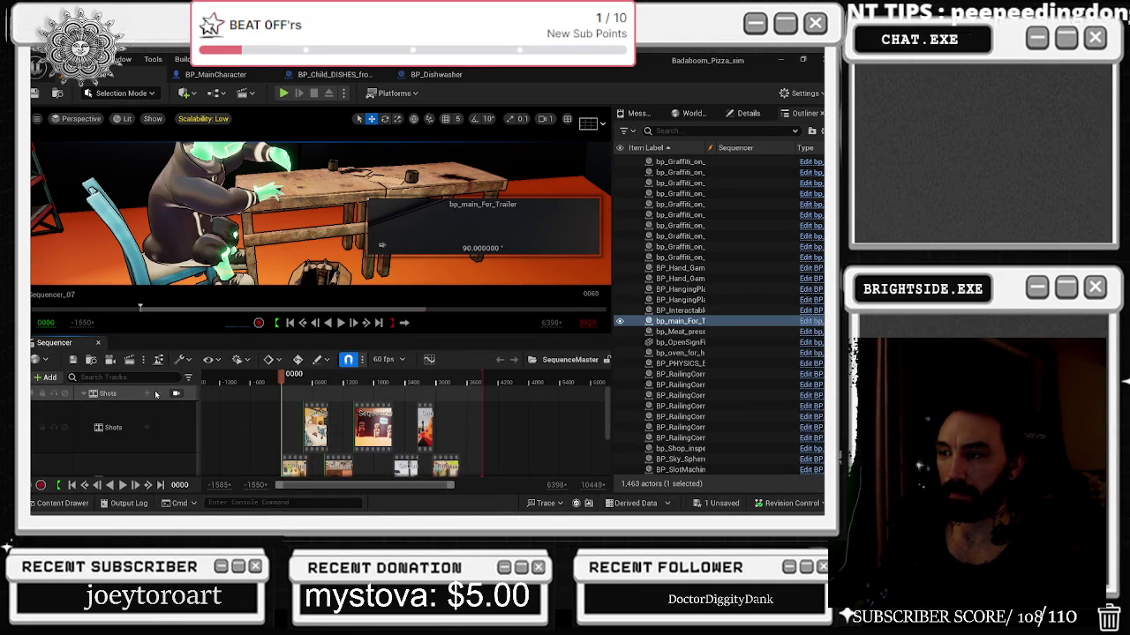
Lock the viewport to the cinematic camera and set the playhead to frame 2076.
mouse_move(284, 381)
left_mouse_down()
mouse_move(402, 381)
mouse_move(373, 382)
left_mouse_up()
left_click(177, 395)
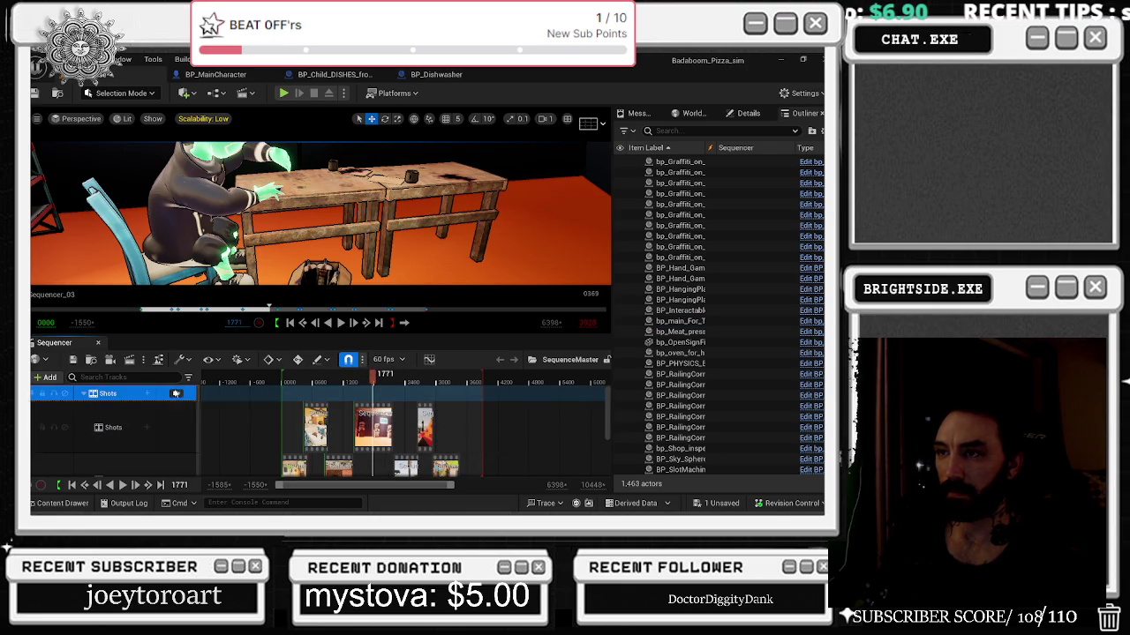
left_click(389, 380)
left_click_drag(389, 379, 387, 379)
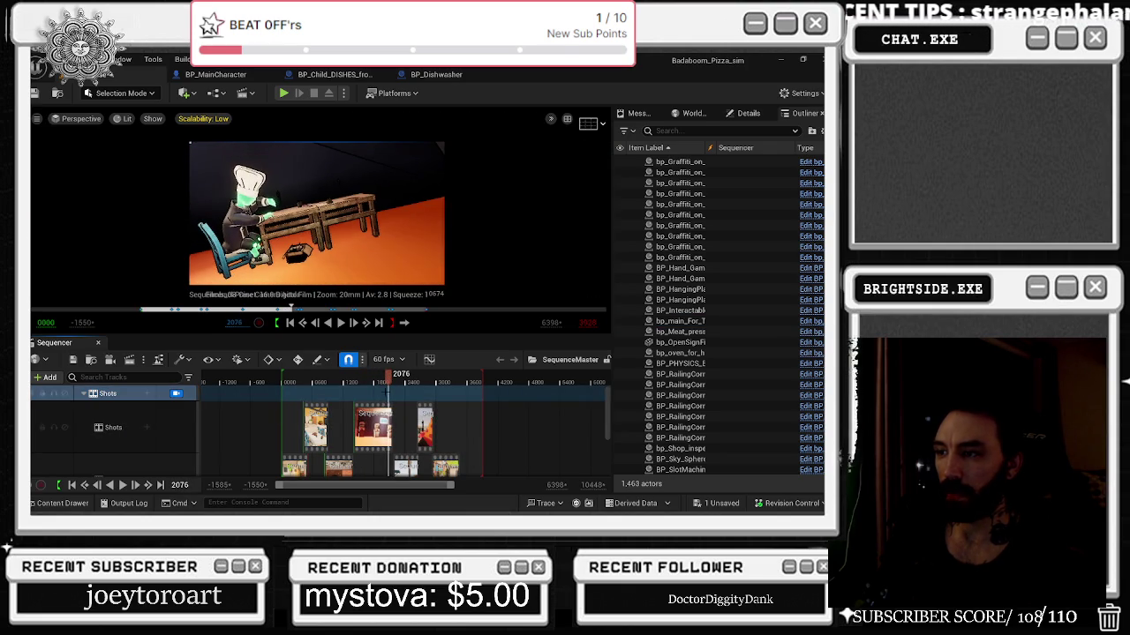
Select bp_main_For_Trailer in the level through the +Add track menu.
left_click(45, 377)
mouse_move(97, 196)
left_click(249, 176)
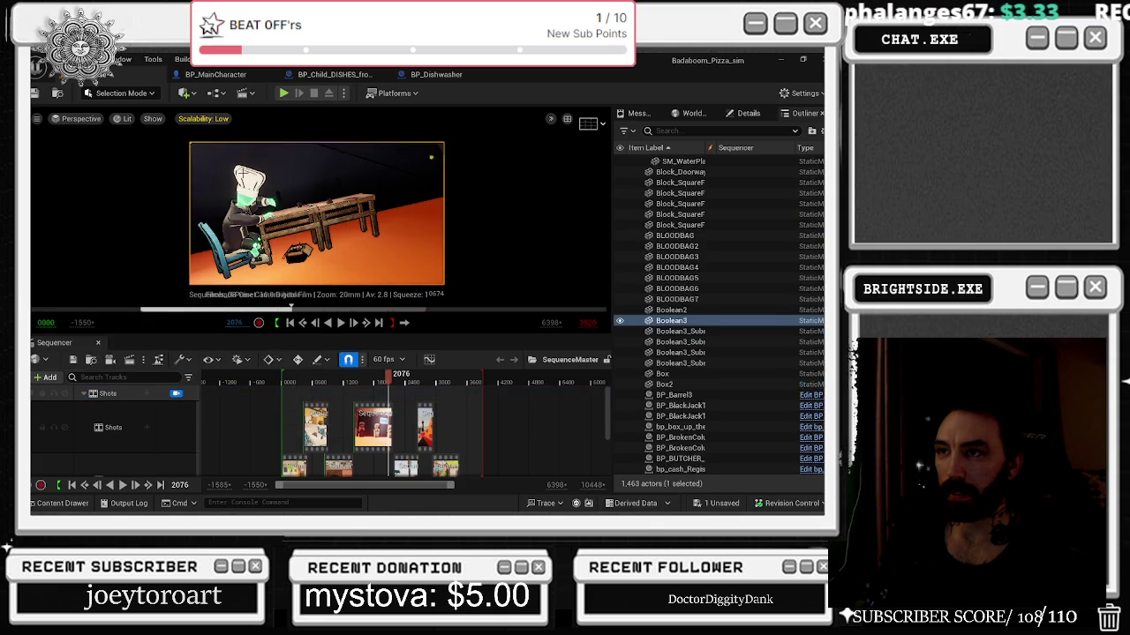
Add the bp_main_For_Trailer actor to SequenceMaster.
left_click(45, 377)
mouse_move(84, 196)
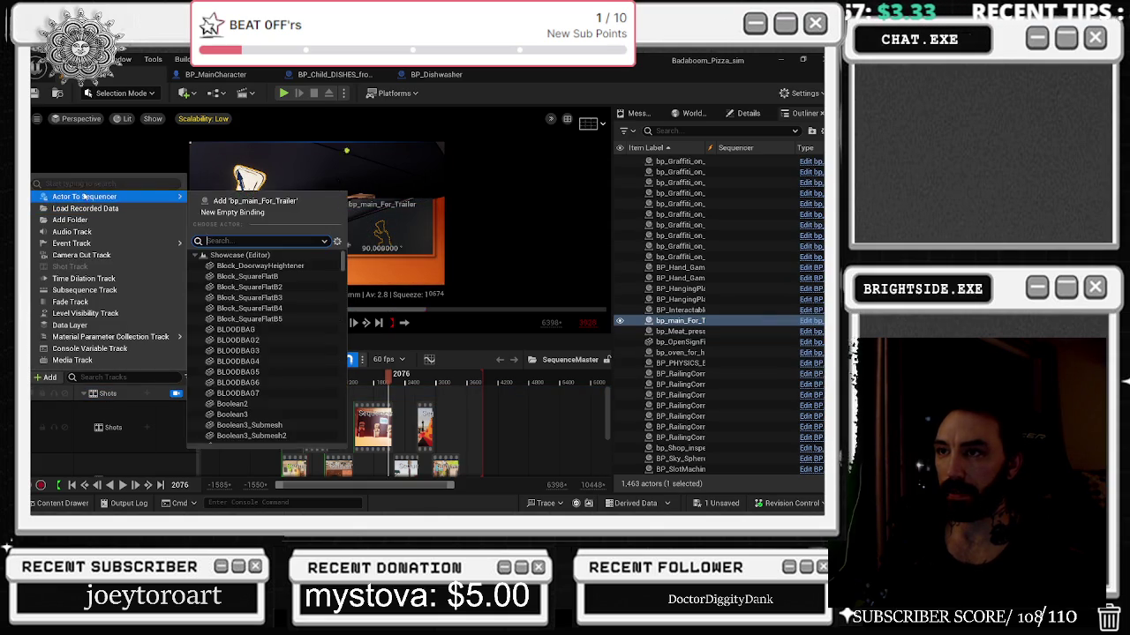
left_click(256, 201)
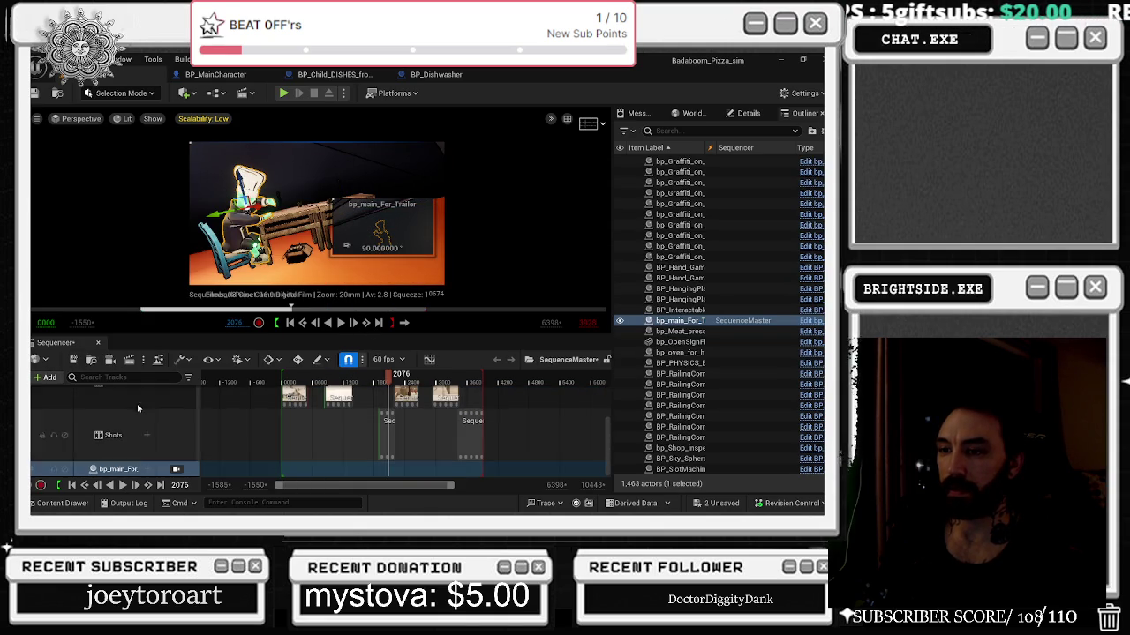
Give bp_main_For_Trailer a Transform track and an undermesh component track, undoing a test key.
left_click(147, 470)
mouse_move(195, 277)
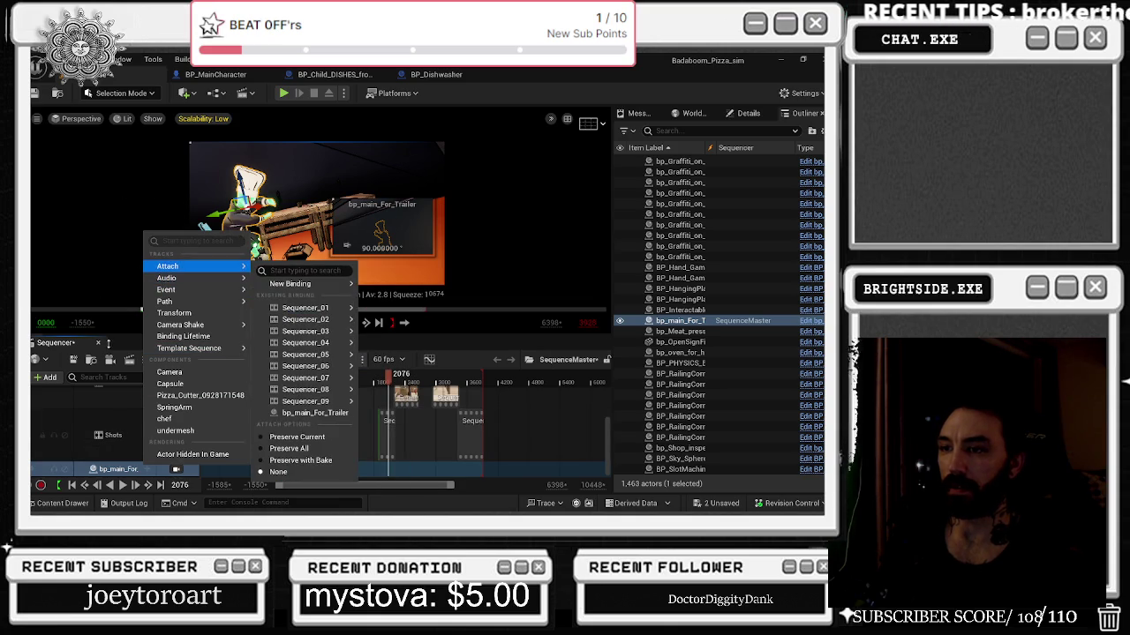
left_click(210, 313)
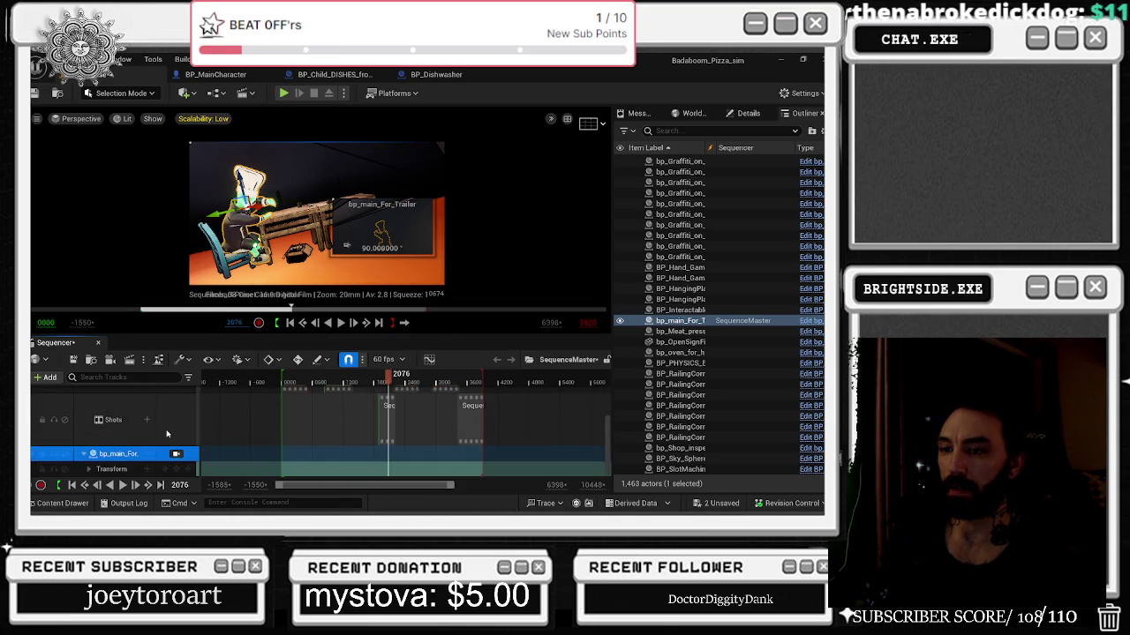
left_click(174, 468)
scroll(396, 450, "up", 4)
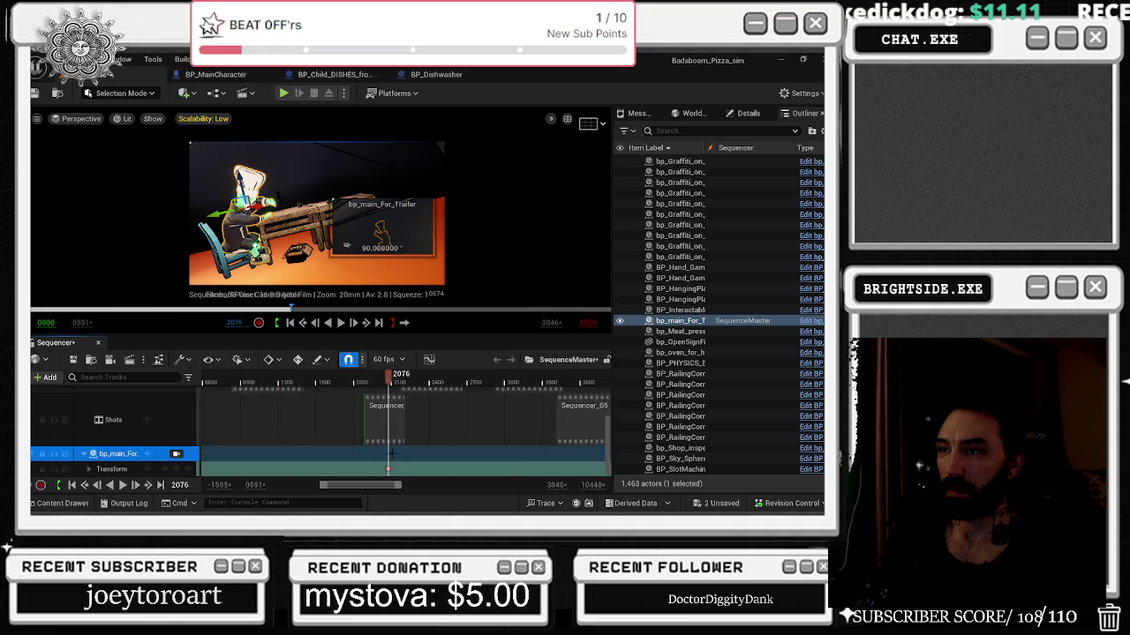
key("ctrl+z")
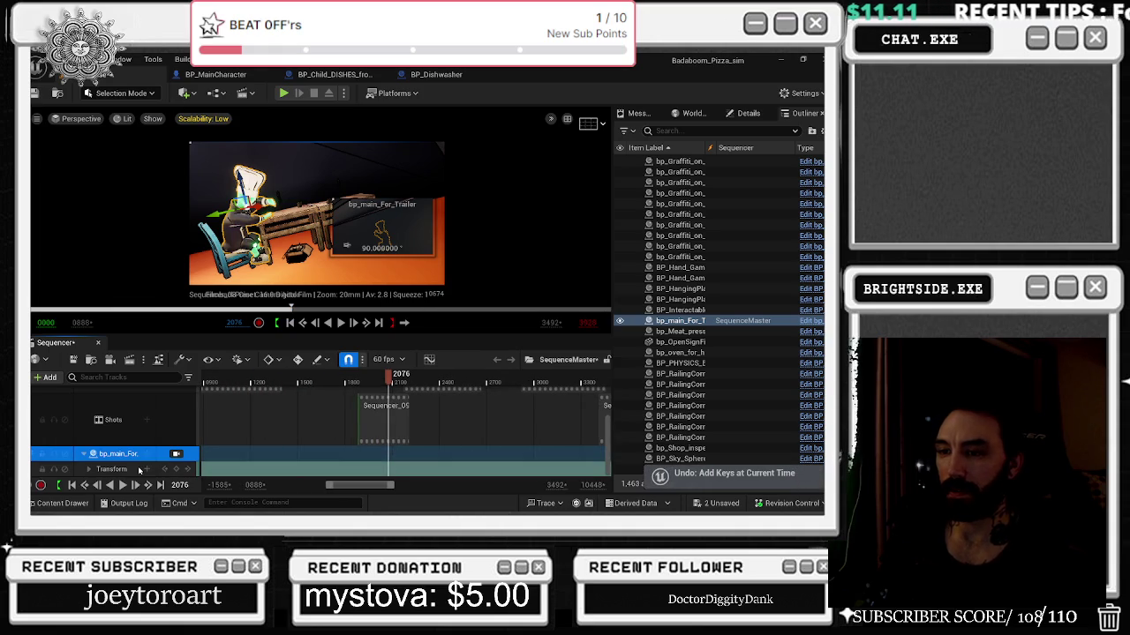
left_click(148, 455)
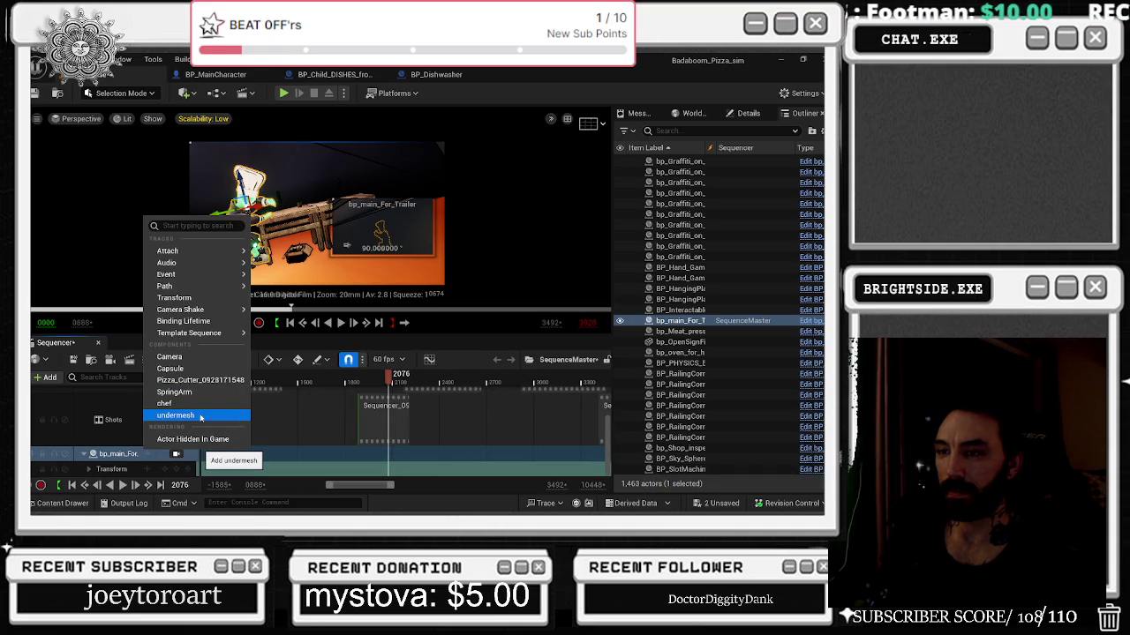
left_click(201, 418)
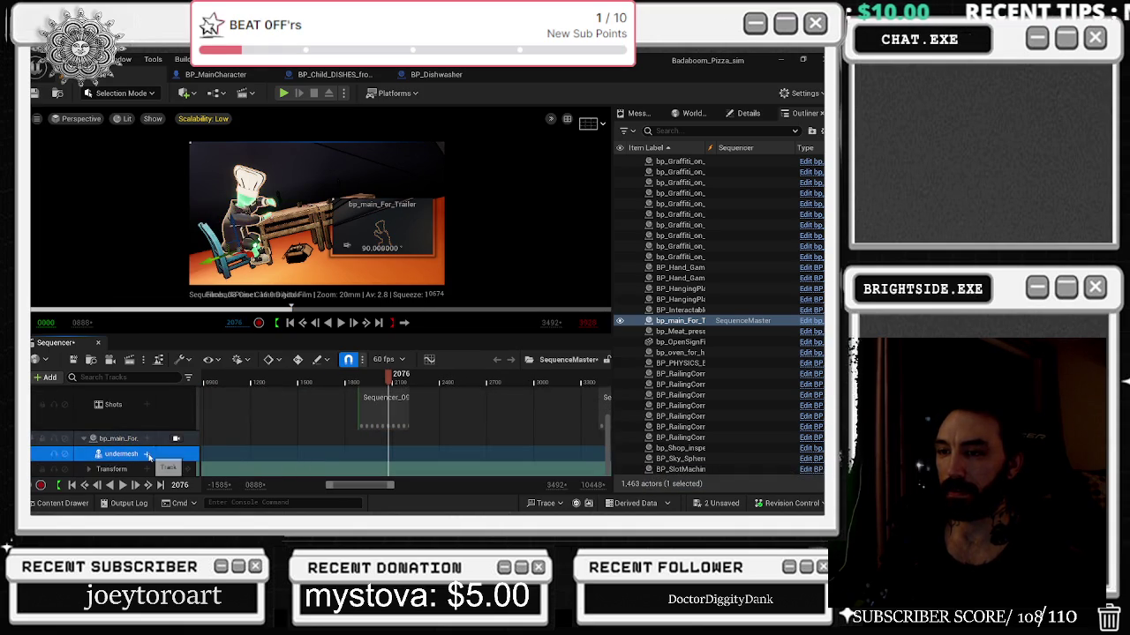
Add the a_hand_attack animation, found by searching 'hand', to the undermesh Animation track.
left_click(163, 453)
mouse_move(177, 119)
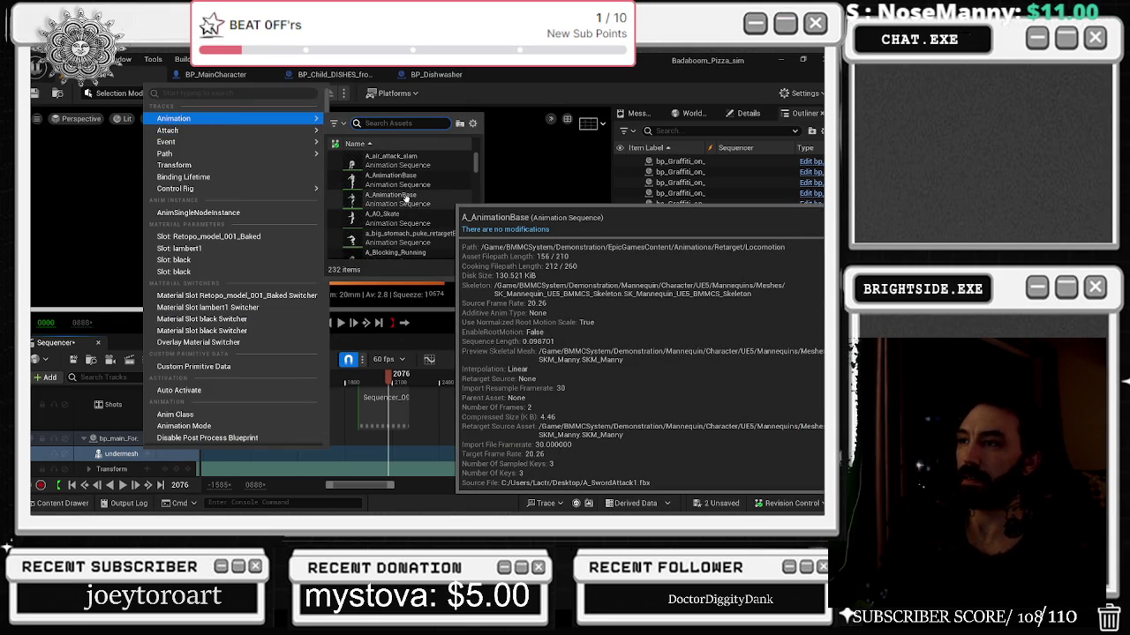
type("hand")
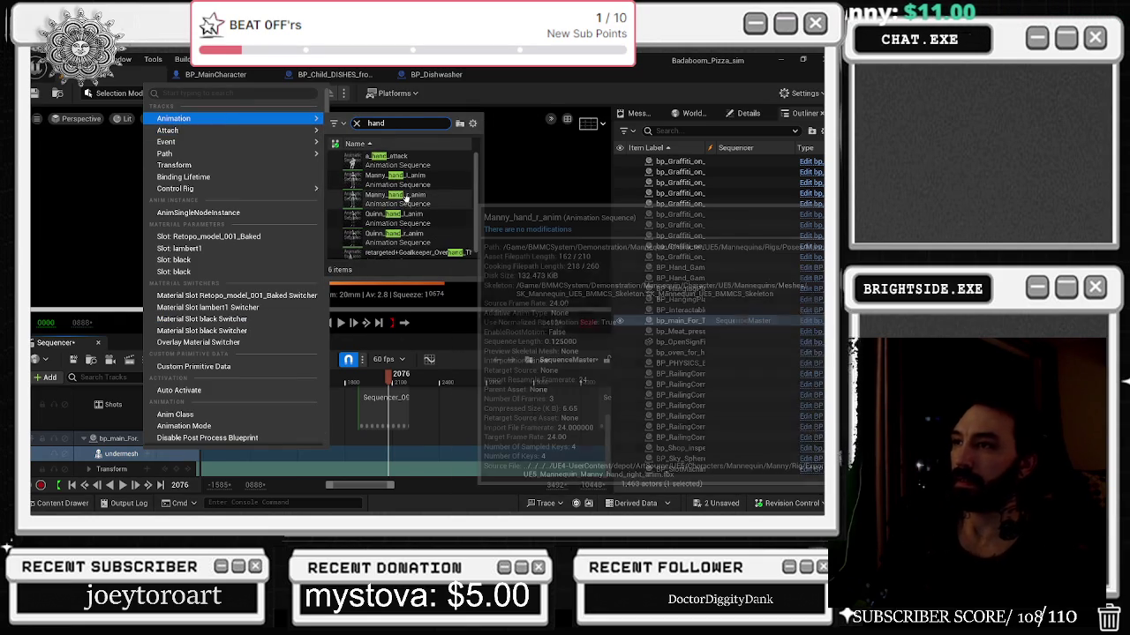
left_click(406, 166)
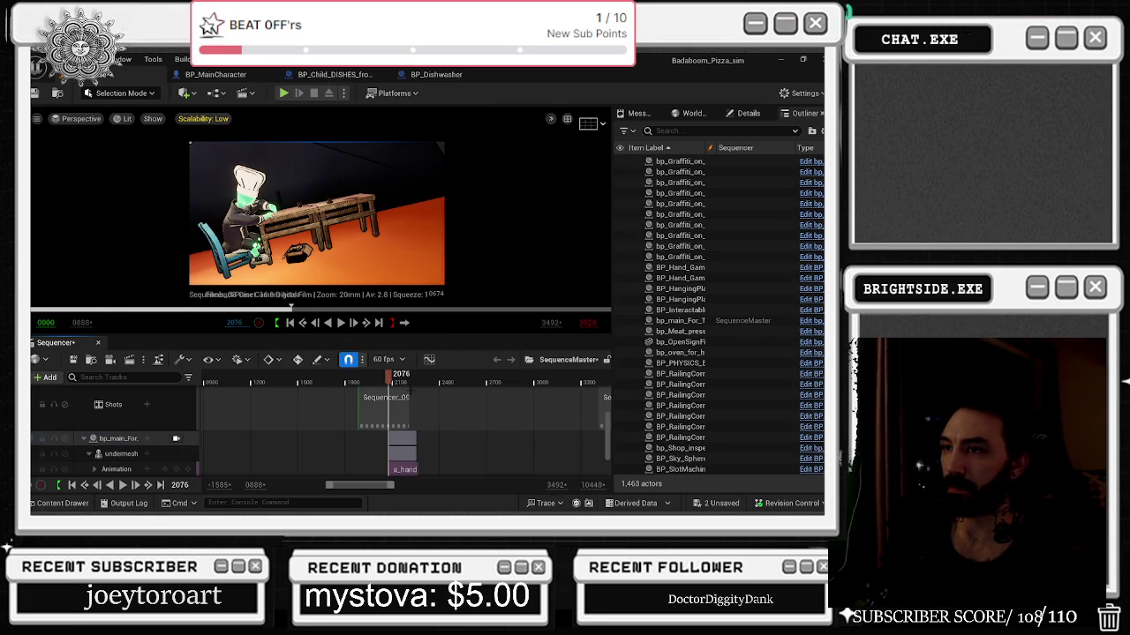
key("space")
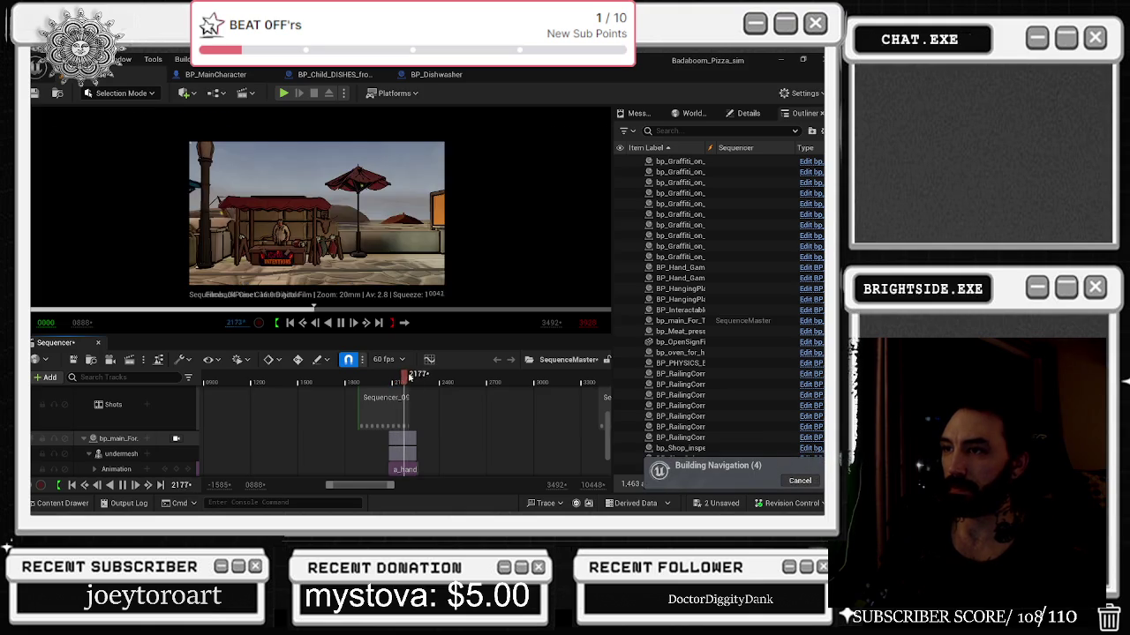
left_click_drag(409, 376, 383, 378)
scroll(406, 429, "down", 1)
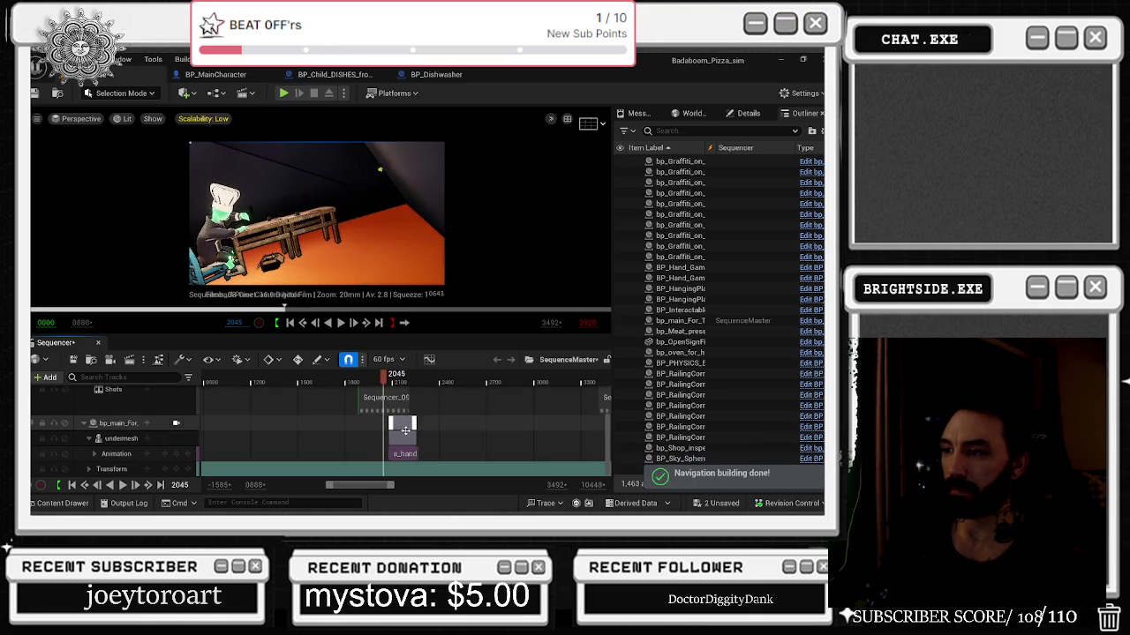
Move the a_hand_attack section to start at frame 2045 and preview it.
left_click(405, 430)
left_click(394, 451)
left_click_drag(394, 451, 390, 451)
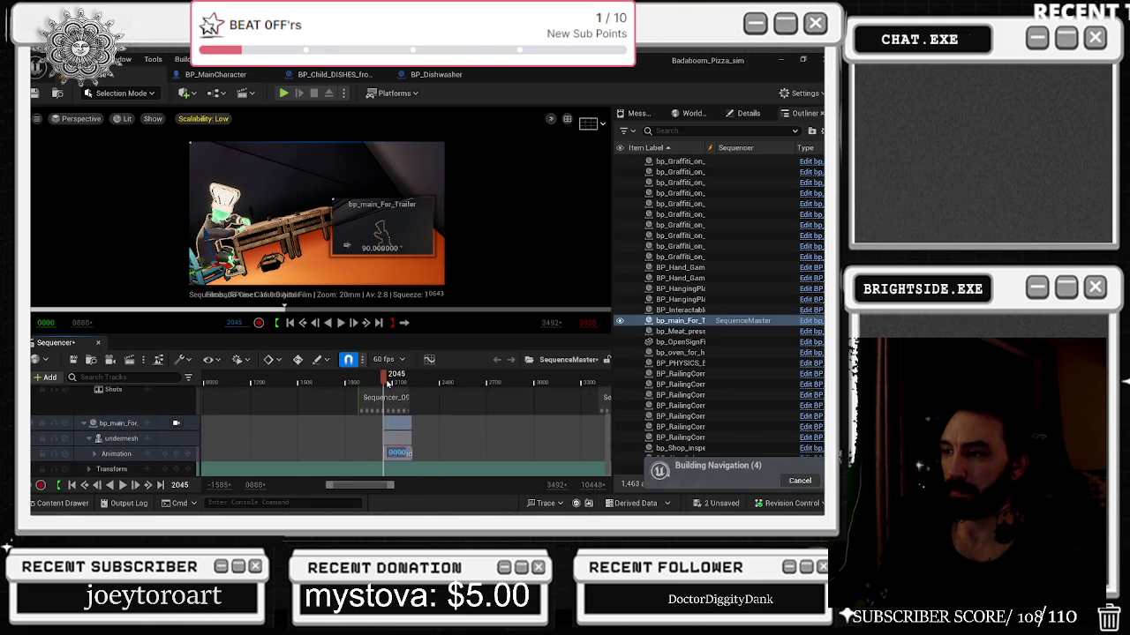
key("space")
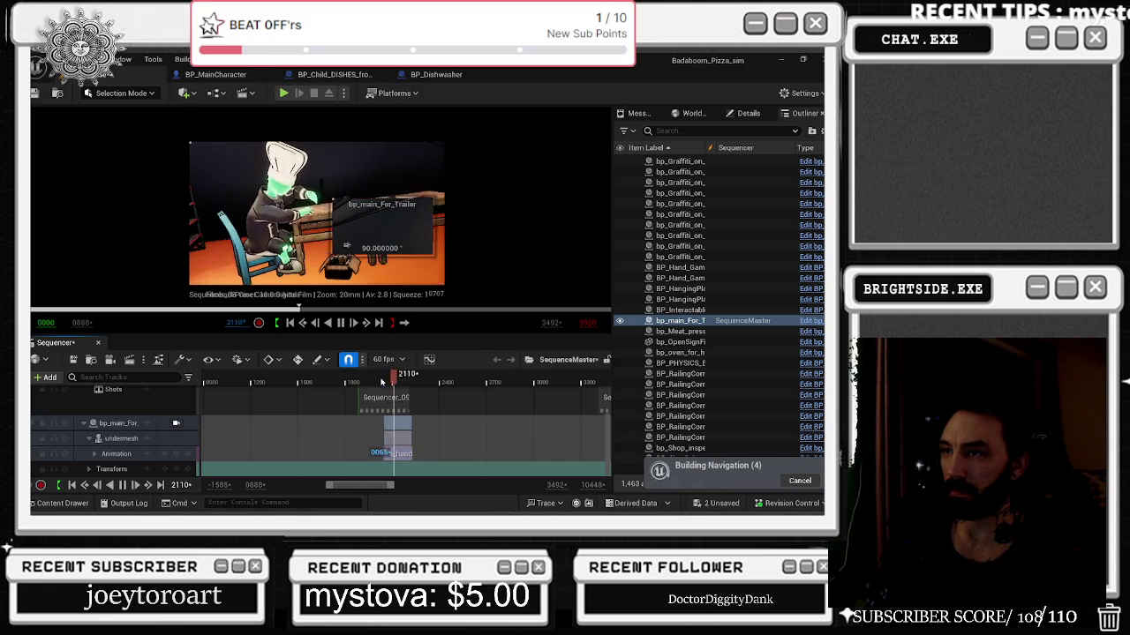
left_click(371, 380)
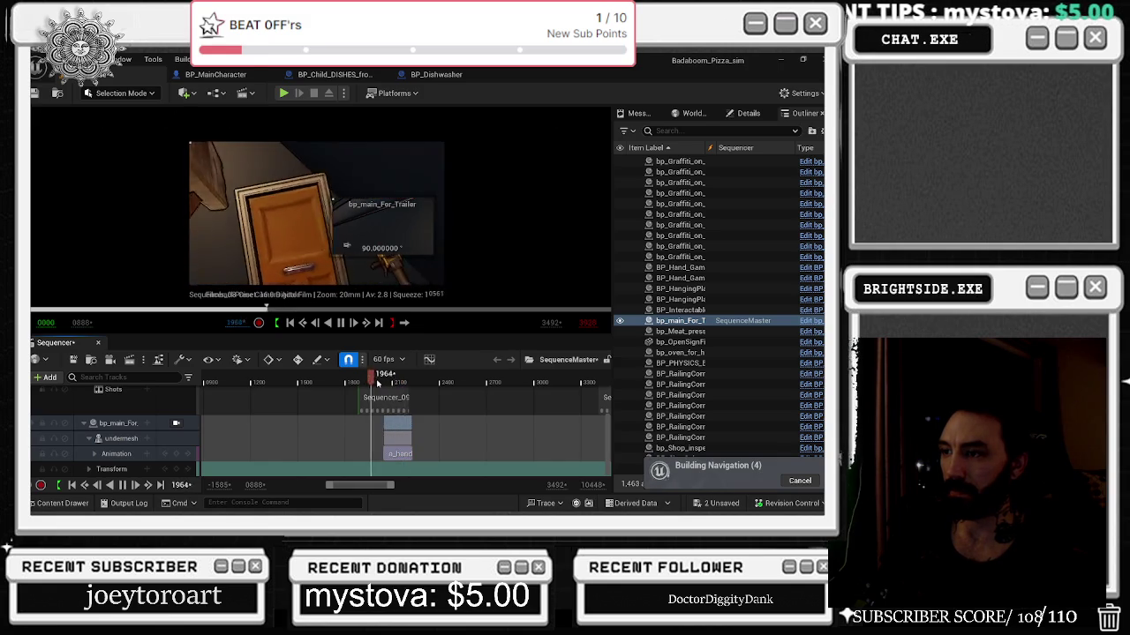
key("space")
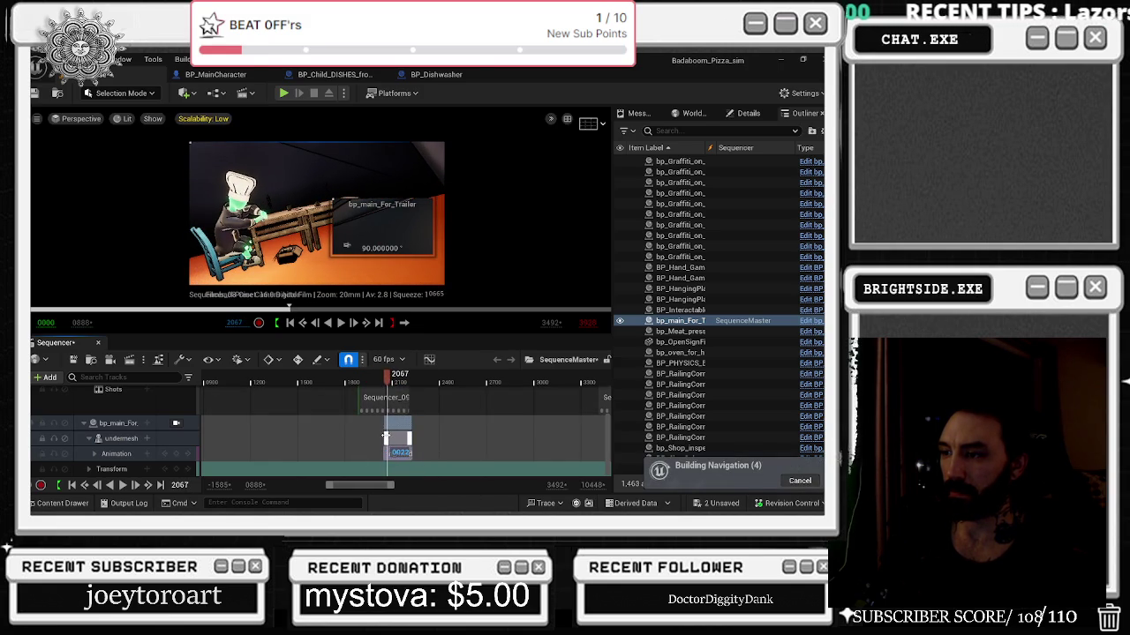
Trim the section's left edge to start slightly earlier and replay it.
left_click_drag(385, 437, 374, 438)
left_click(372, 380)
key("space")
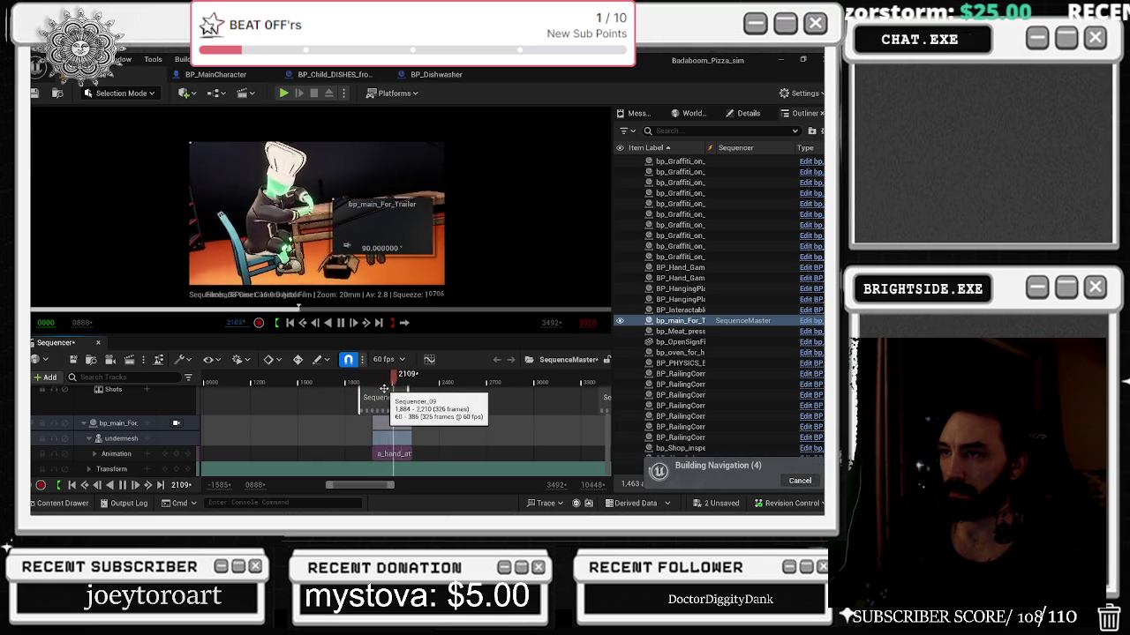
left_click(392, 454)
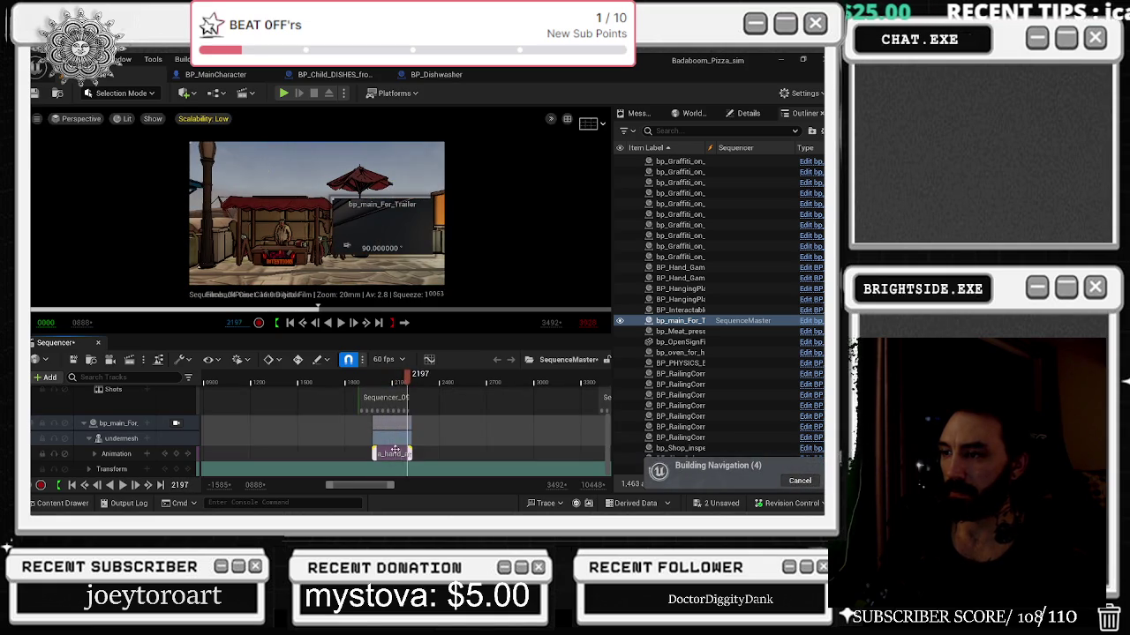
Set the a_hand_attack section's Play Rate to 0.24 in its Properties.
right_click(394, 454)
mouse_move(435, 194)
mouse_move(441, 134)
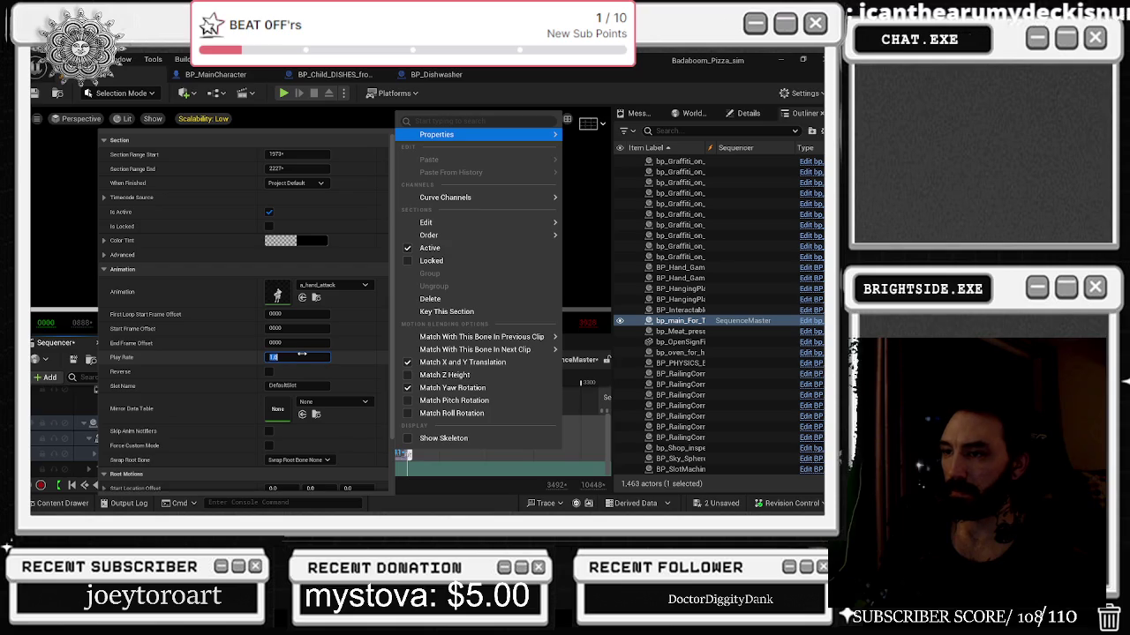
type("0.24")
key("Return")
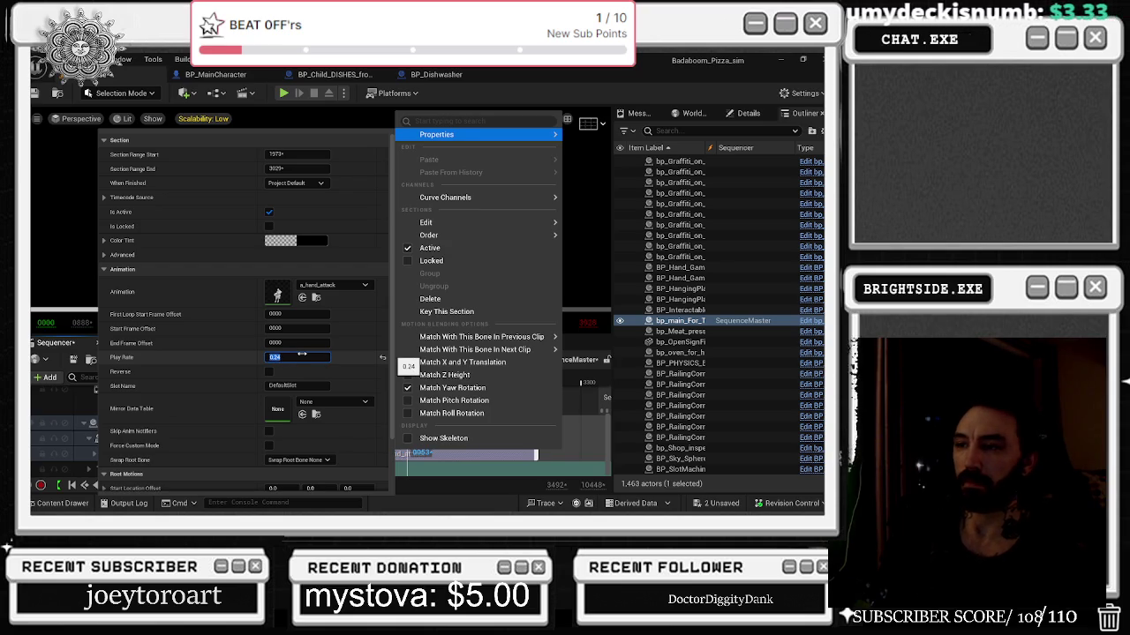
left_click(365, 391)
left_click(370, 383)
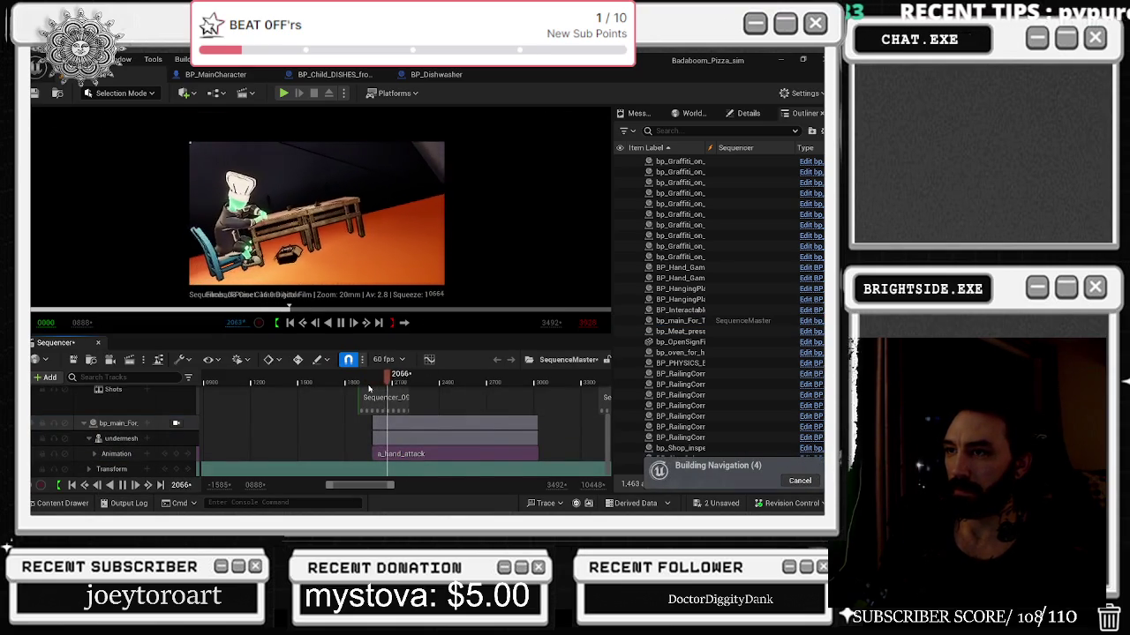
Shift the bp_main_For section slightly earlier and play the shot from frame 1799 onward.
left_click(401, 424)
left_click_drag(401, 424, 377, 424)
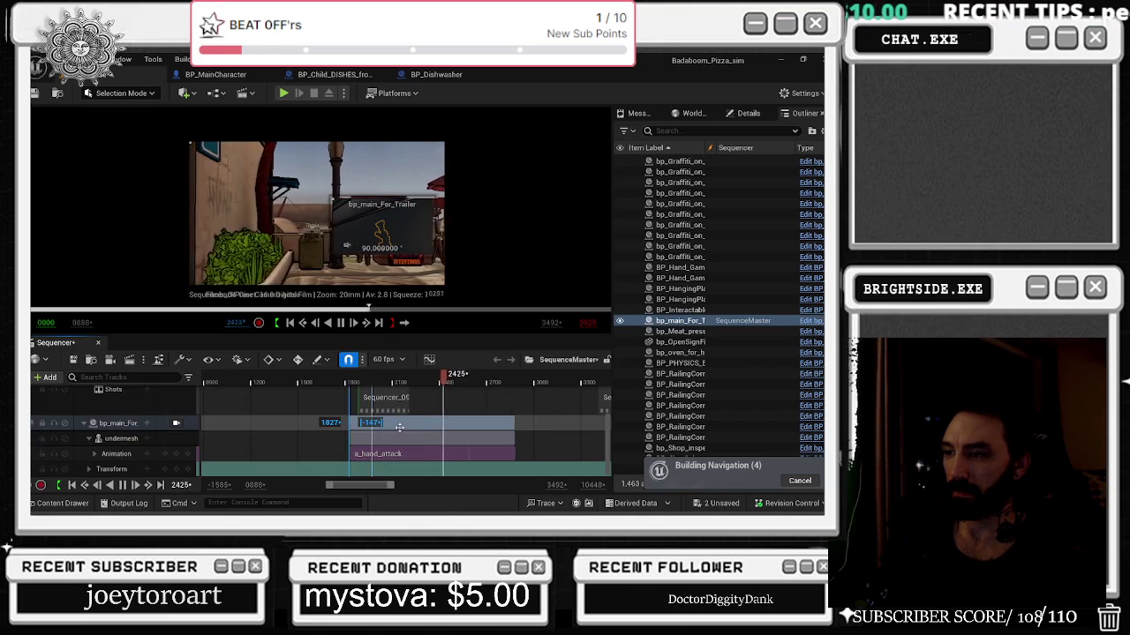
left_click(342, 382)
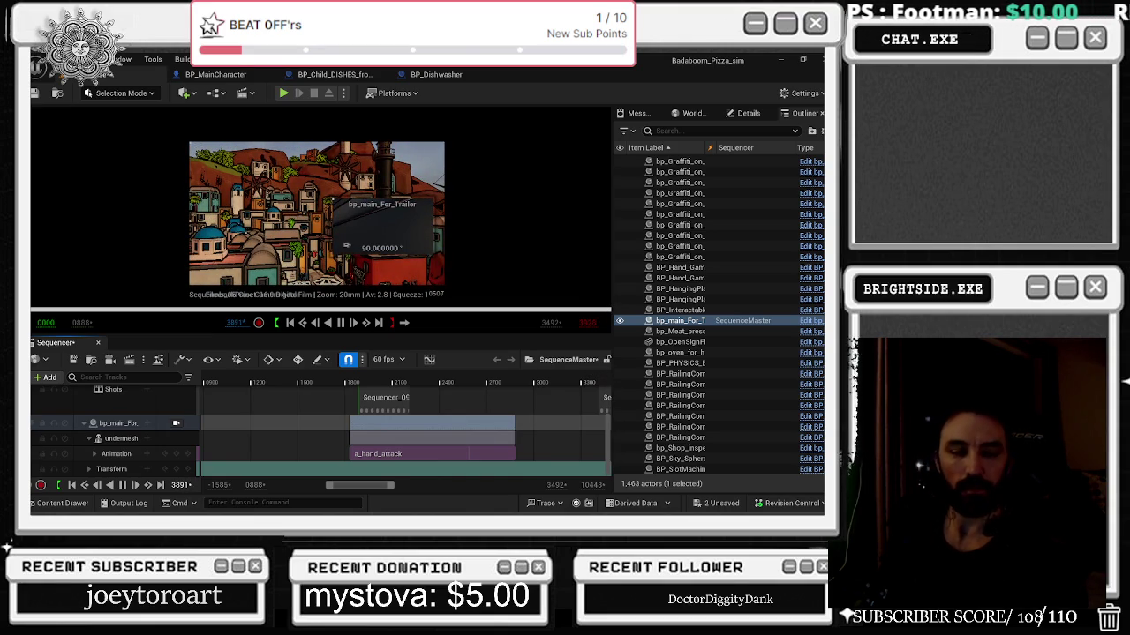
key("space")
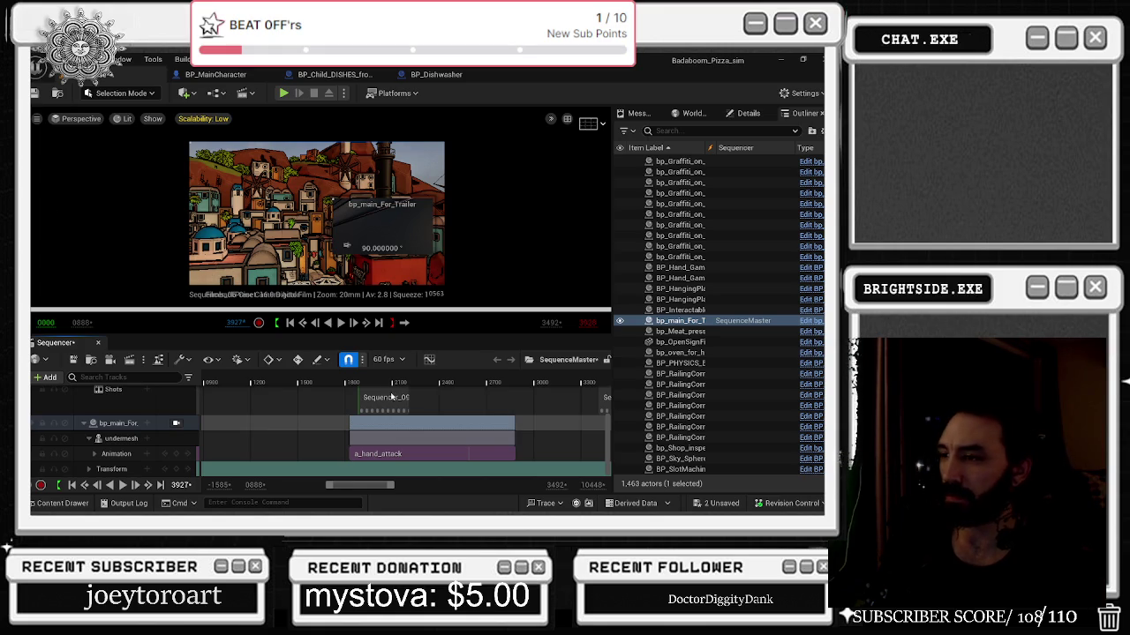
left_click(350, 383)
key("space")
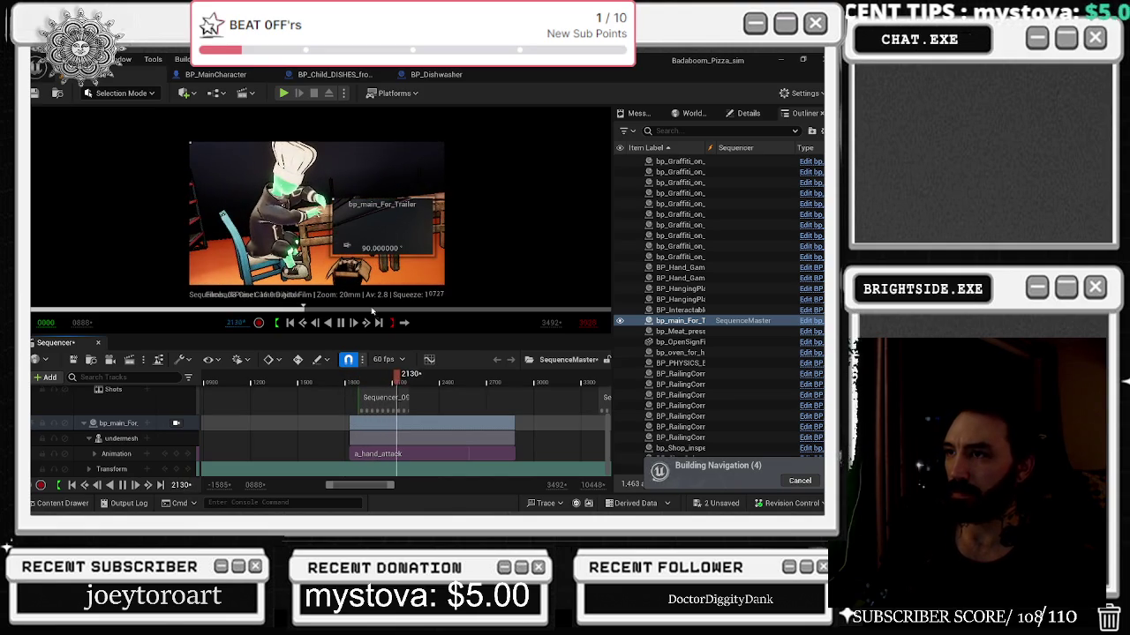
left_click(401, 375)
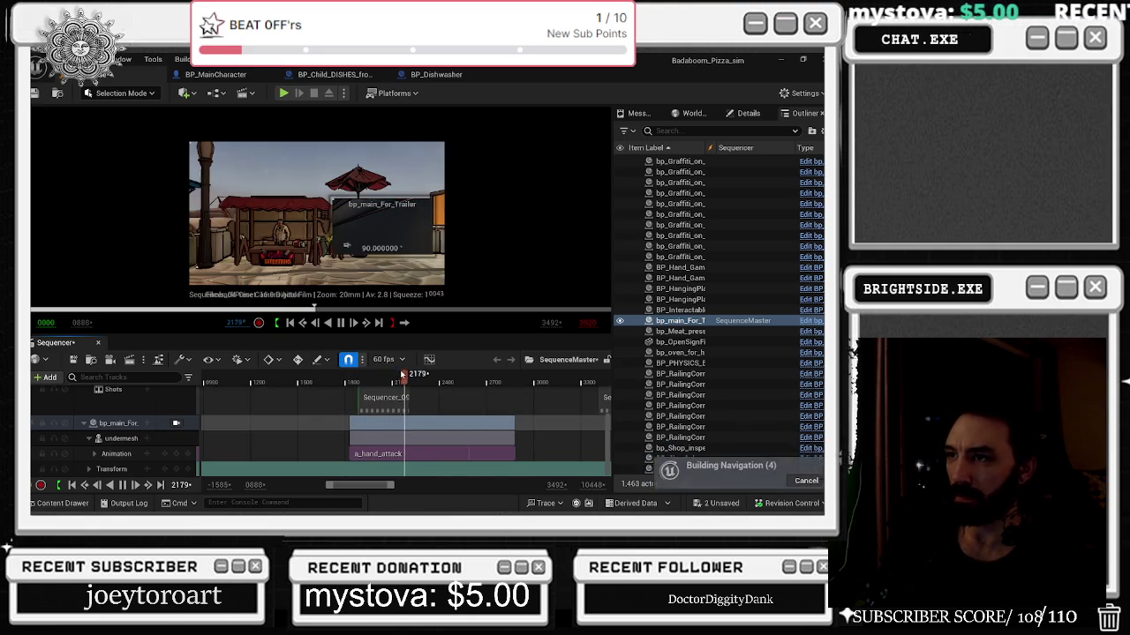
Enter the Sequencer_09 shot's sub-sequence from frame 2102 and play it.
left_click(393, 375)
scroll(389, 473, "up", 2)
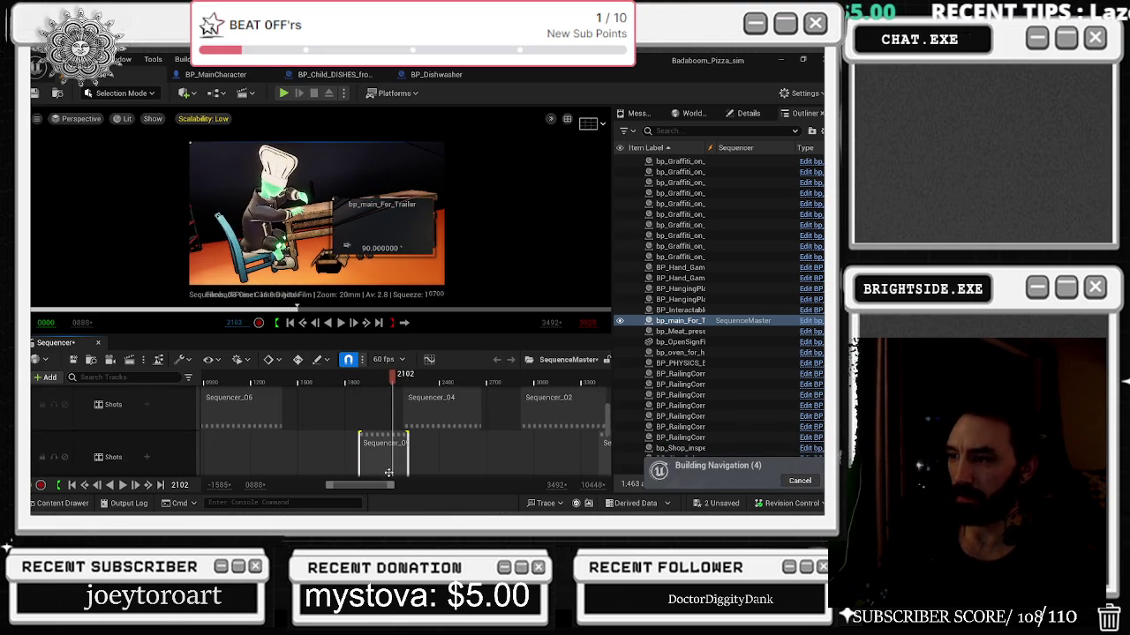
double_click(389, 468)
key("space")
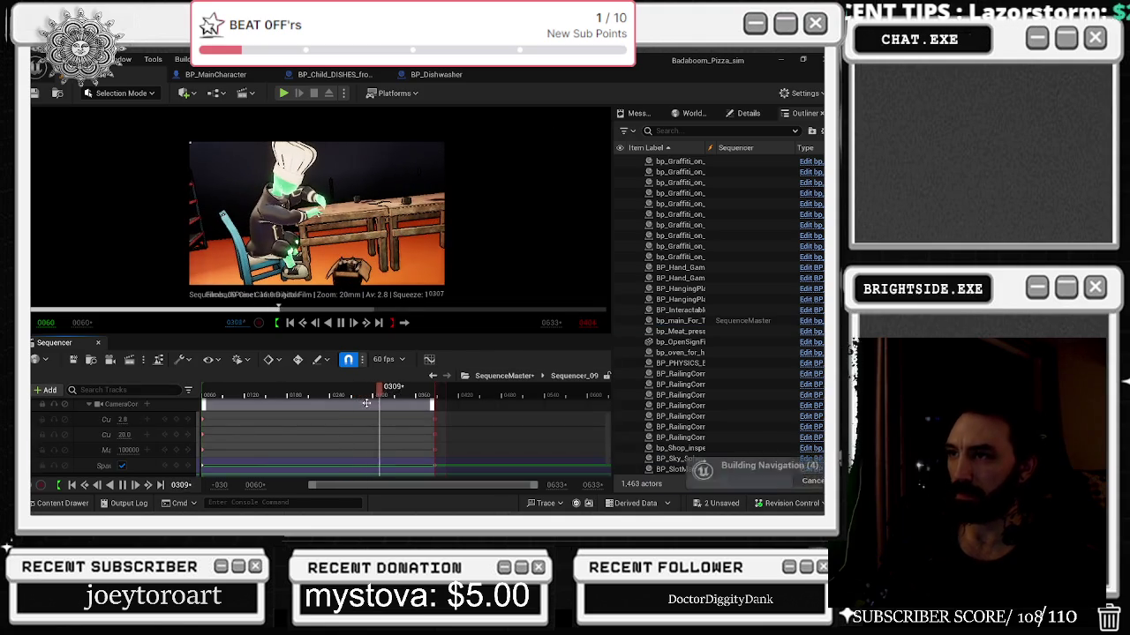
Open and close the Camera Cuts section's options, then select the Cine Camera track.
scroll(366, 406, "up", 2)
right_click(394, 418)
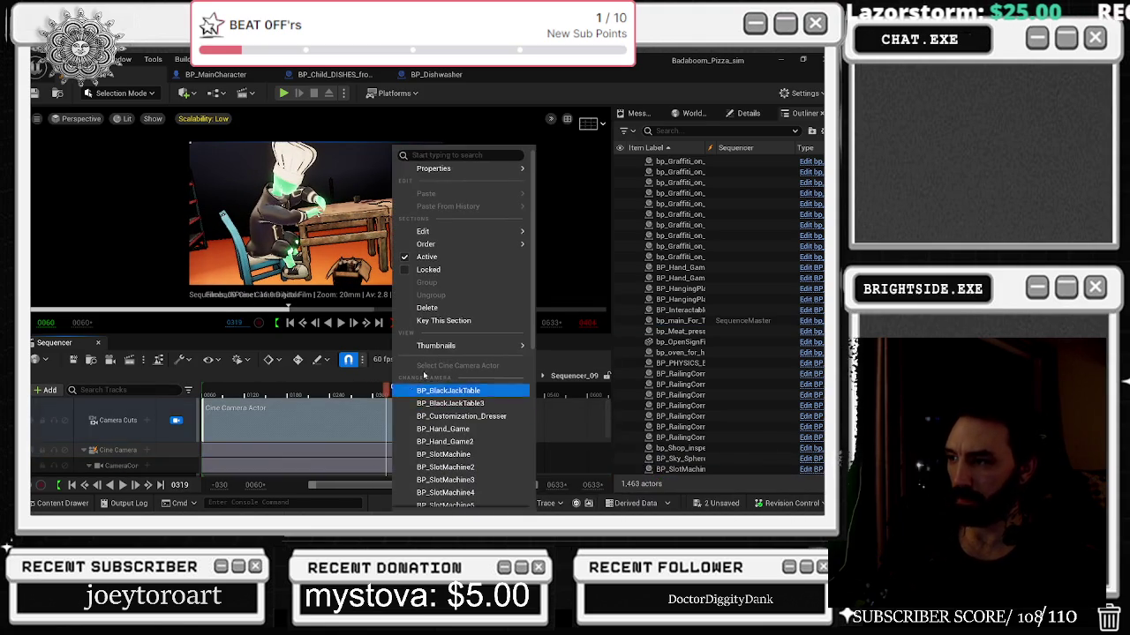
left_click(364, 423)
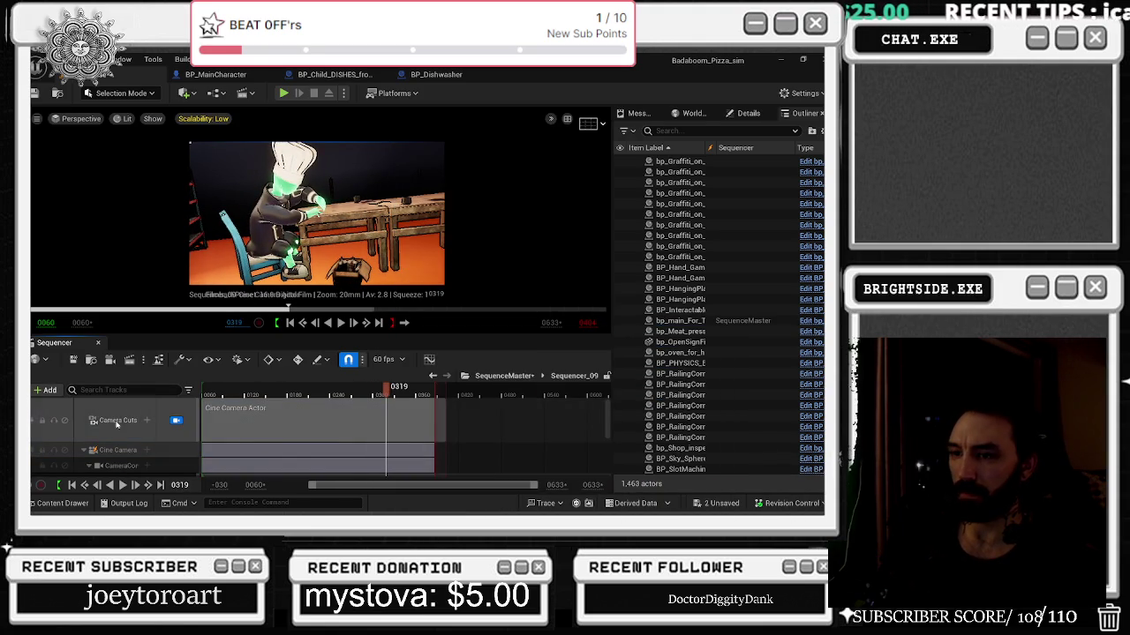
left_click(208, 450)
Switch briefly to the Discord friends window, then return to the Unreal editor.
key("alt+Tab")
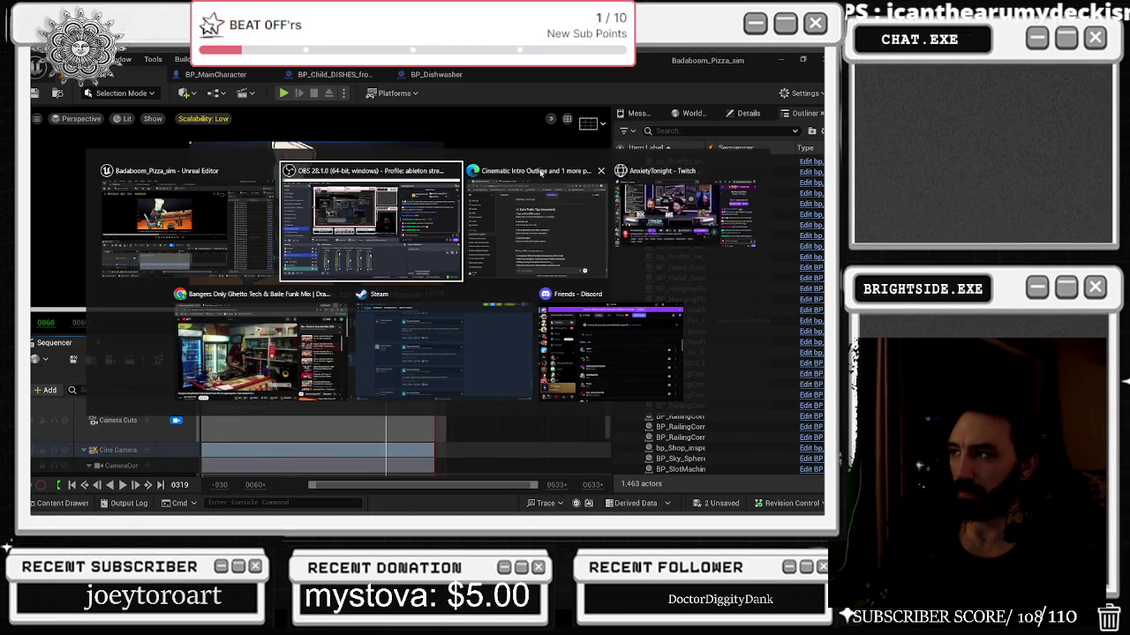
left_click(634, 362)
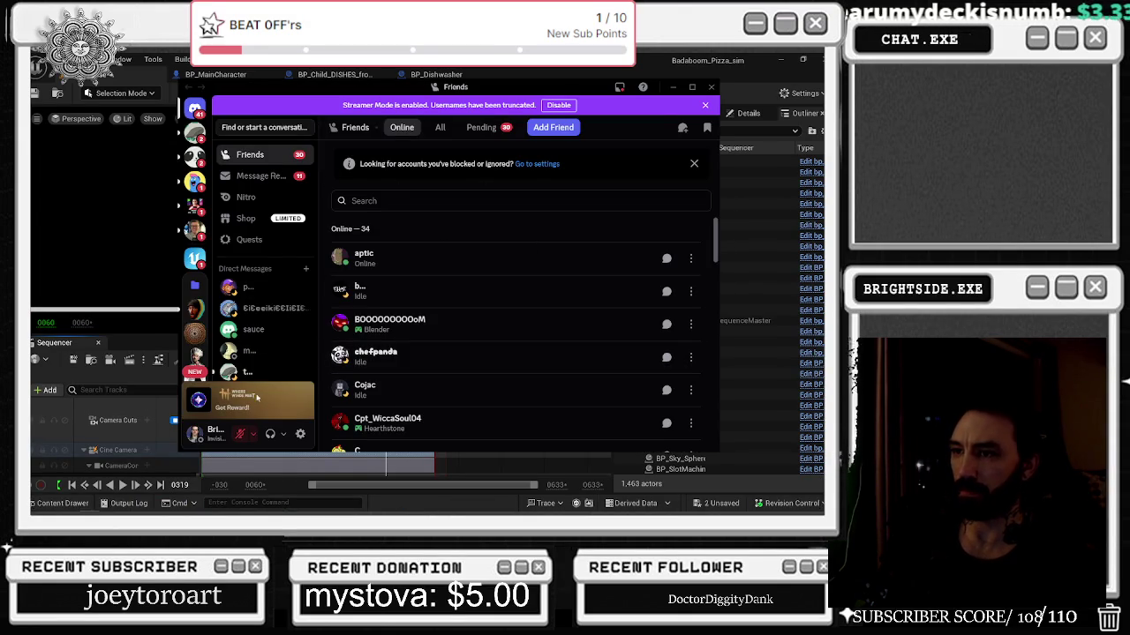
right_click(769, 504)
left_click(750, 483)
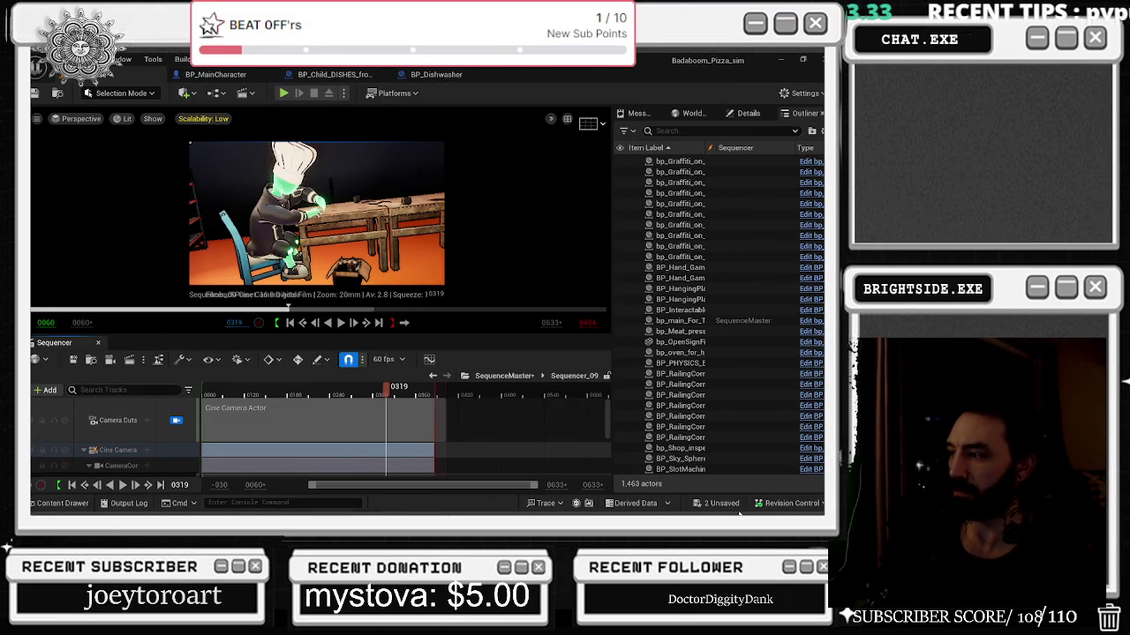
Play Sequencer_09 from frame 0276, then replay it from near the start.
left_click_drag(374, 389, 346, 389)
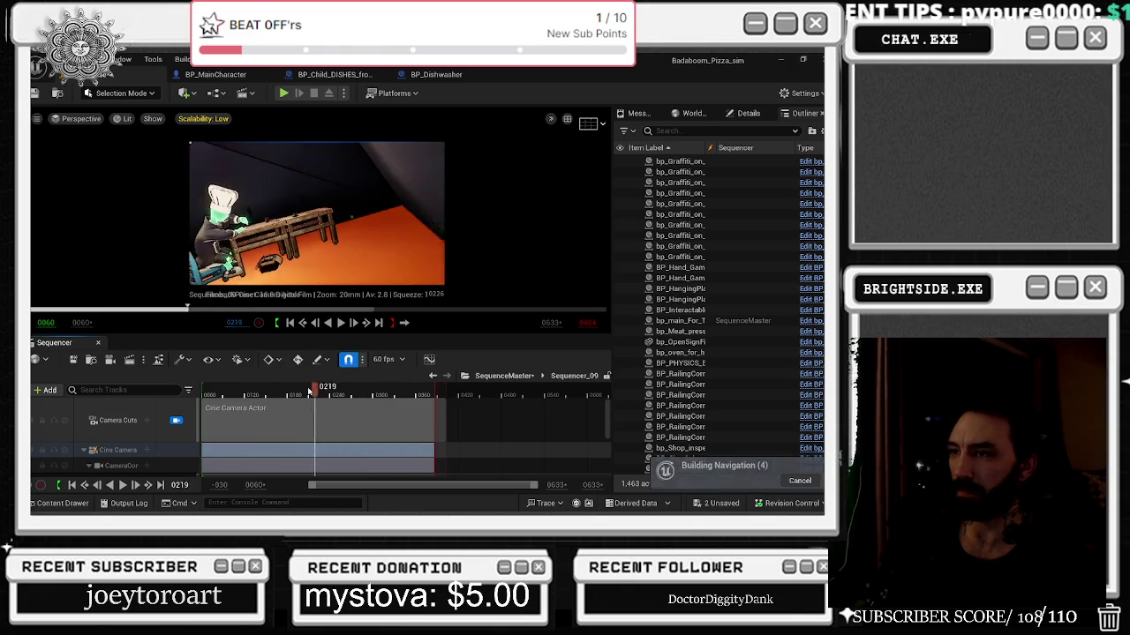
key("space")
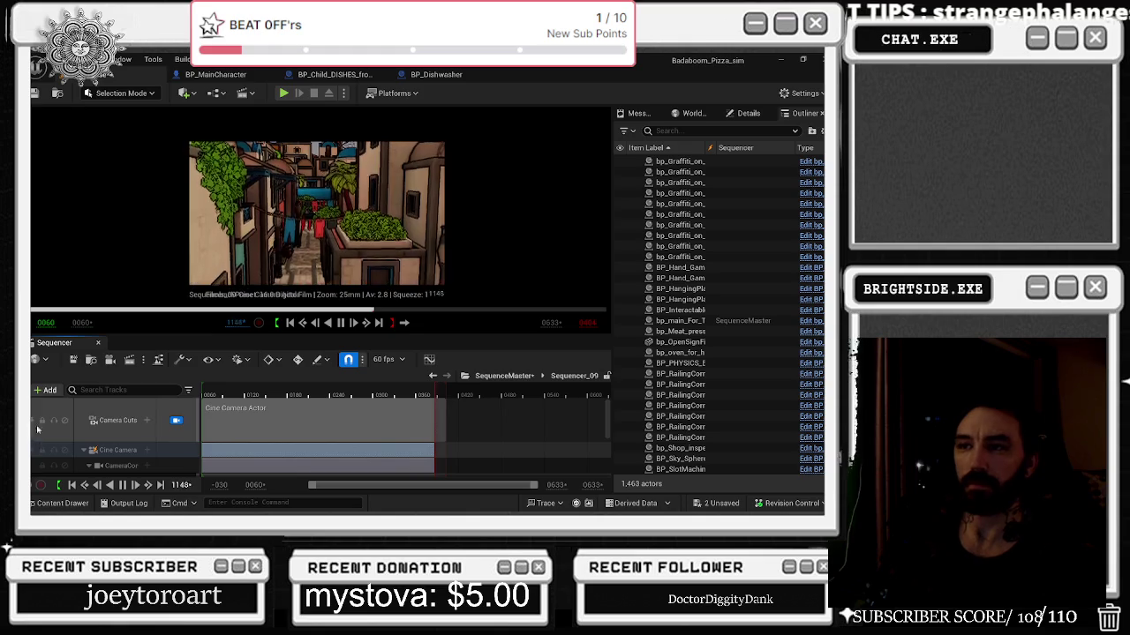
left_click(214, 404)
key("space")
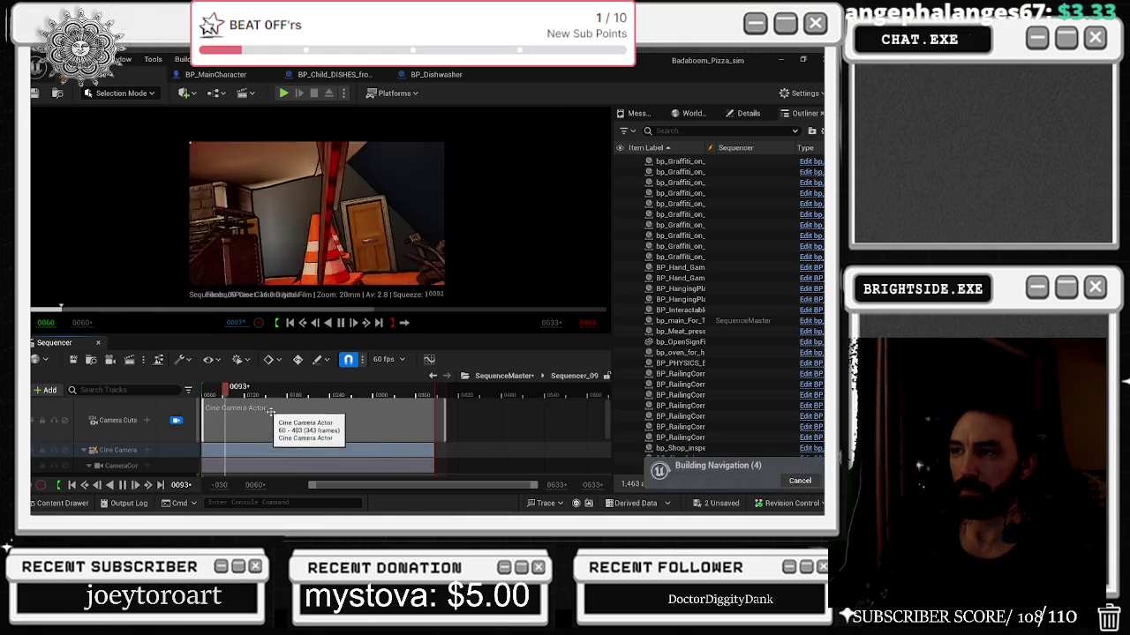
scroll(291, 431, "down", 2)
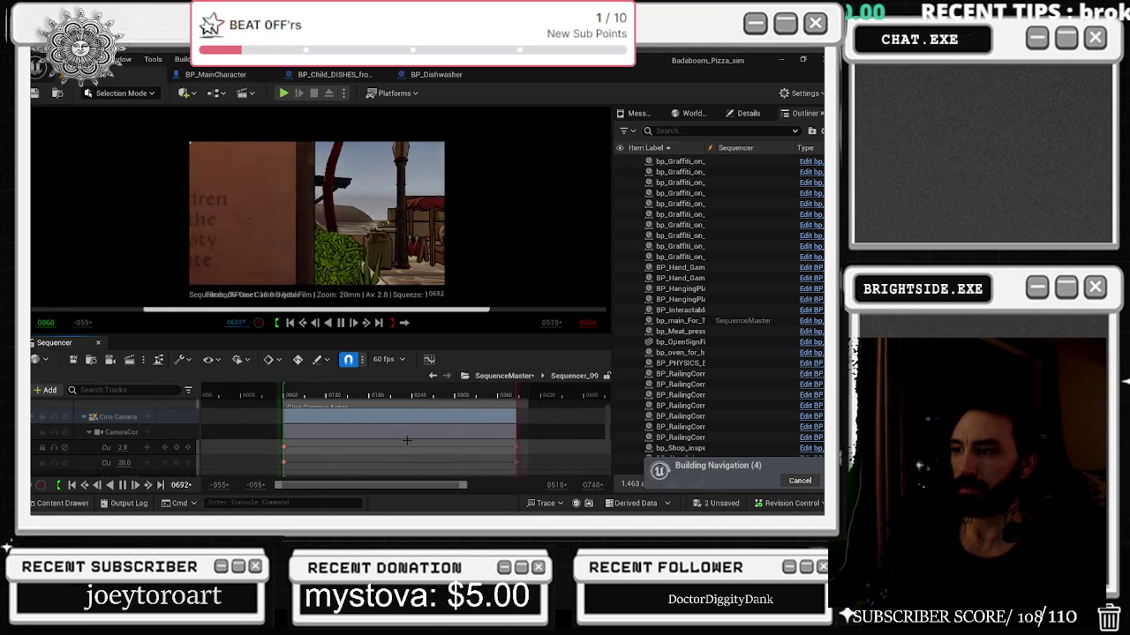
scroll(407, 440, "down", 3)
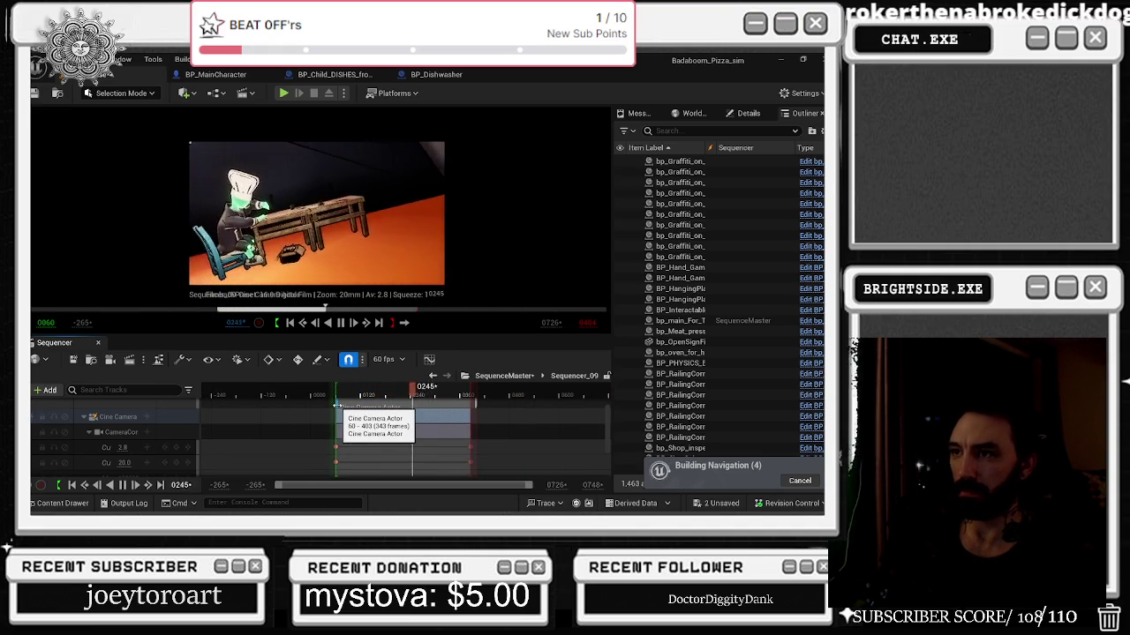
key("space")
Select the chef, replay the shot, and pause at frame 0313 on the seated chef.
left_click(287, 208)
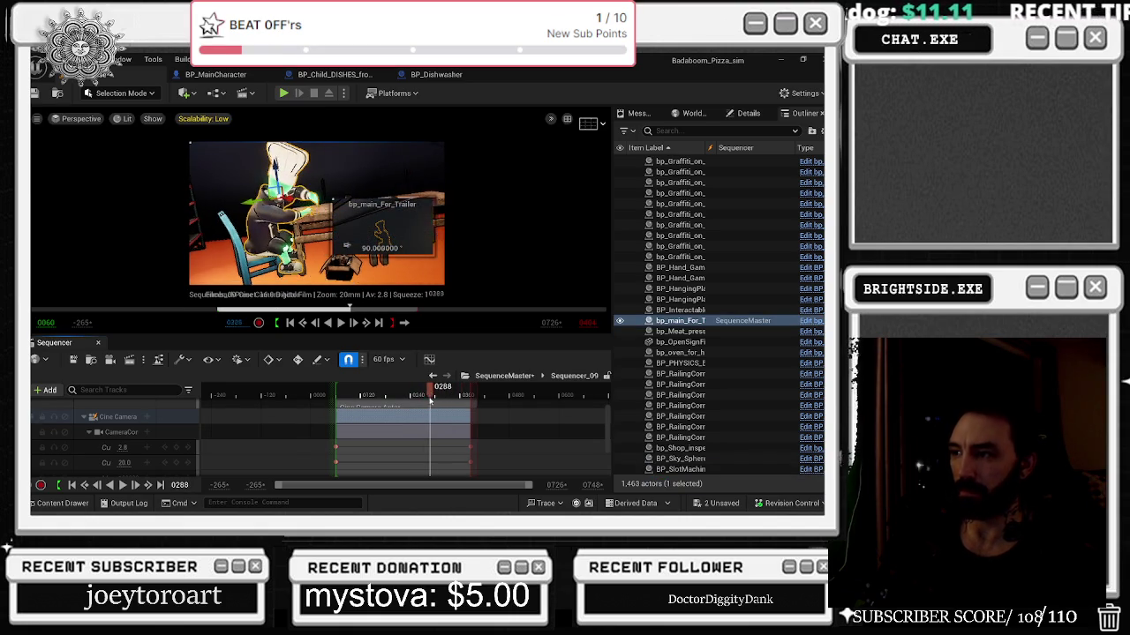
key("space")
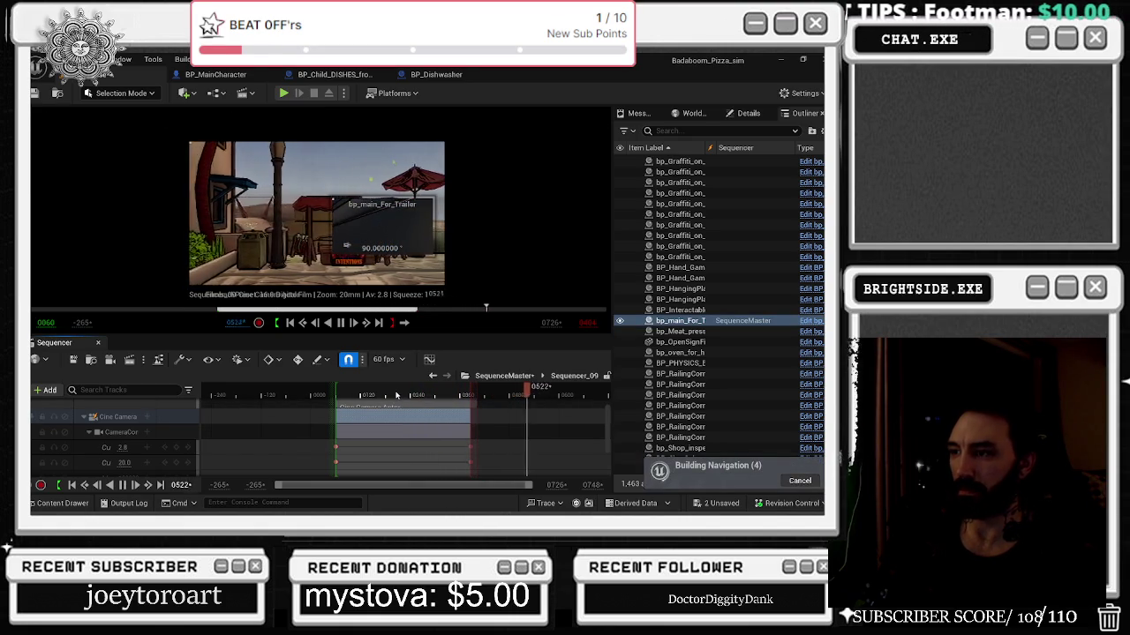
left_click(396, 396)
key("space")
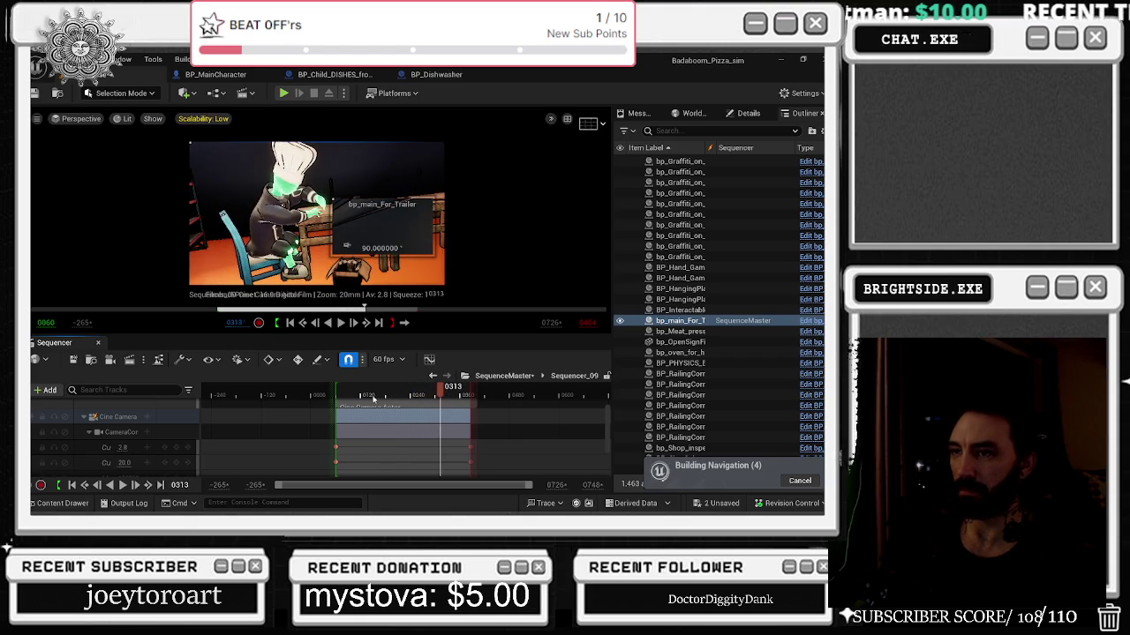
Dismiss the camera section's options and pause playback at frame 0326.
right_click(429, 418)
mouse_move(467, 345)
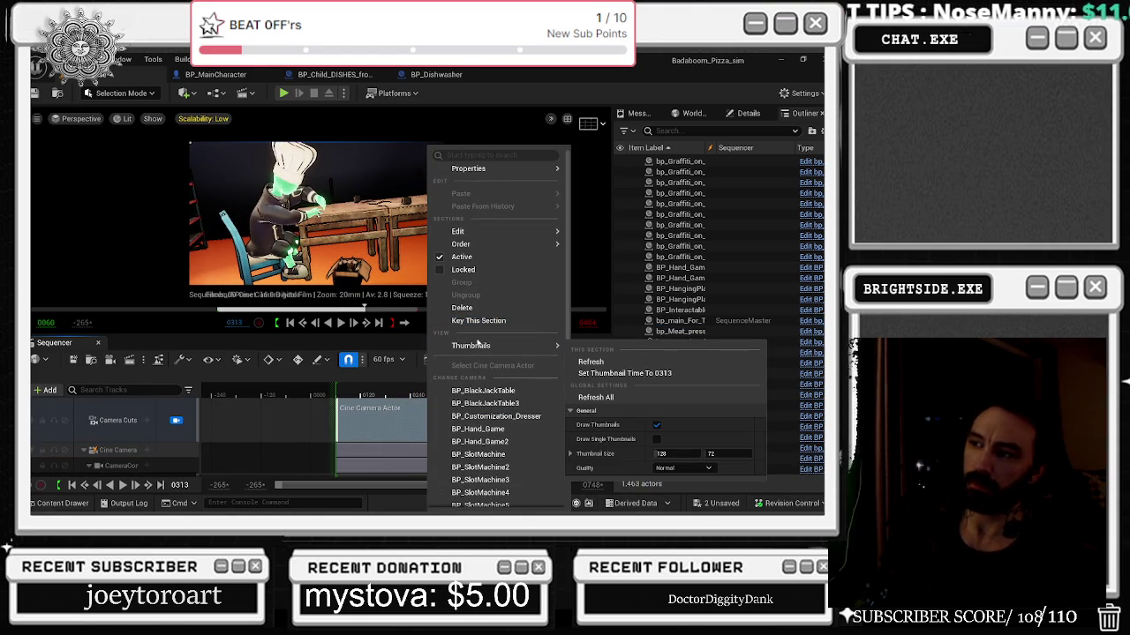
key("Escape")
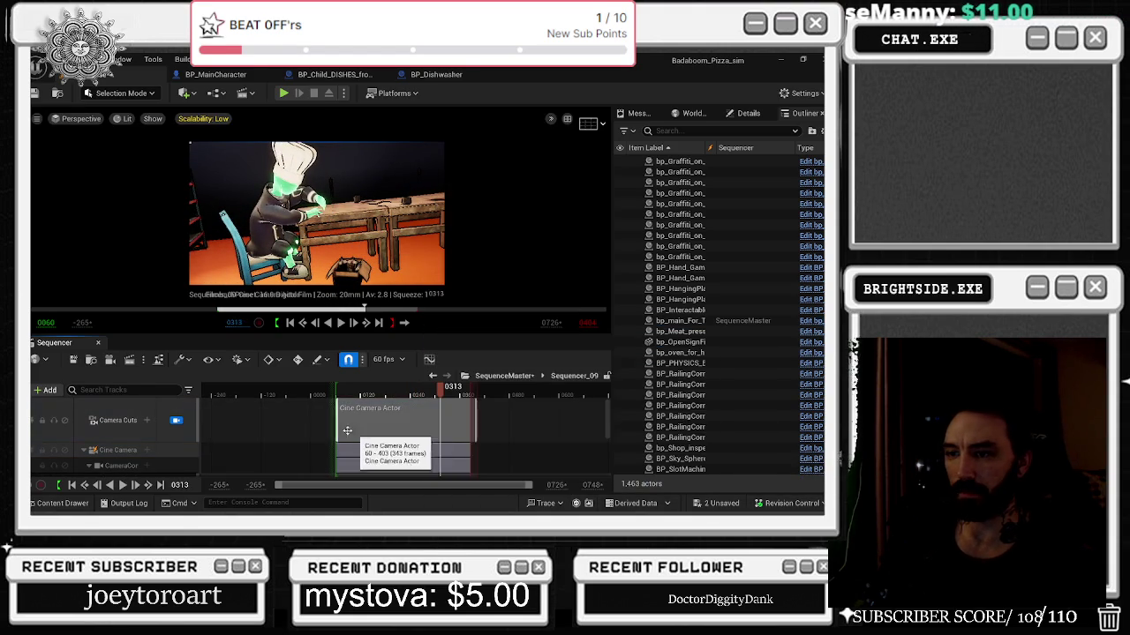
scroll(172, 417, "down", 1)
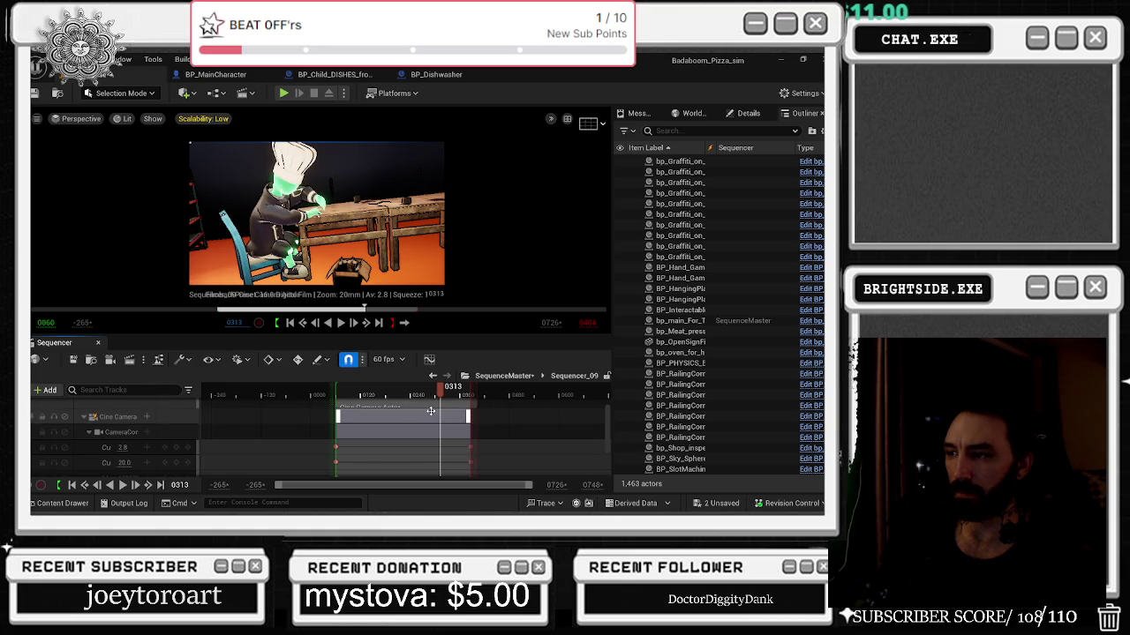
scroll(425, 418, "down", 2)
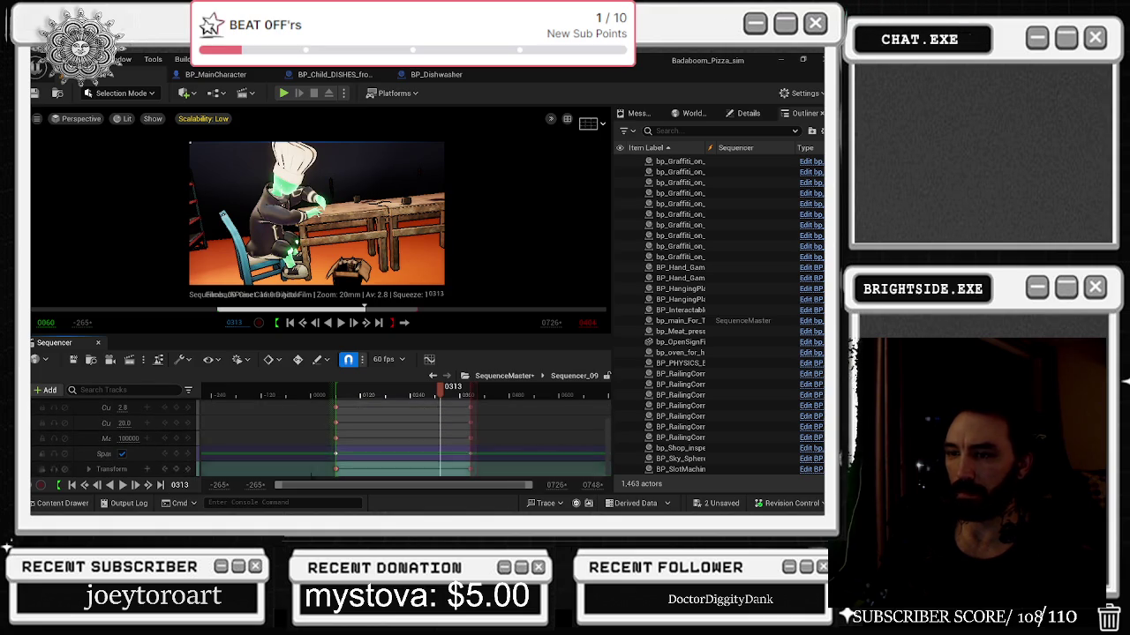
scroll(165, 461, "down", 4)
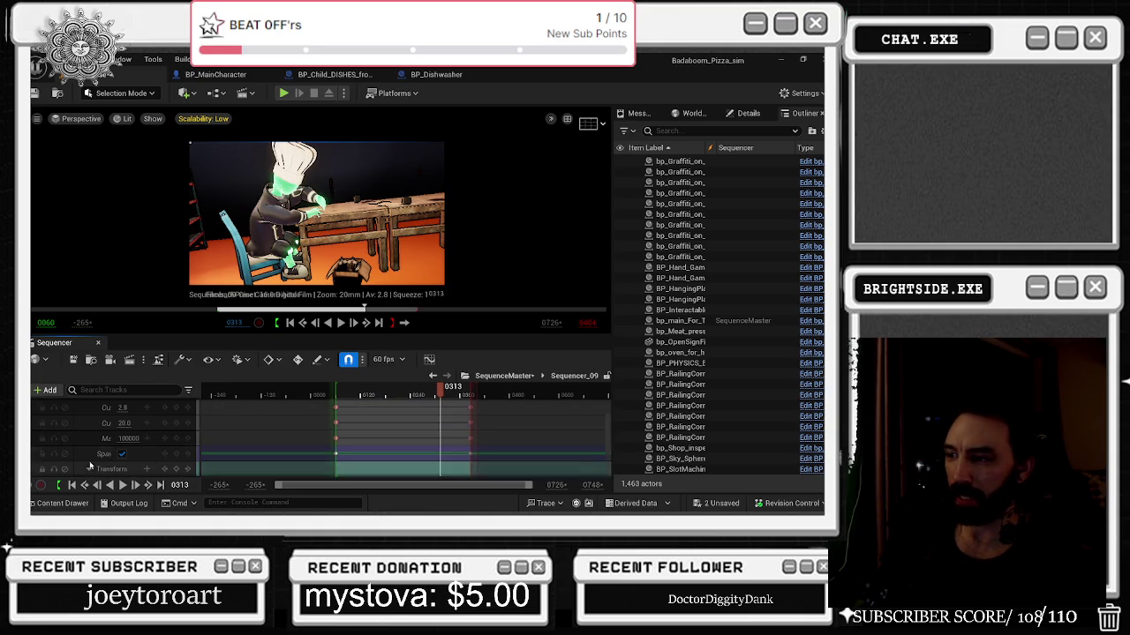
left_click(375, 395)
key("space")
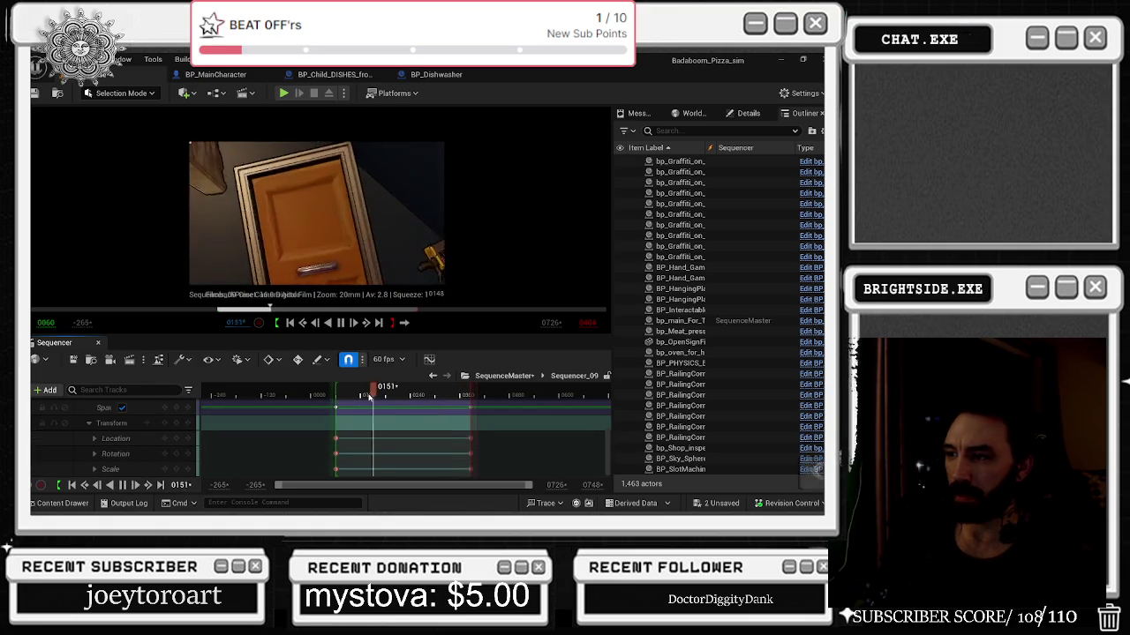
scroll(128, 445, "up", 3)
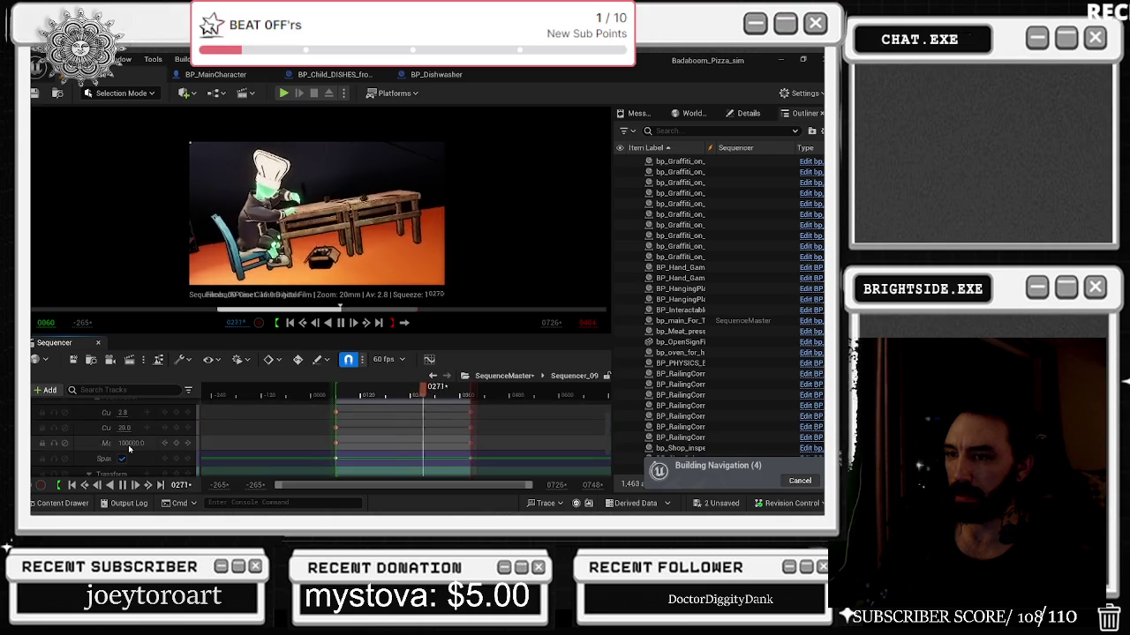
key("space")
Expand the Cine Camera's Rotation and Scale tracks, then scrub back to frame 0322.
scroll(129, 444, "up", 4)
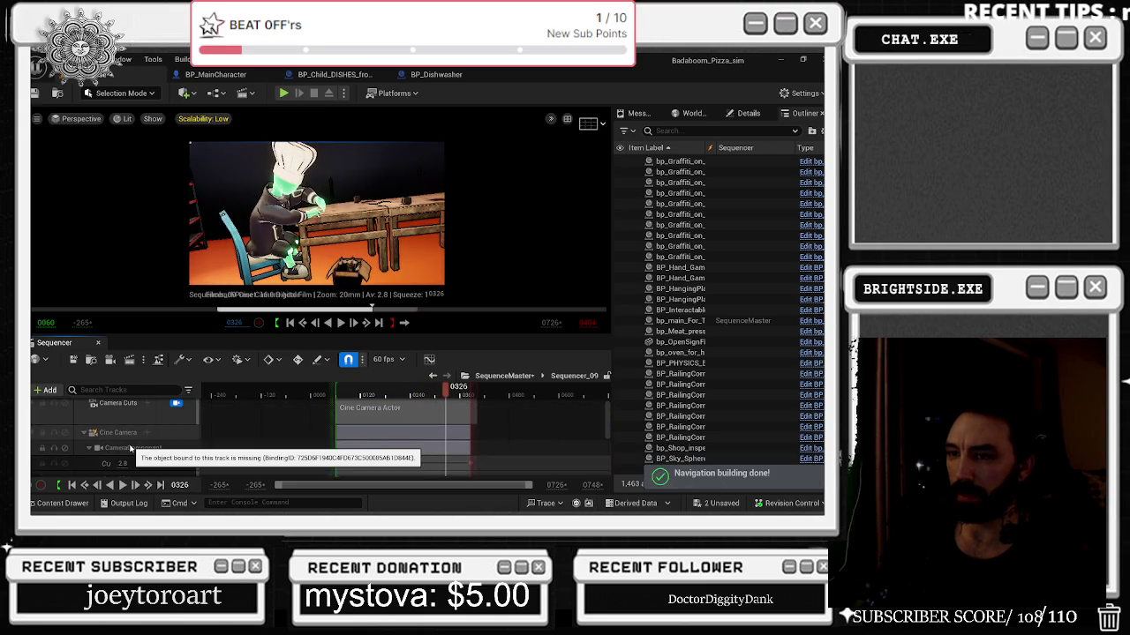
scroll(132, 444, "down", 3)
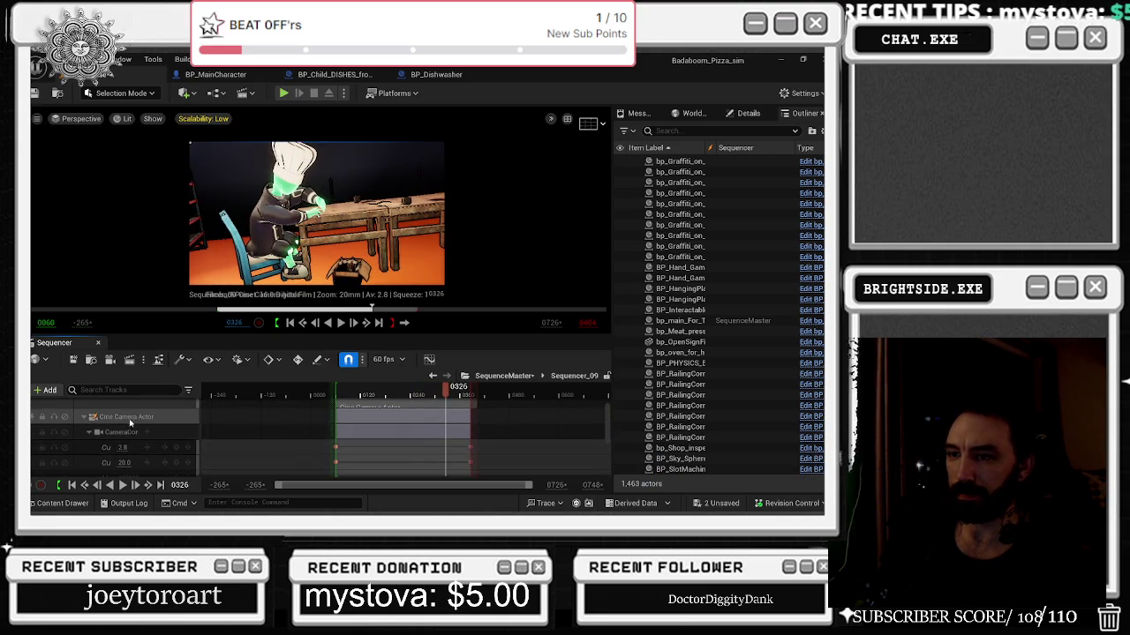
scroll(149, 470, "down", 2)
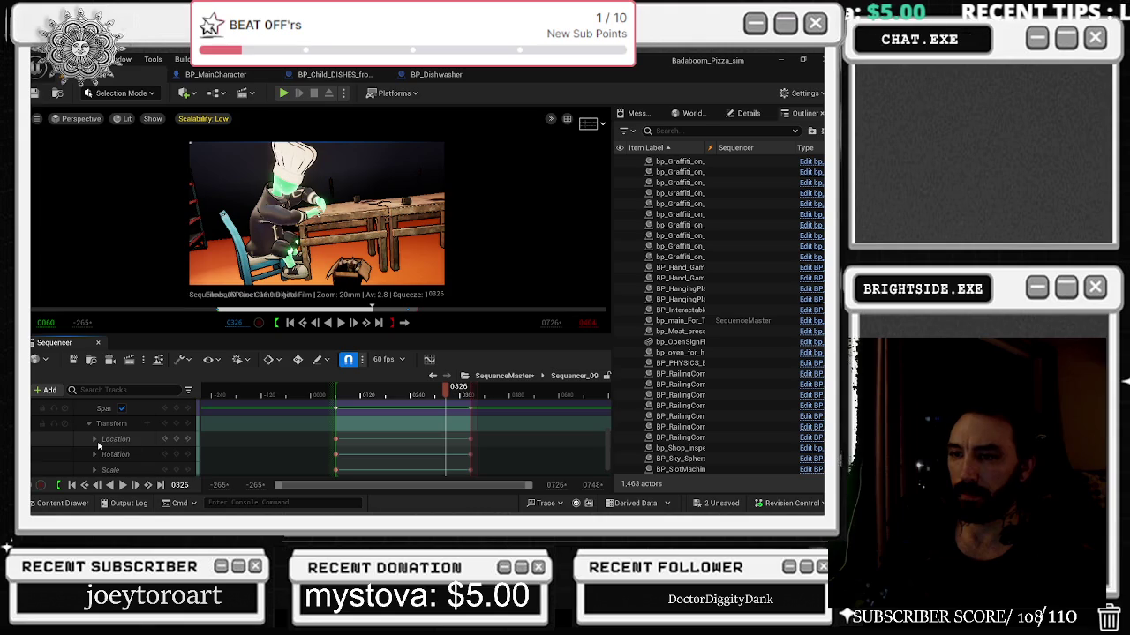
scroll(104, 444, "down", 2)
left_click(100, 455)
scroll(102, 456, "down", 2)
left_click(95, 468)
scroll(101, 459, "down", 2)
mouse_move(456, 394)
left_mouse_down()
mouse_move(416, 401)
mouse_move(458, 403)
left_mouse_up()
scroll(457, 428, "up", 5)
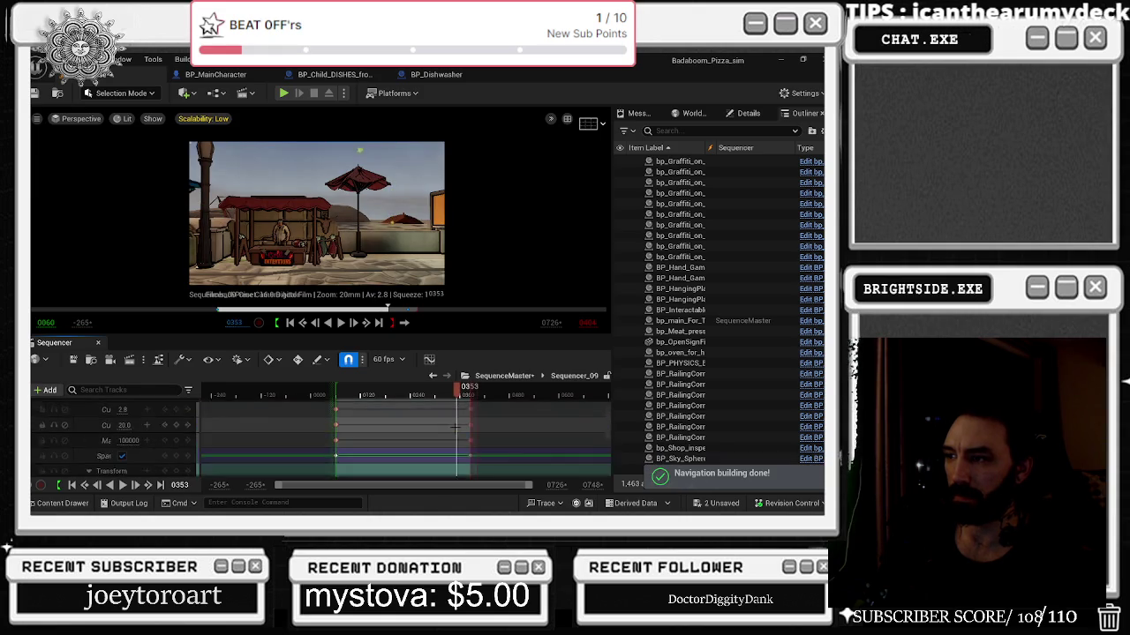
left_click_drag(457, 426, 425, 421)
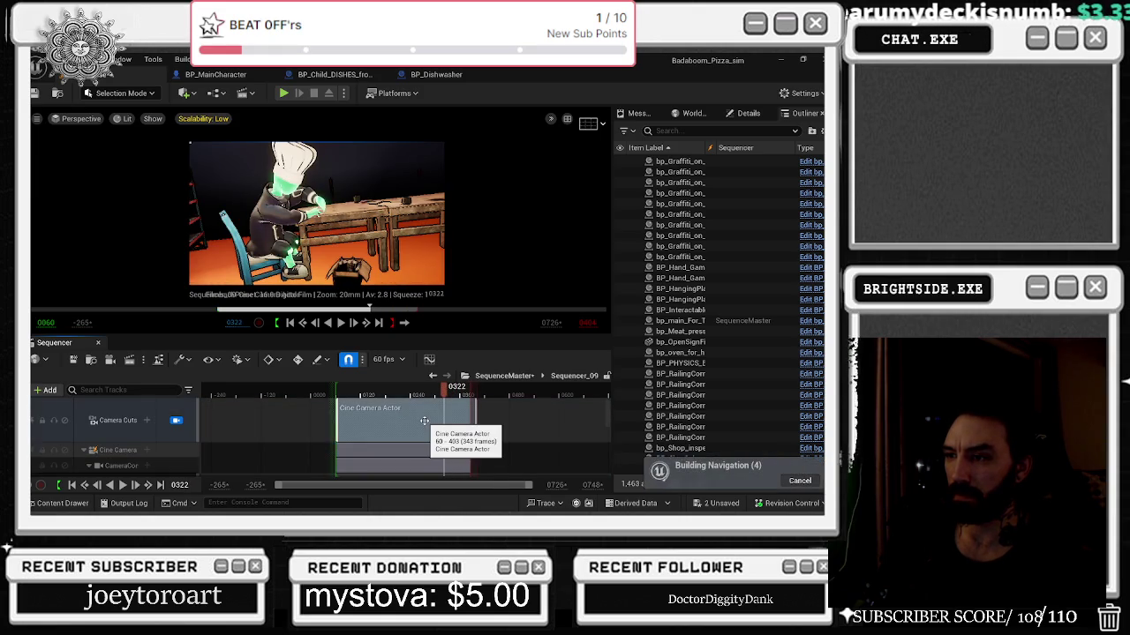
Collapse the Cine Camera track and stop viewing the scene through the shot camera.
left_click(84, 450)
left_click(114, 448)
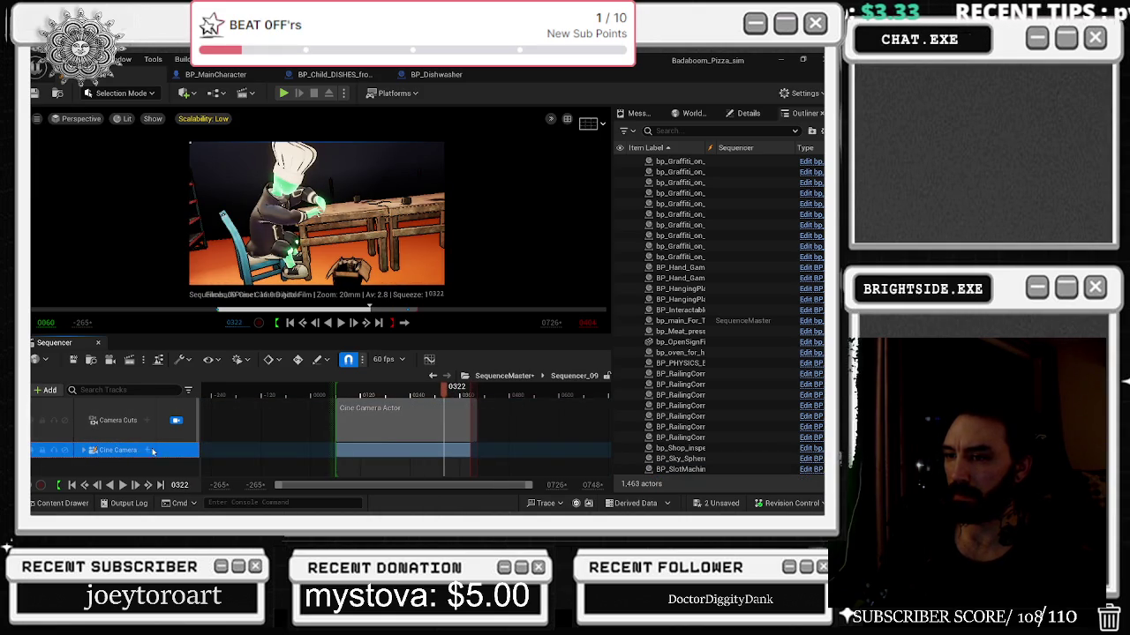
left_click(177, 420)
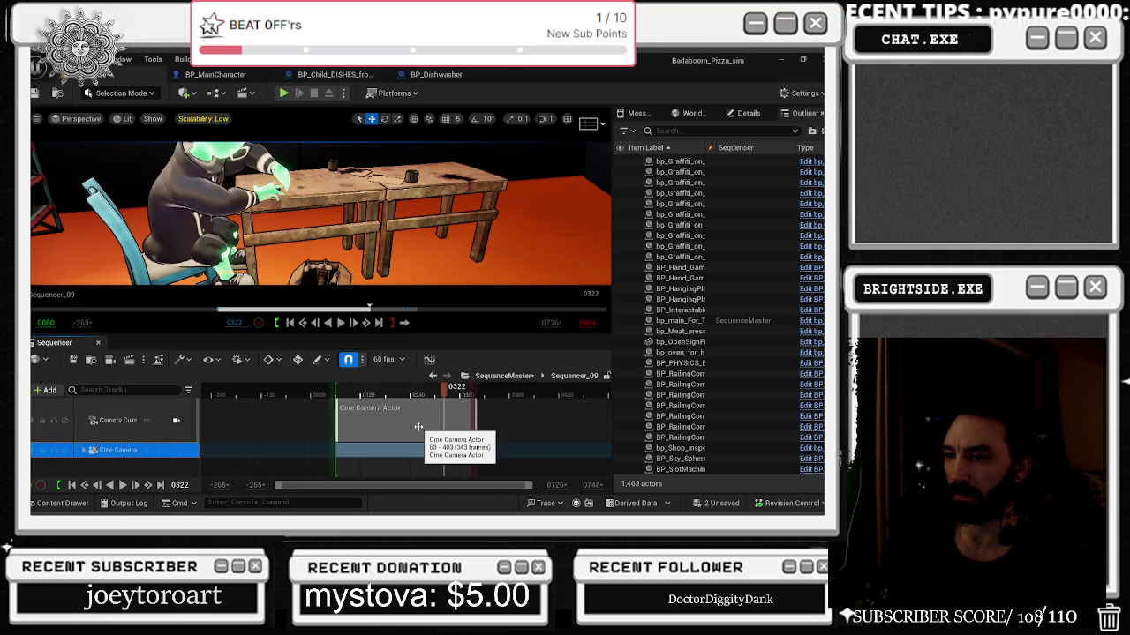
Dismiss the camera section's Change Camera menu and move the playhead to frame 0203.
right_click(418, 427)
mouse_move(498, 262)
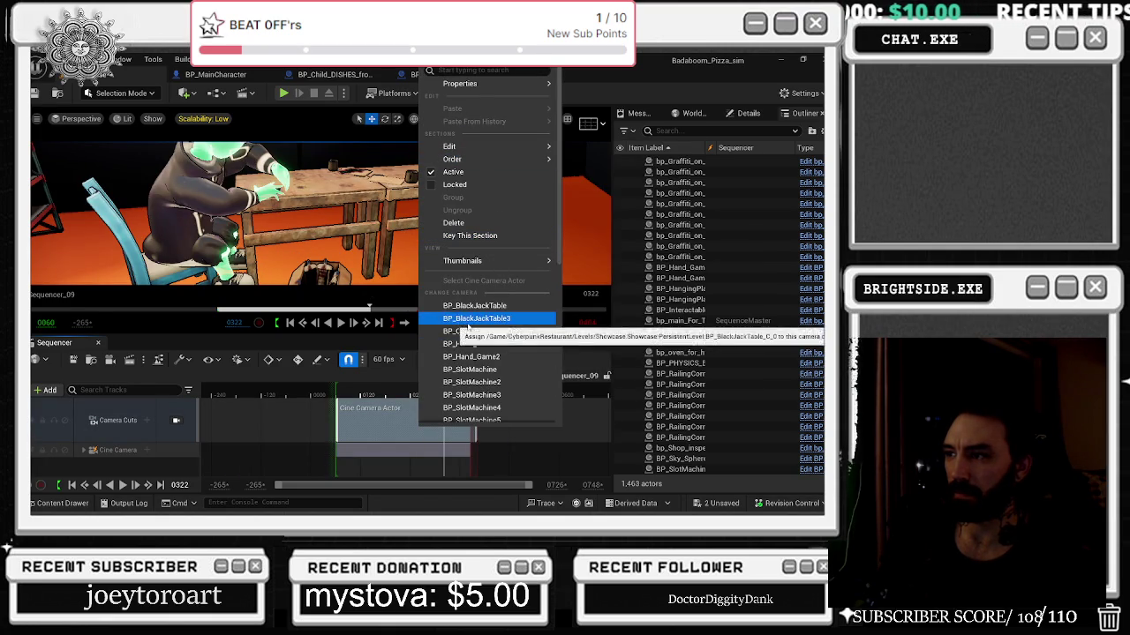
left_click(351, 429)
left_click(134, 429)
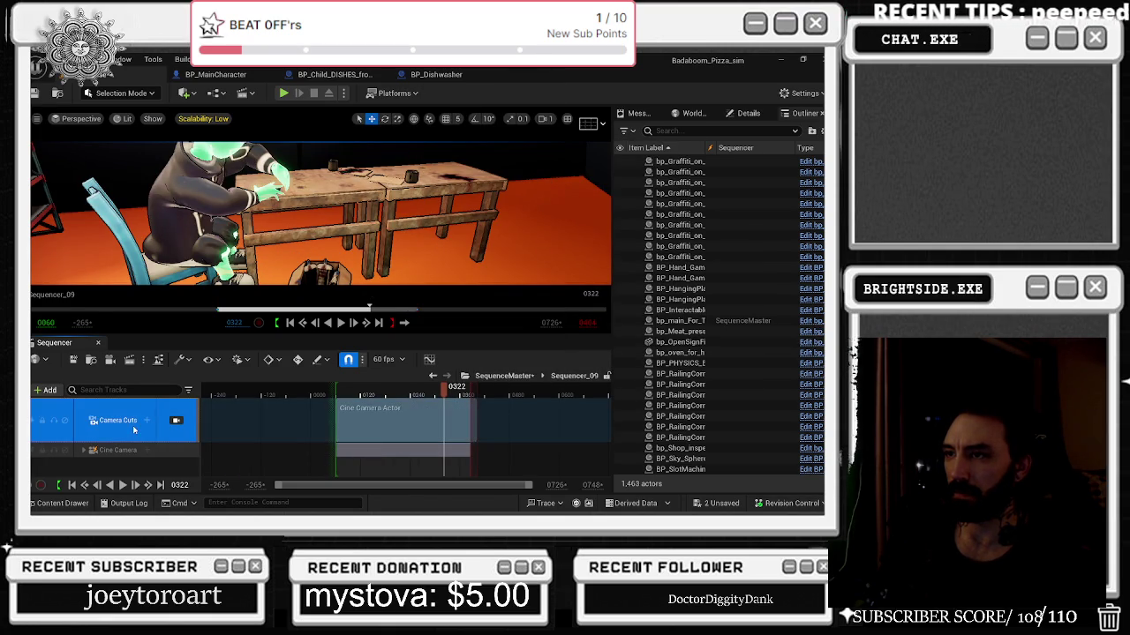
left_click(396, 394)
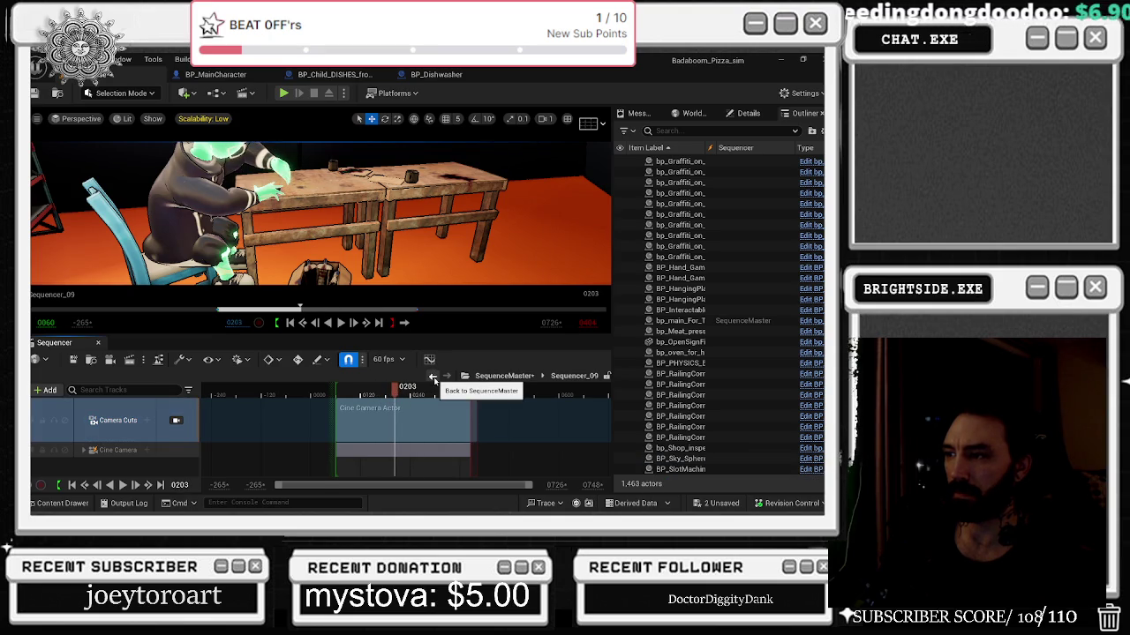
Back in SequenceMaster, scrub the Shots track from 1854 to 1752, then reopen Sequencer_09.
left_click(433, 378)
mouse_move(407, 433)
left_mouse_down()
mouse_move(401, 446)
mouse_move(387, 423)
left_mouse_up()
left_click(369, 381)
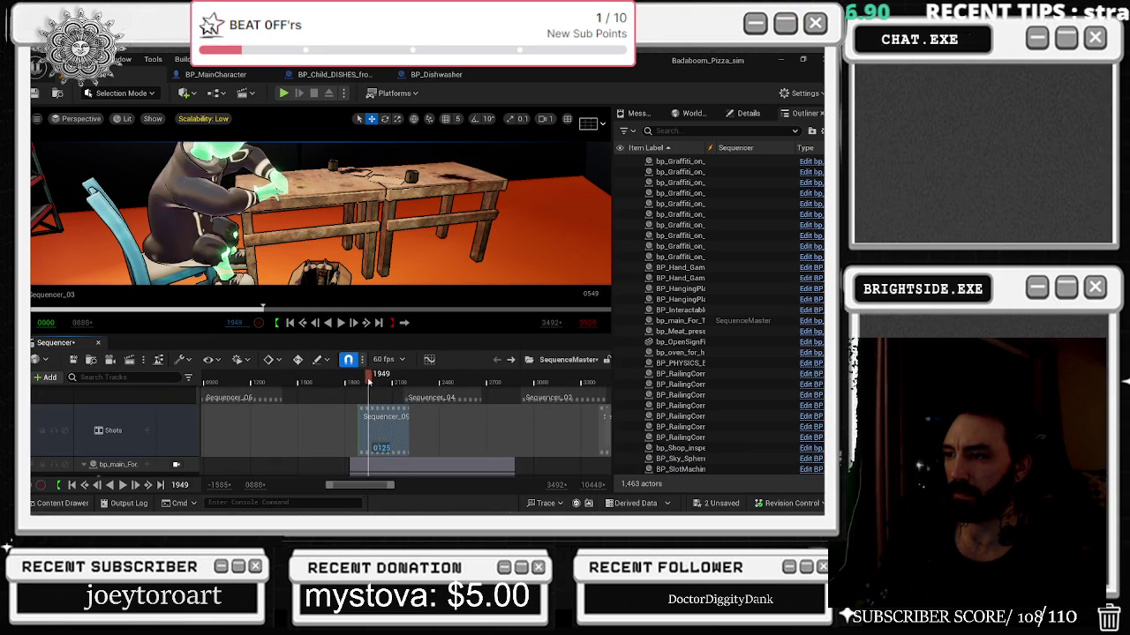
left_click(356, 378)
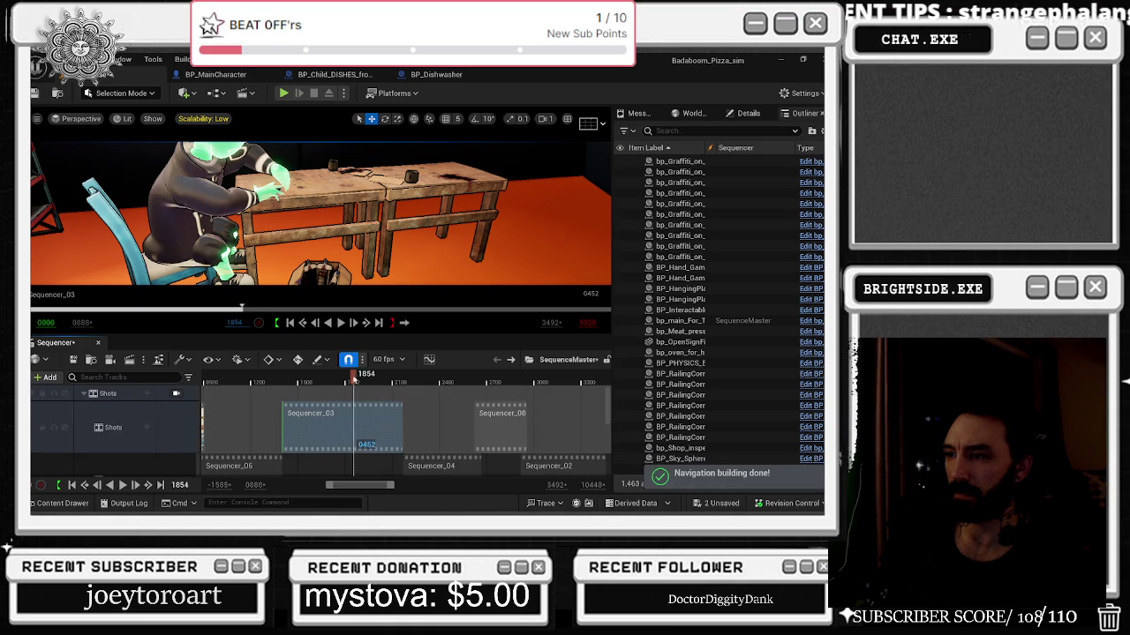
left_click_drag(356, 378, 338, 380)
scroll(344, 420, "down", 1)
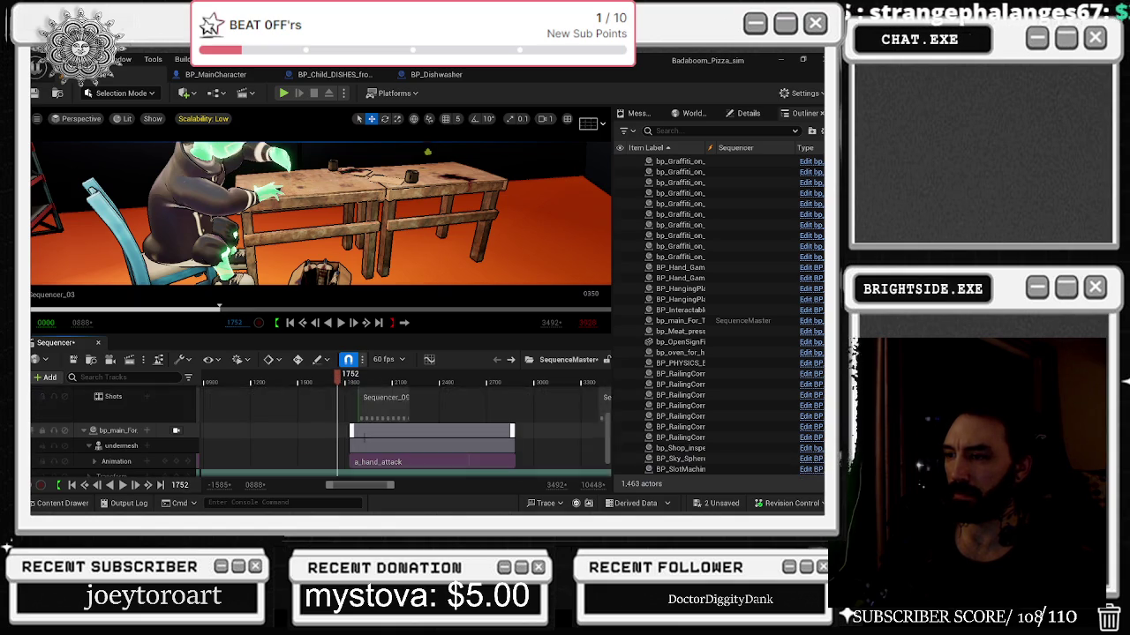
double_click(391, 397)
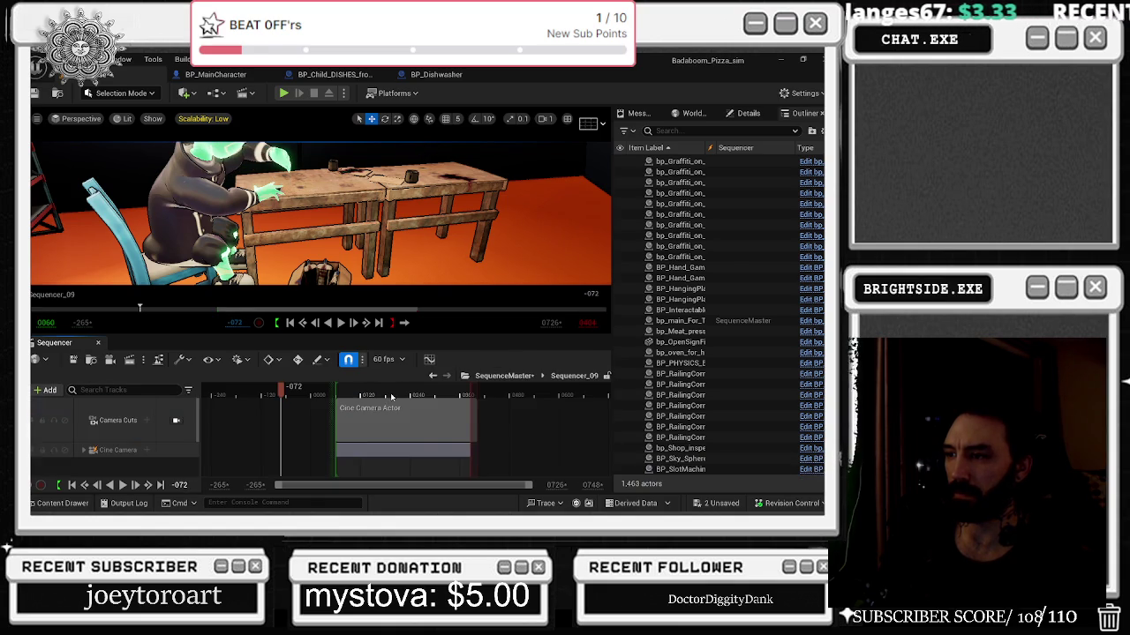
Play Sequencer_09 from frame 0254 through the shot camera, then return to frame 0288.
left_click_drag(381, 395, 418, 397)
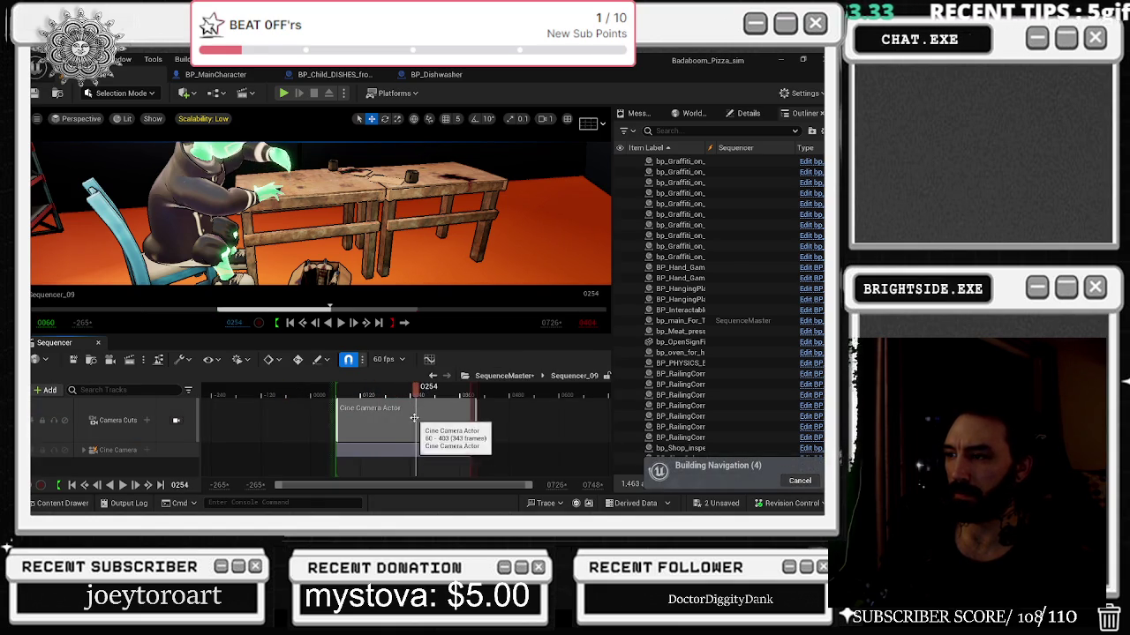
key("space")
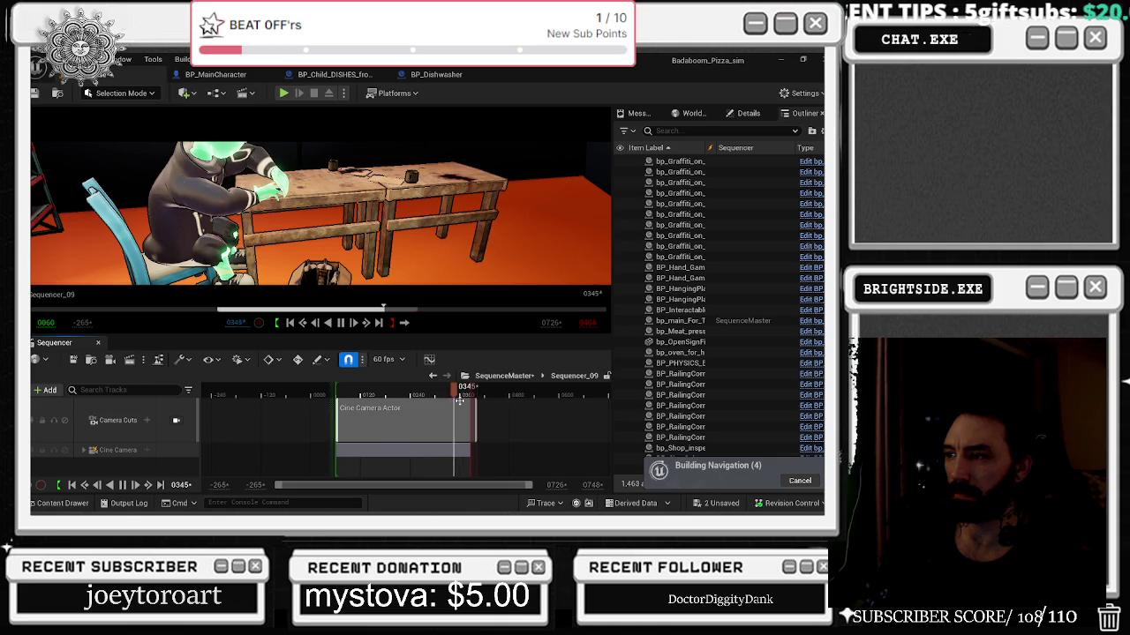
left_click(176, 420)
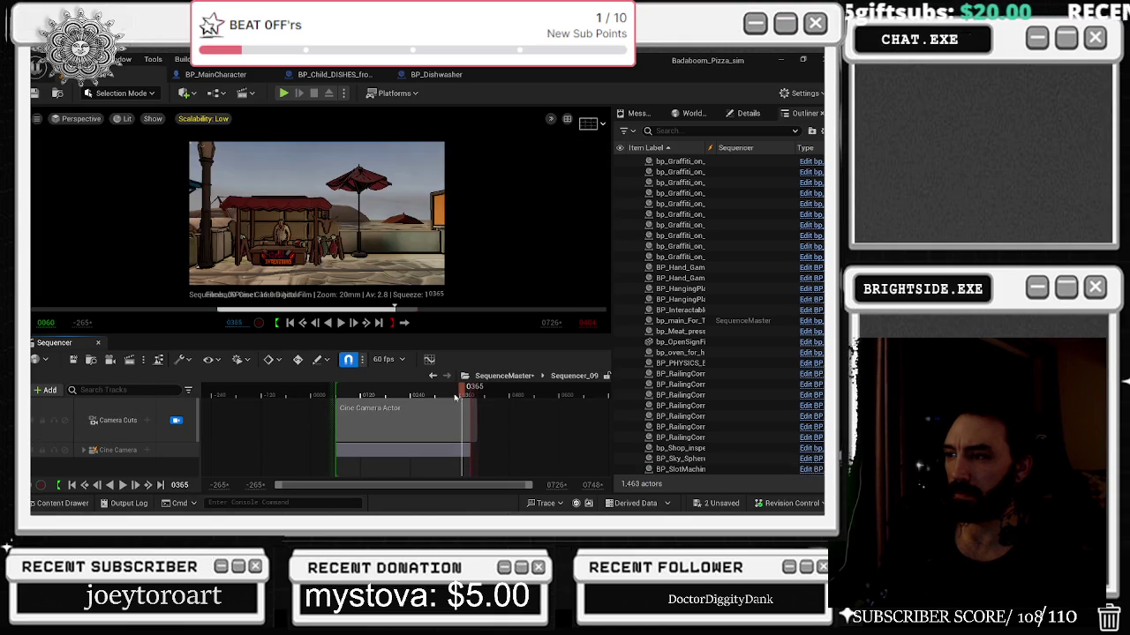
left_click(430, 394)
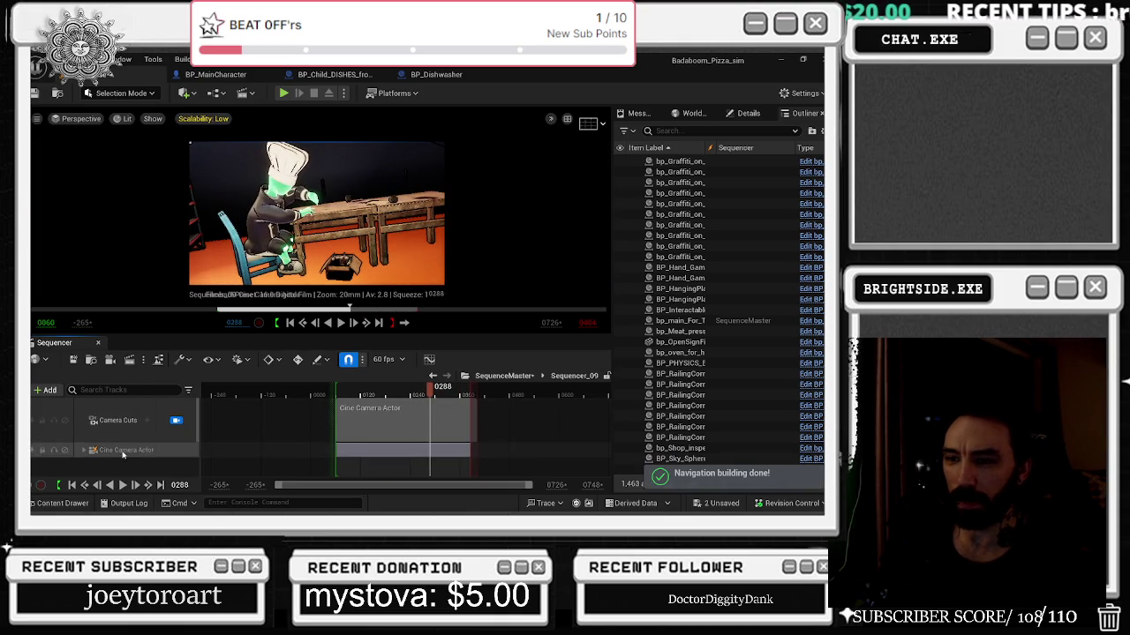
Return to SequenceMaster and open the Sequencer_03 shot for editing.
left_click(433, 378)
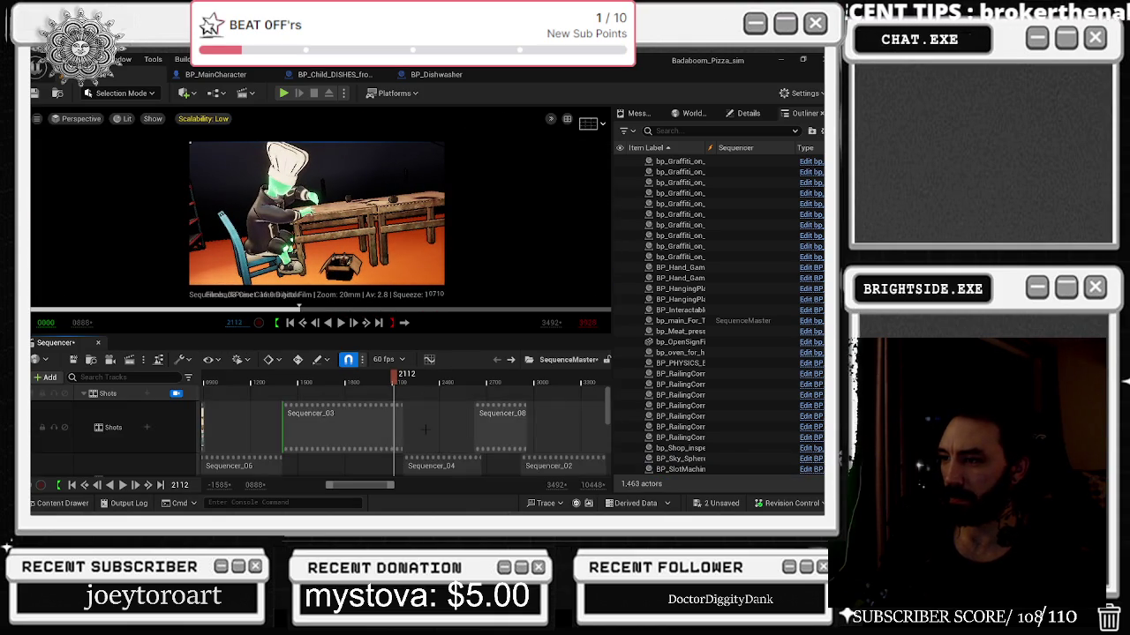
double_click(384, 420)
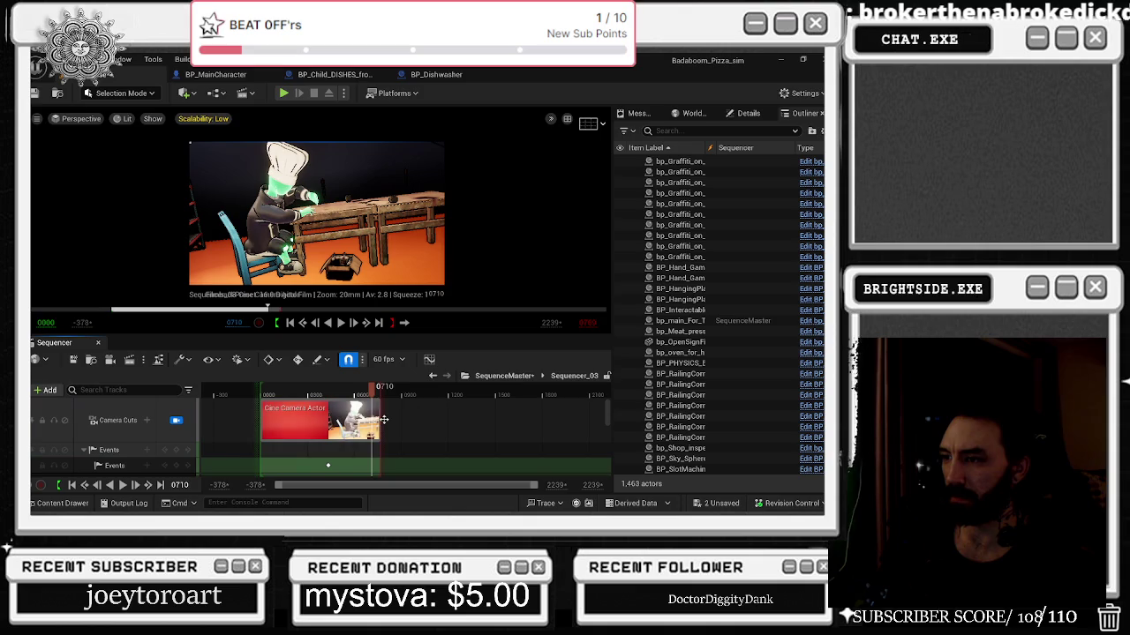
scroll(374, 412, "down", 3)
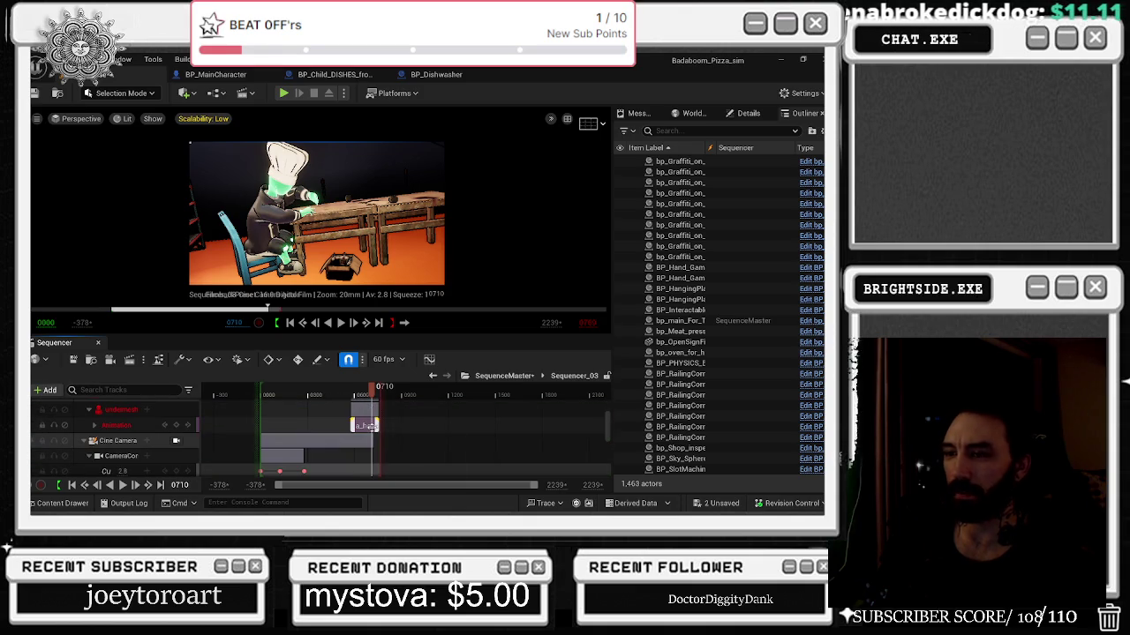
scroll(133, 427, "up", 1)
Delete the broken red bp_main chef tracks after a failed attempt to reassign the actor.
left_click(134, 427)
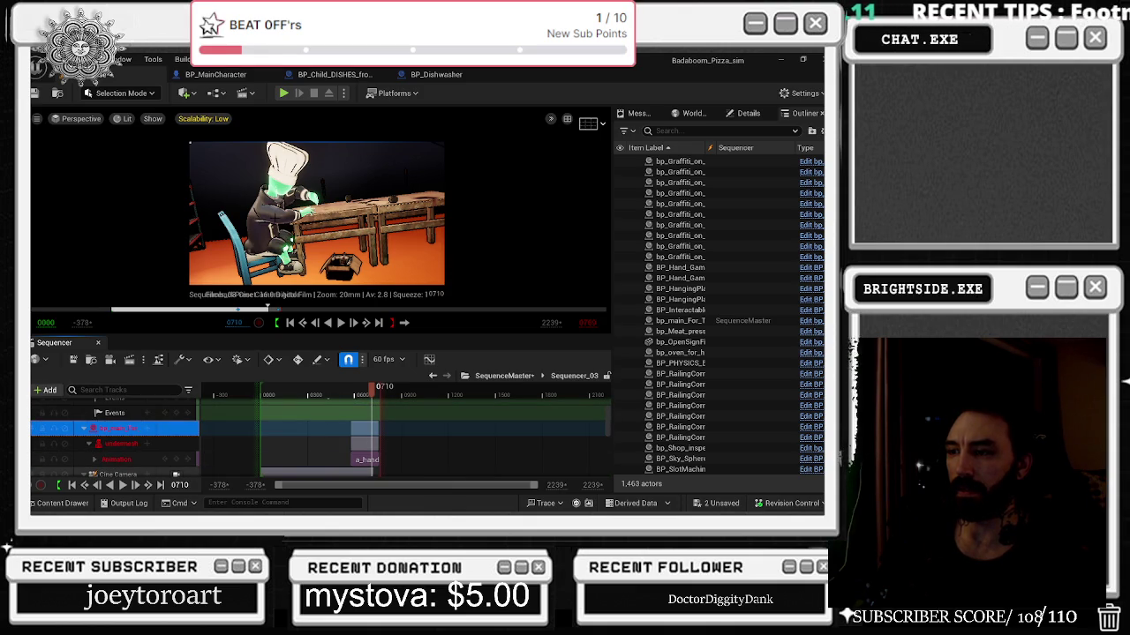
left_click_drag(134, 427, 346, 246)
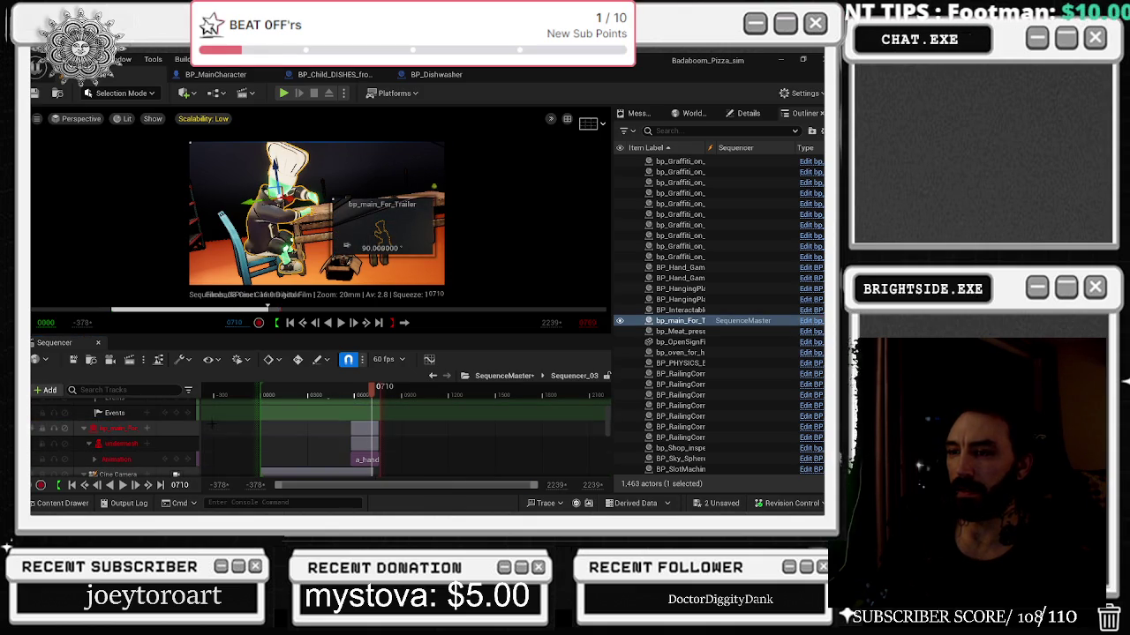
left_click_drag(113, 439, 113, 440)
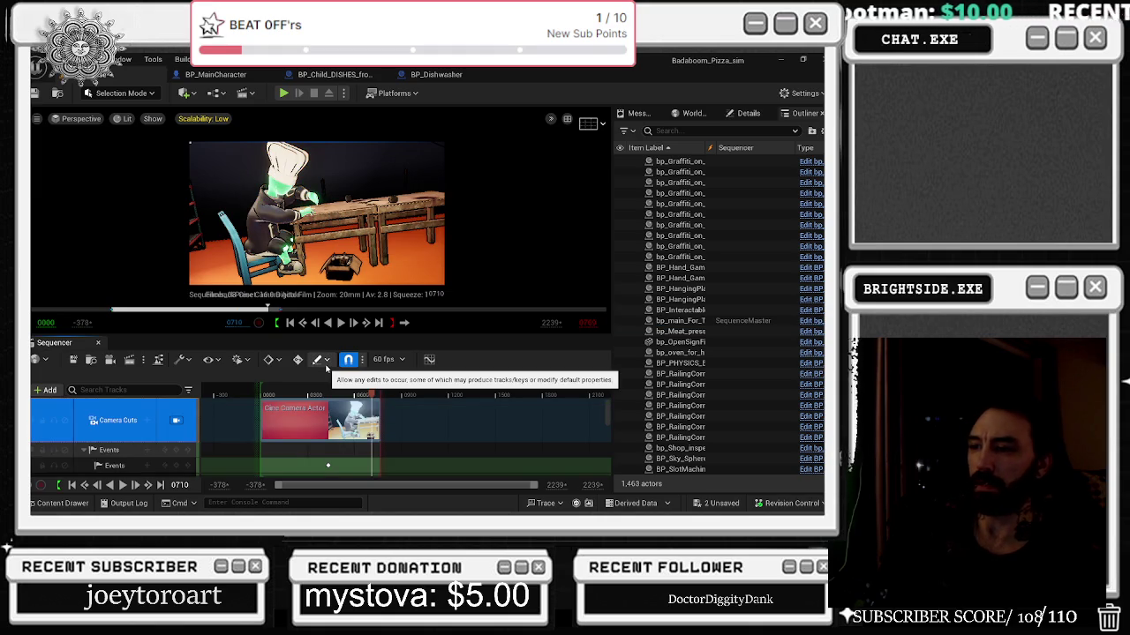
scroll(119, 432, "down", 3)
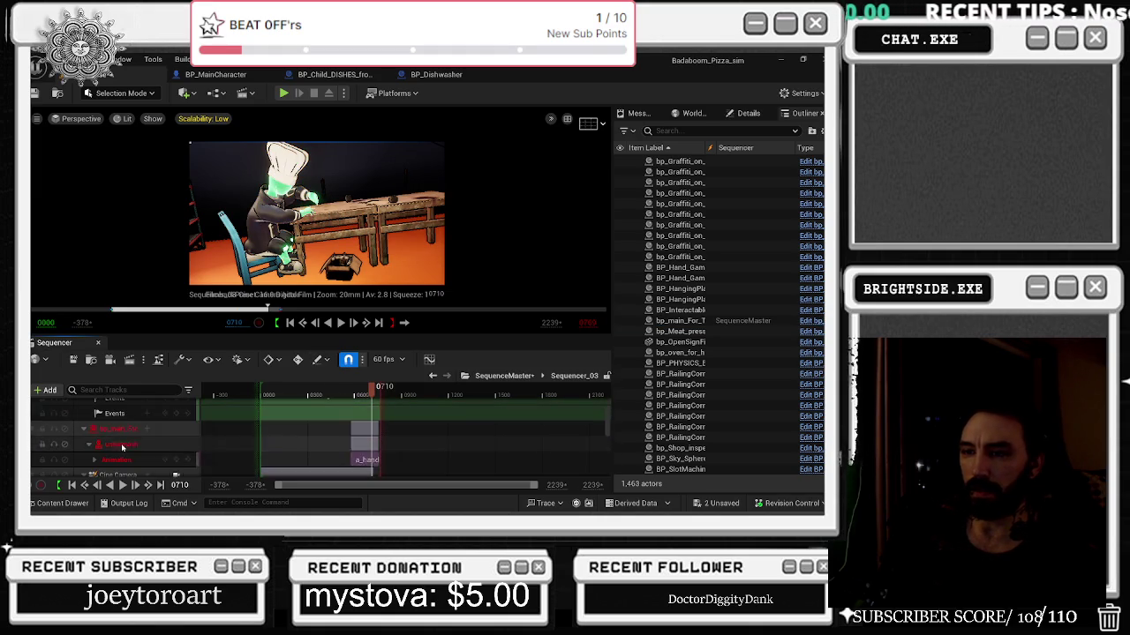
left_click(119, 433)
key("Delete")
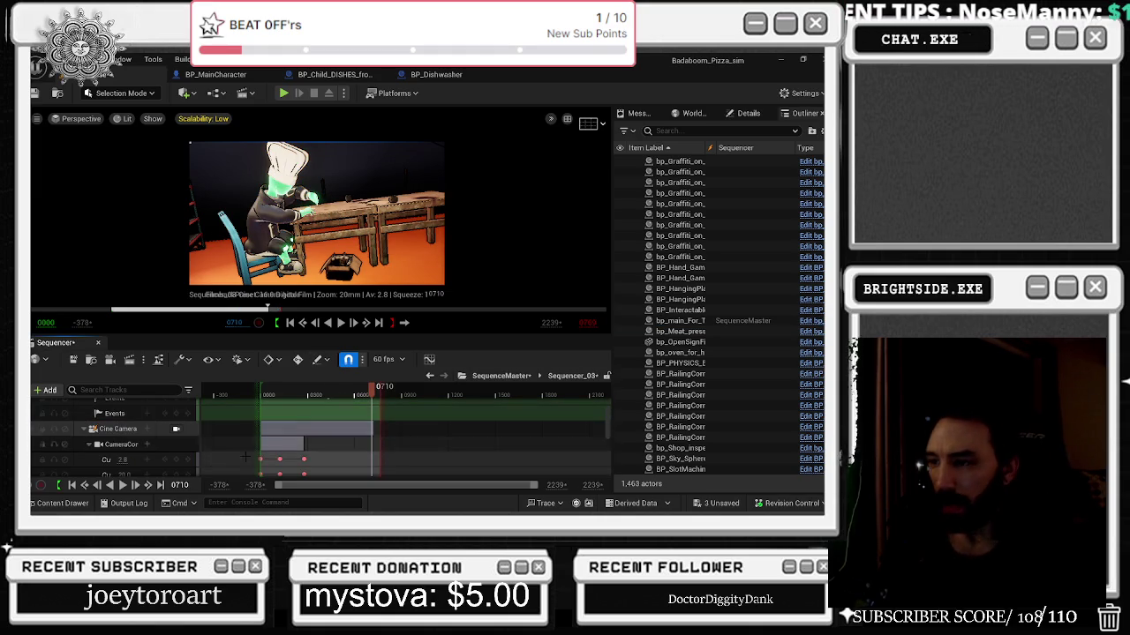
Scroll the timeline to the Cine Camera Location keys at frame 0400.
scroll(371, 438, "down", 2)
scroll(370, 438, "up", 3, "ctrl")
scroll(346, 435, "down", 3)
mouse_move(371, 389)
left_mouse_down()
mouse_move(297, 391)
mouse_move(411, 391)
mouse_move(308, 391)
left_mouse_up()
Play back the Sequencer_03 shot to review the camera move.
key("space")
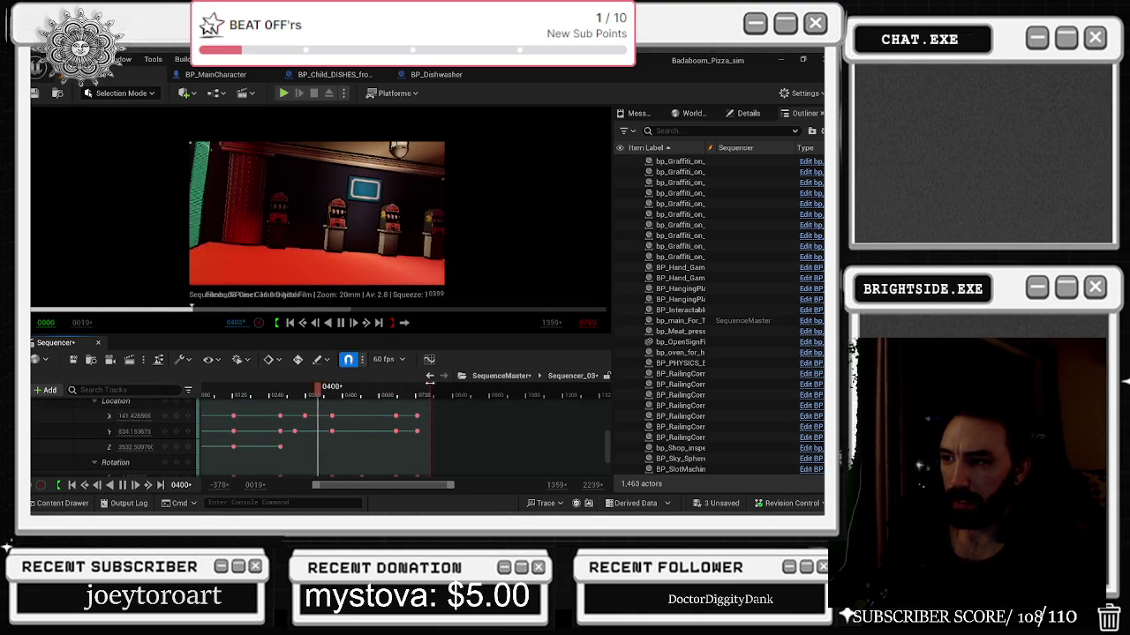
scroll(424, 457, "up", 2)
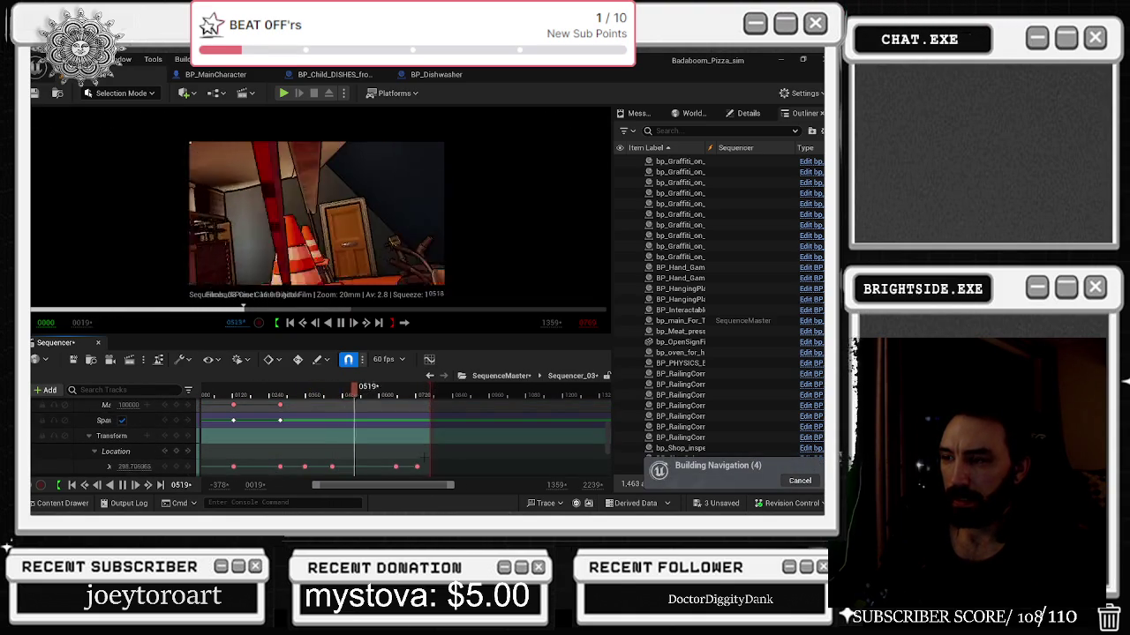
scroll(424, 457, "down", 2)
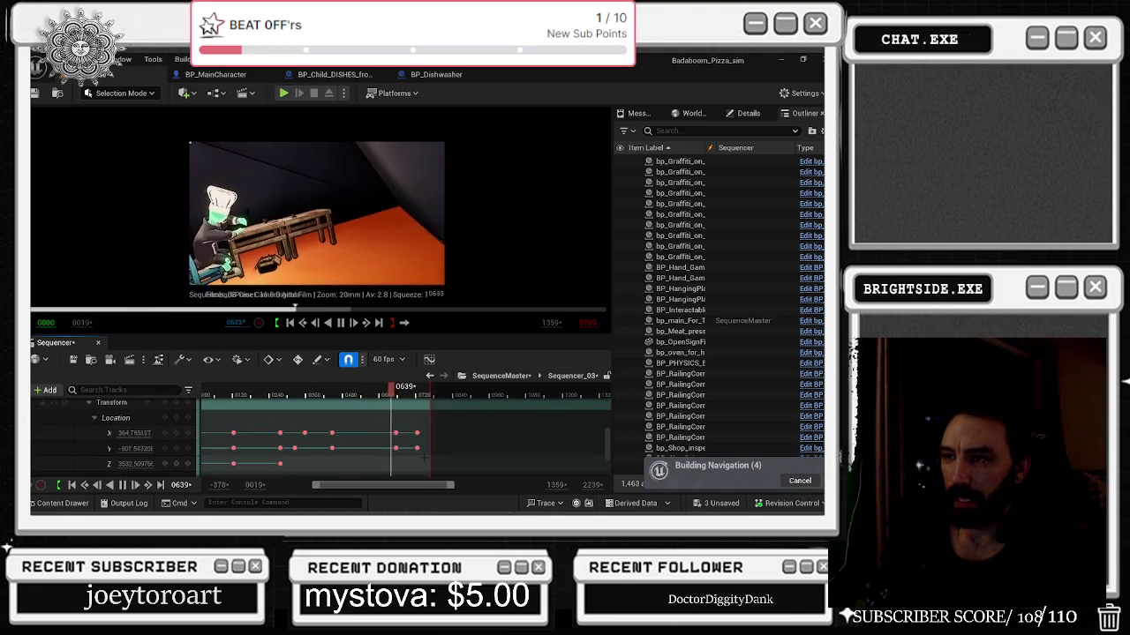
key("space")
Set the last X/Y Location keys' X to 56, undoing a wrong edit, and confirm Z.
mouse_move(455, 431)
left_mouse_down()
mouse_move(421, 452)
mouse_move(418, 436)
left_mouse_up()
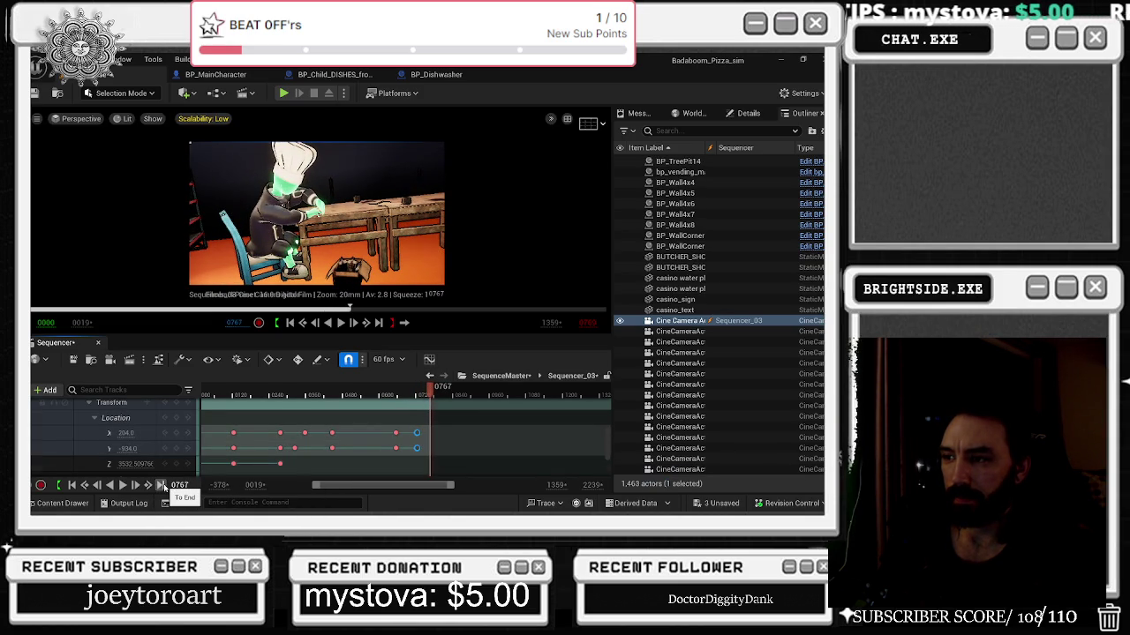
left_click_drag(126, 432, 141, 432)
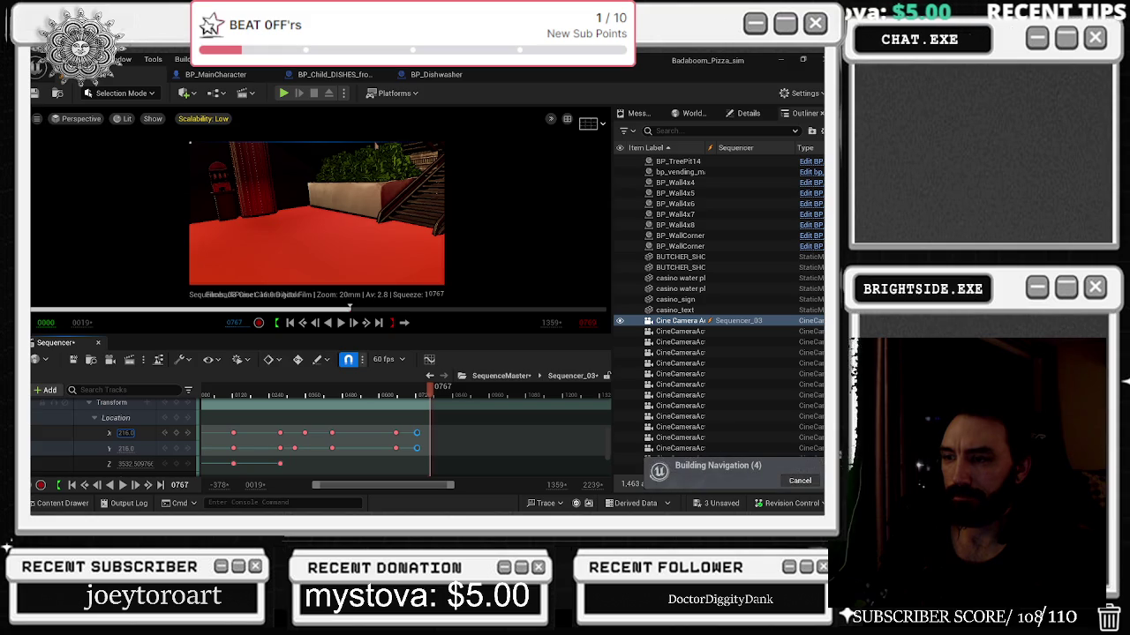
key("ctrl+z")
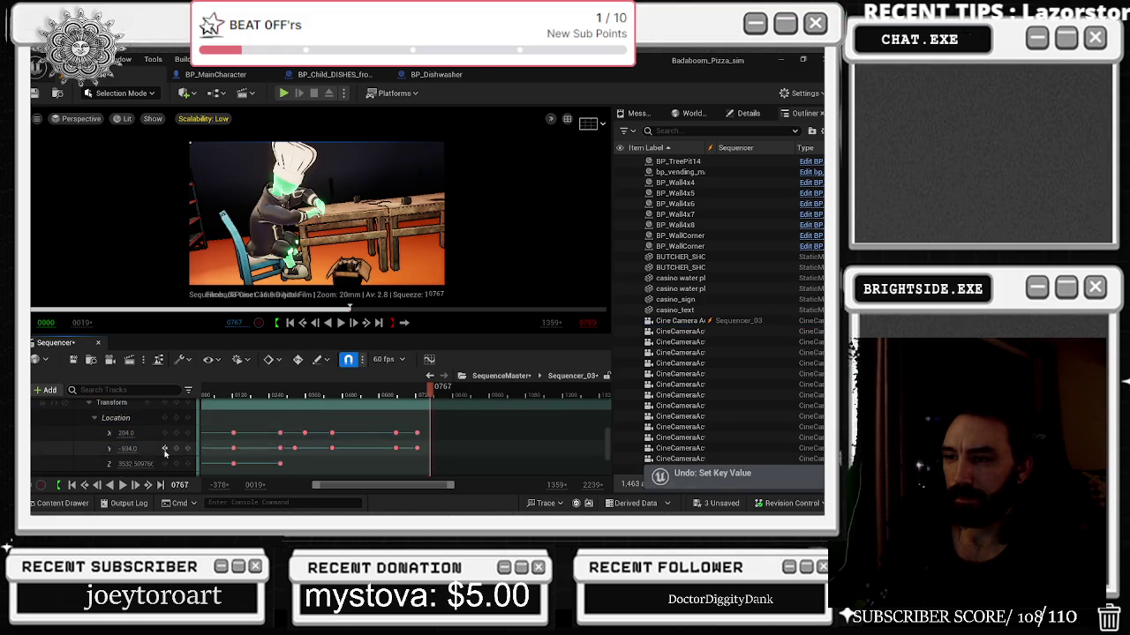
mouse_move(126, 432)
left_mouse_down()
mouse_move(102, 433)
mouse_move(131, 448)
mouse_move(110, 448)
mouse_move(129, 463)
mouse_move(115, 463)
left_mouse_up()
left_click(472, 359)
Replay the shot from around frame 0608 and from the start to check the camera.
left_click(405, 400)
key("space")
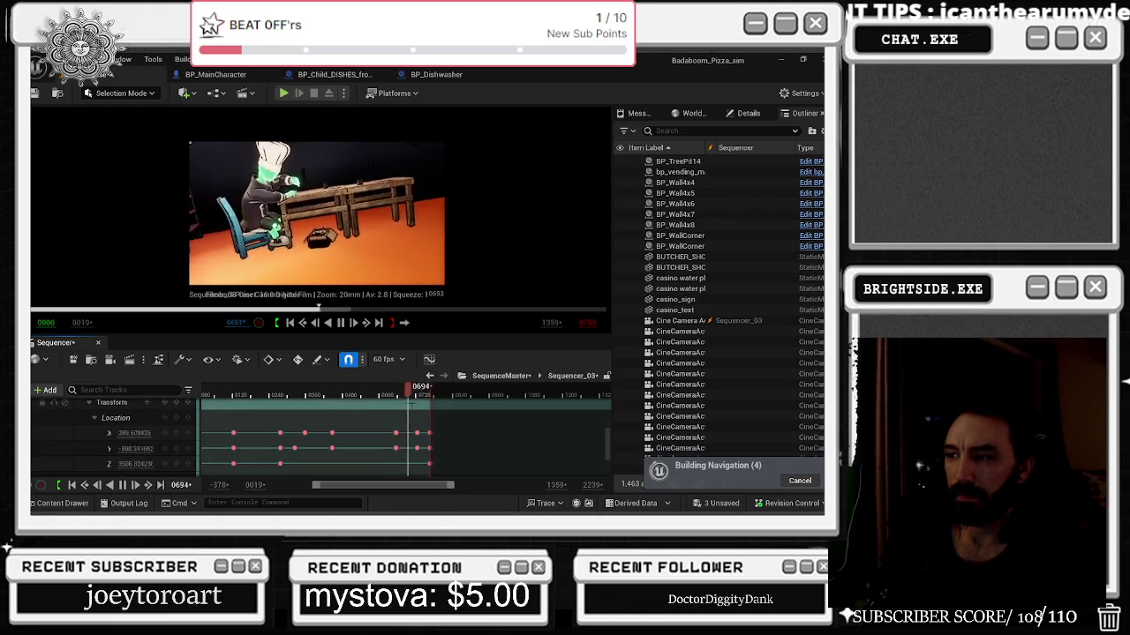
scroll(423, 436, "up", 3)
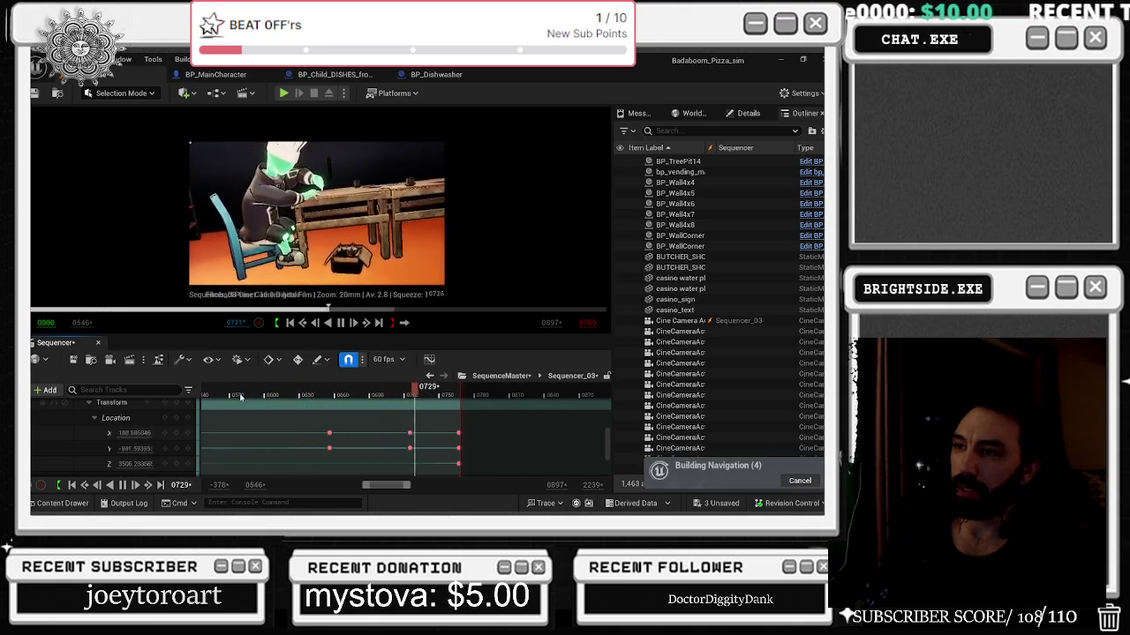
left_click(273, 393)
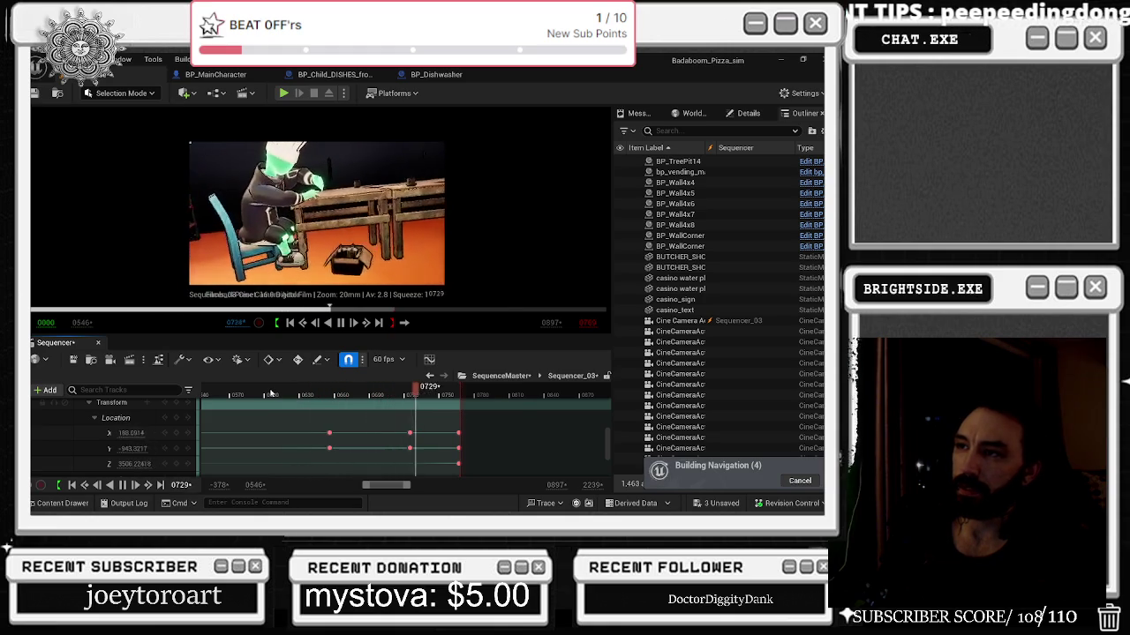
left_click(227, 396)
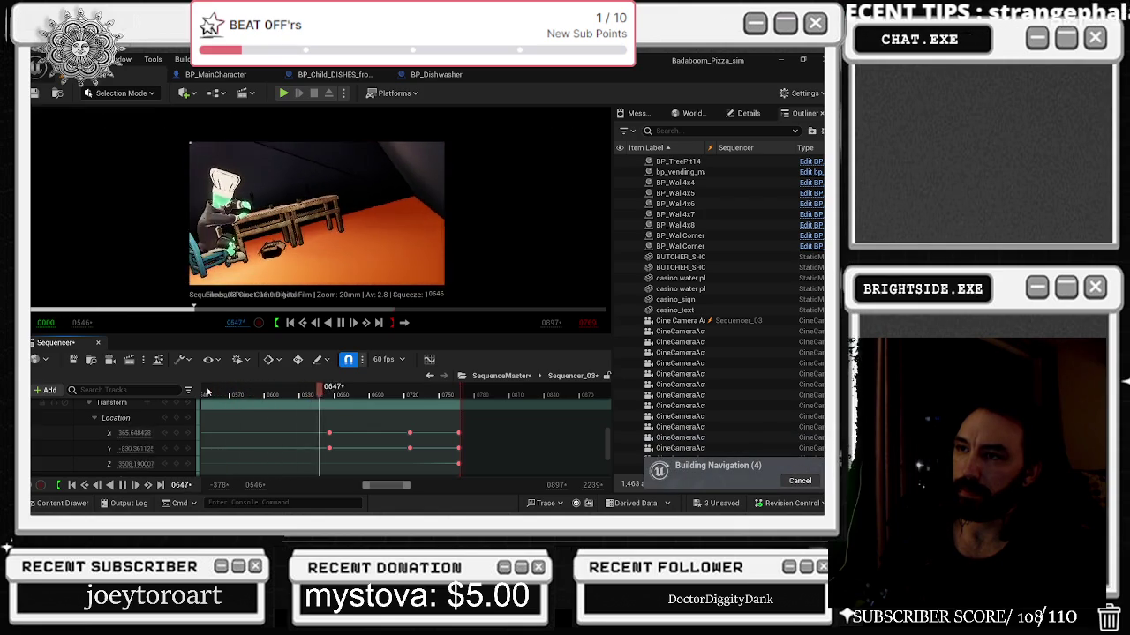
Collapse the Events folder, expand the Cine Camera components, and zoom the timeline out.
scroll(156, 437, "up", 5)
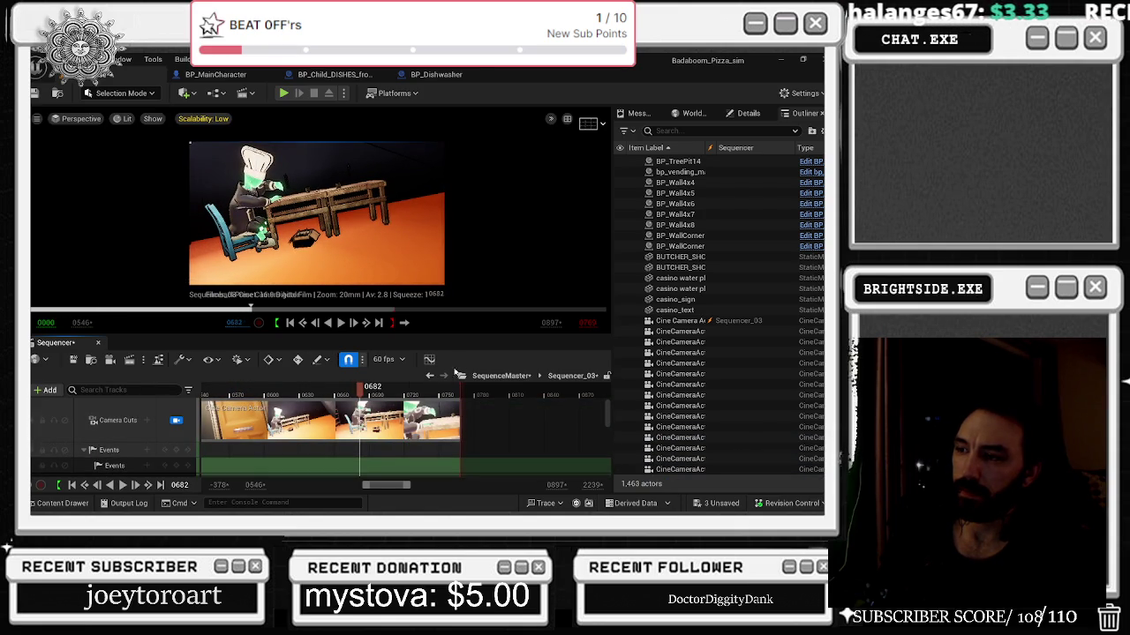
scroll(371, 415, "down", 3)
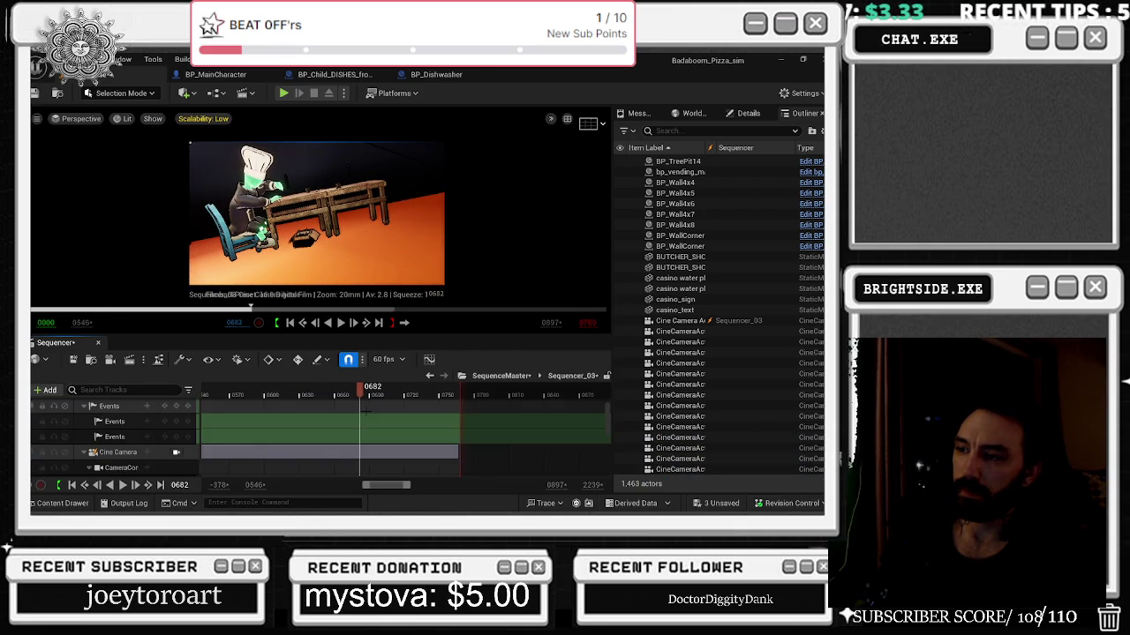
scroll(164, 423, "down", 5)
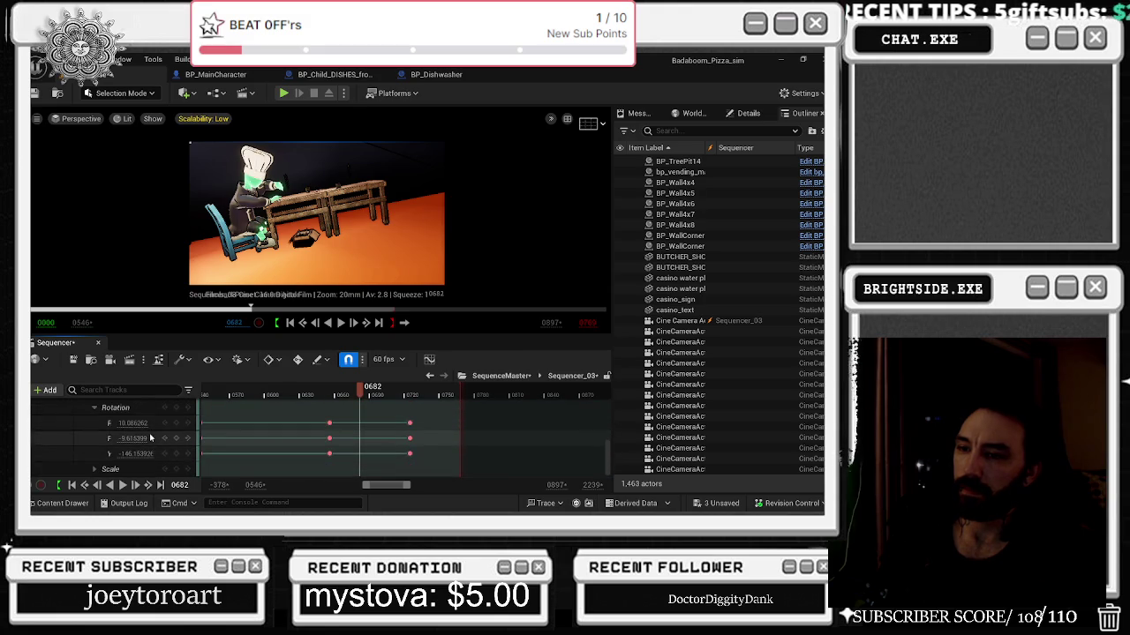
scroll(150, 438, "up", 8)
left_click(85, 450)
scroll(114, 446, "down", 2)
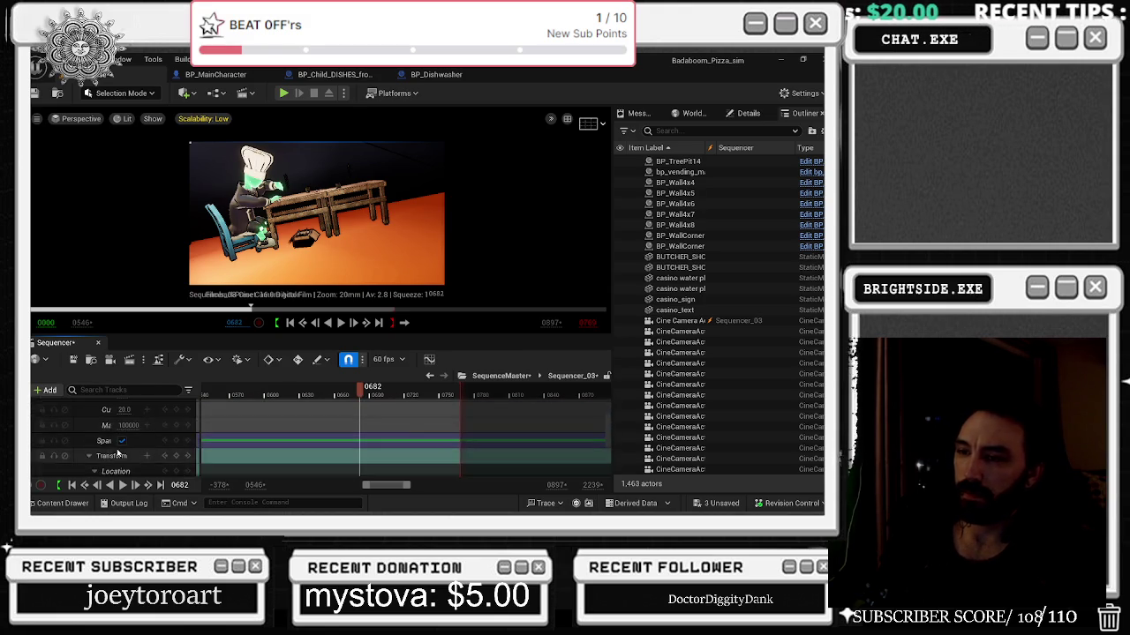
left_click(86, 432)
scroll(88, 436, "up", 3)
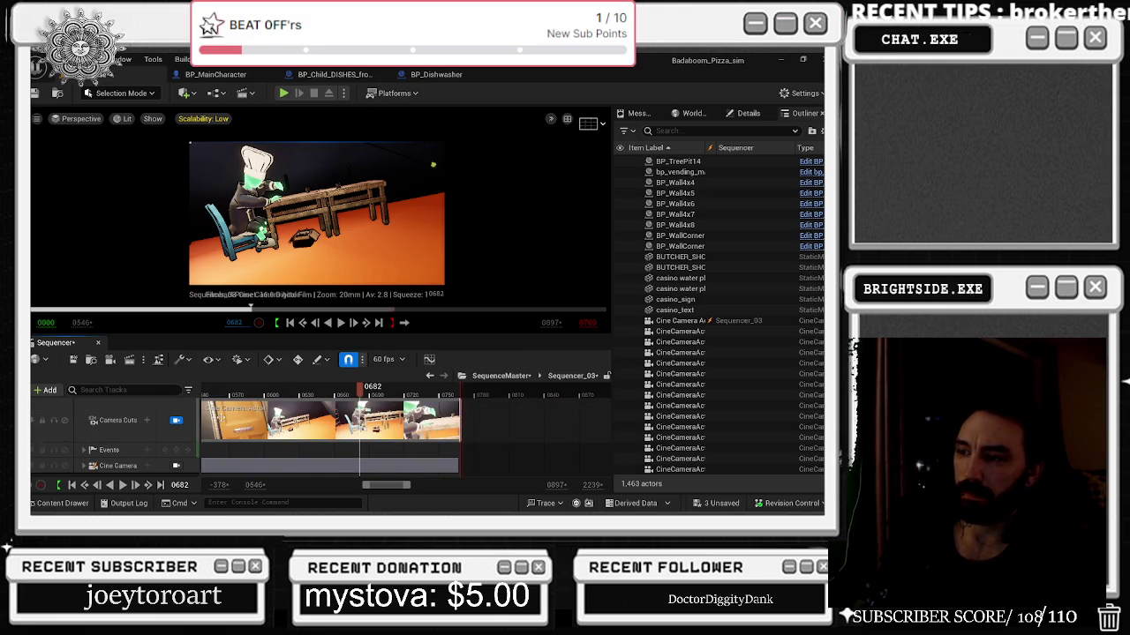
scroll(405, 441, "down", 3)
mouse_move(368, 389)
left_mouse_down()
mouse_move(306, 394)
mouse_move(344, 389)
left_mouse_up()
Search the Content Drawer with the type filter off and place SM_Knife_A into the level.
left_click(48, 503)
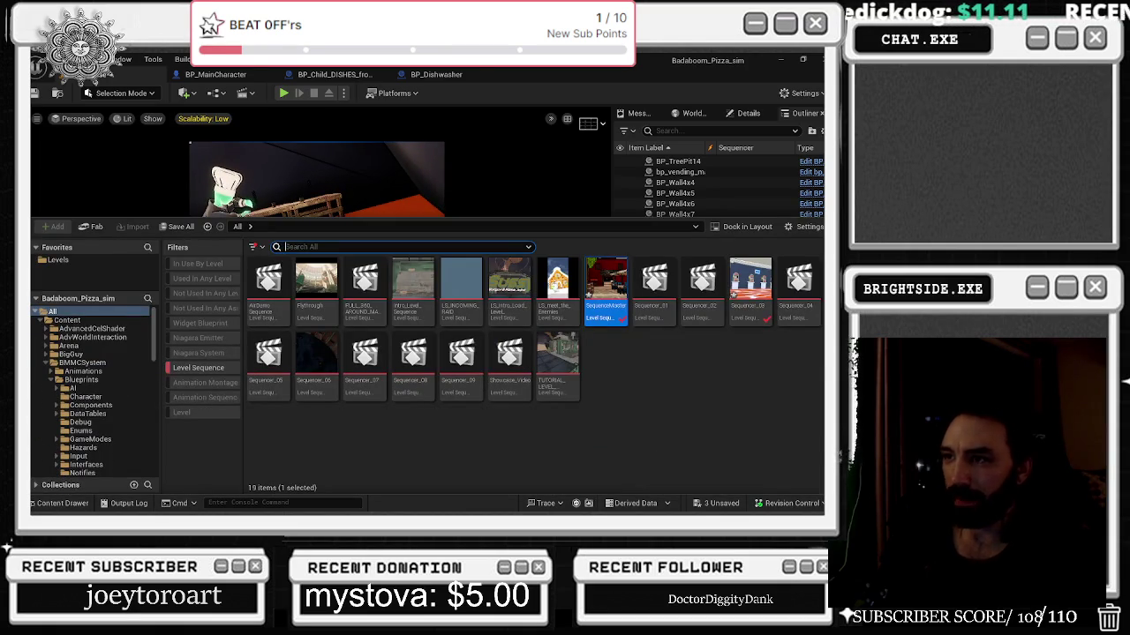
type("knidge")
key("BackSpace")
key("BackSpace")
key("BackSpace")
type("fe")
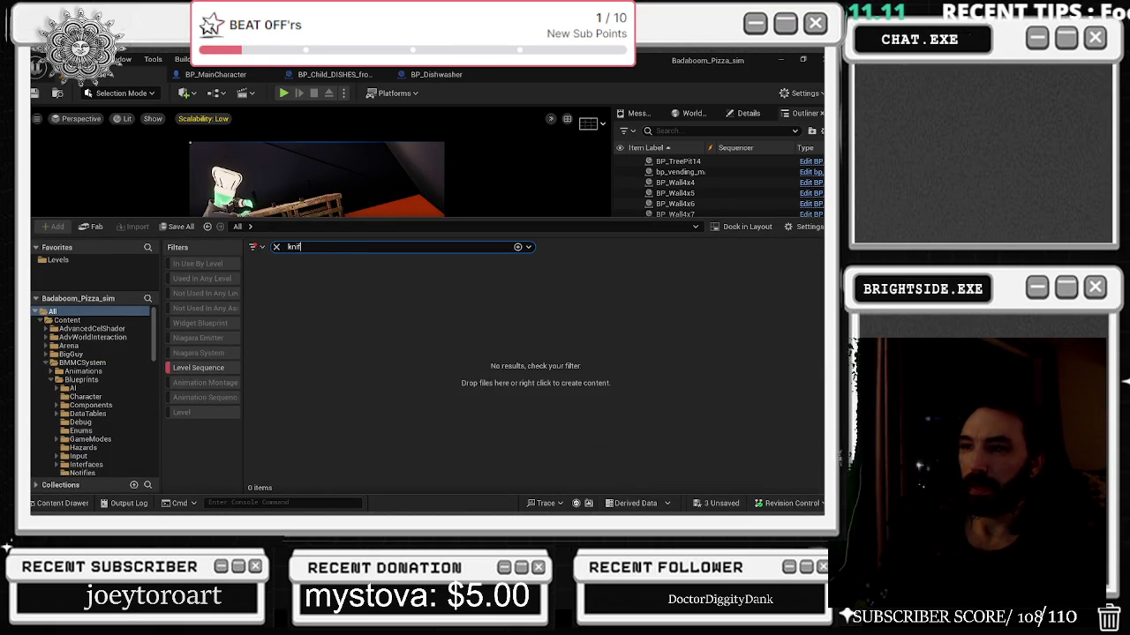
left_click(199, 353)
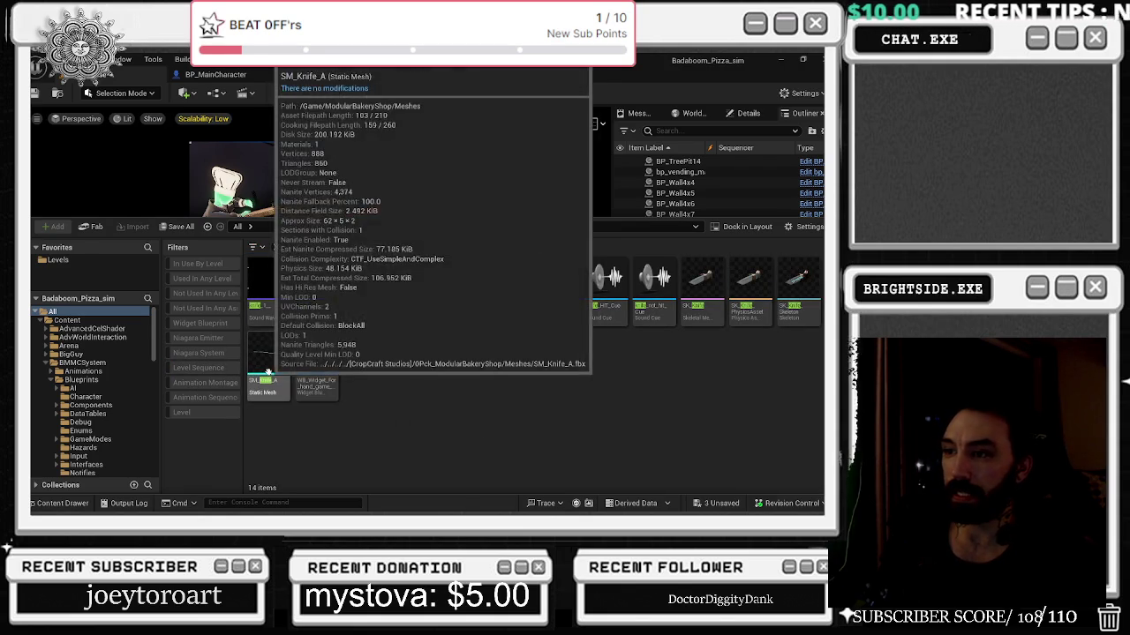
left_click(259, 188)
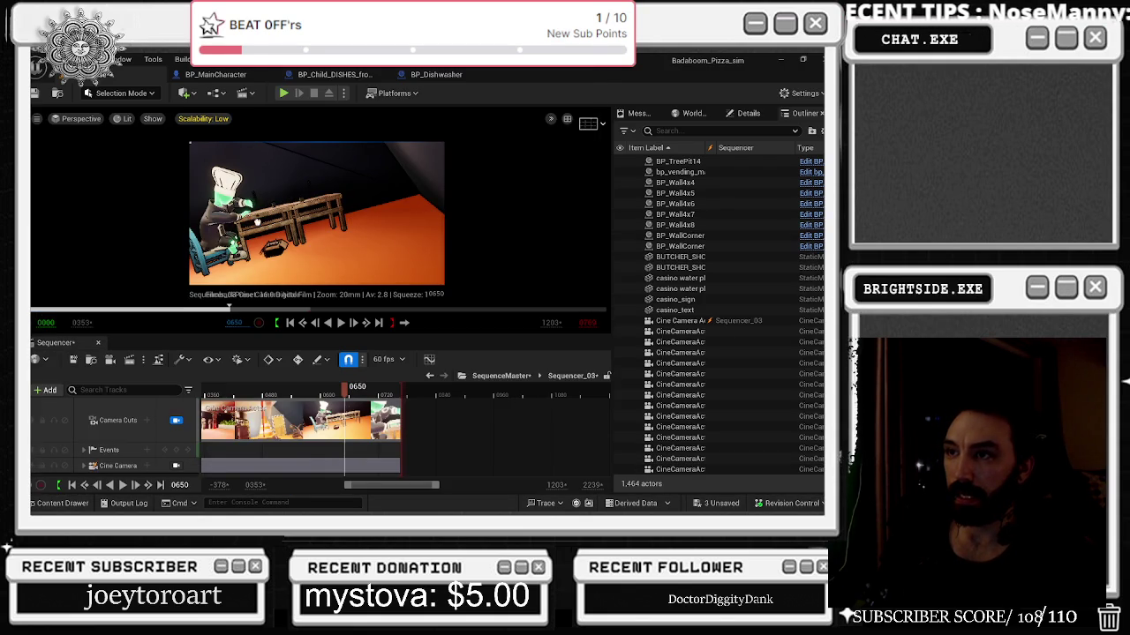
Add the SM_Knife_A knife to the sequence as a track.
left_click(310, 274)
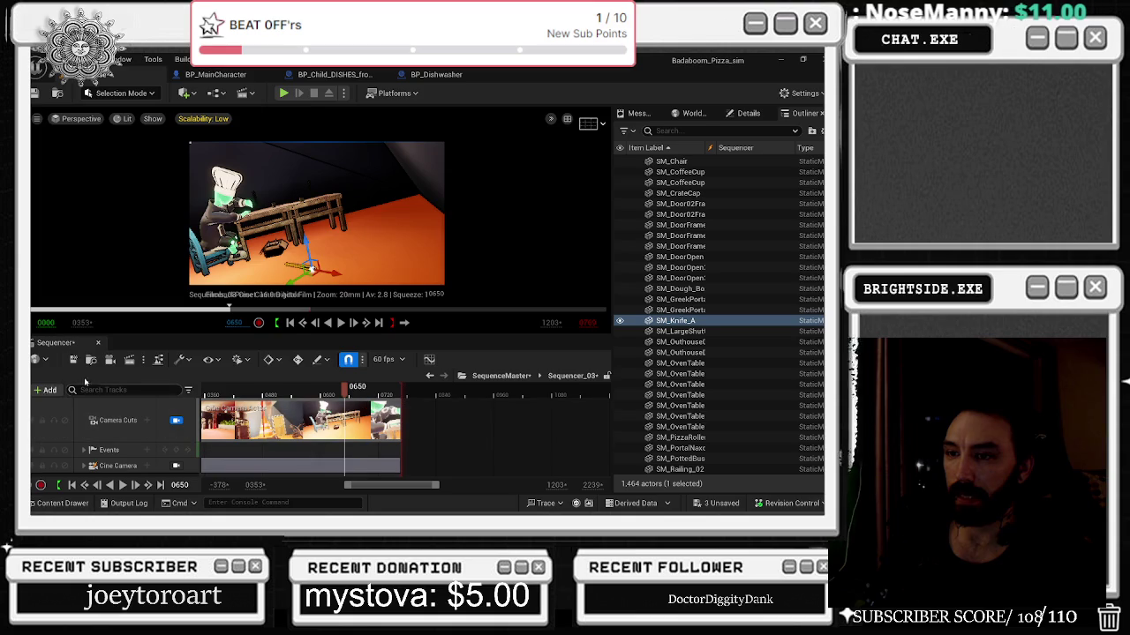
left_click(46, 389)
mouse_move(79, 210)
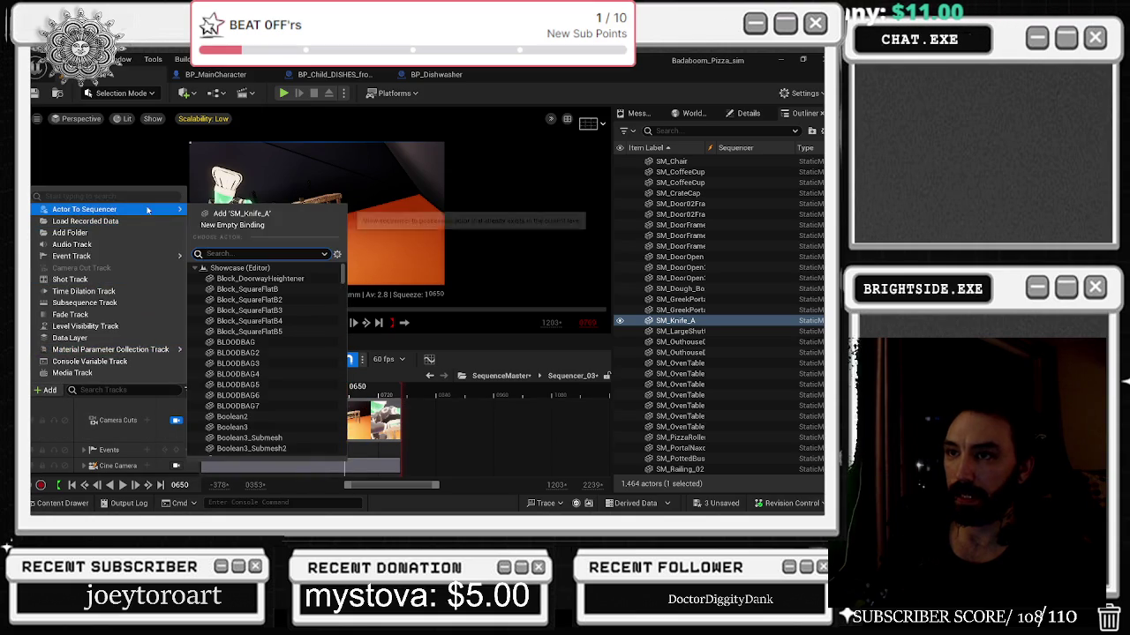
left_click(238, 214)
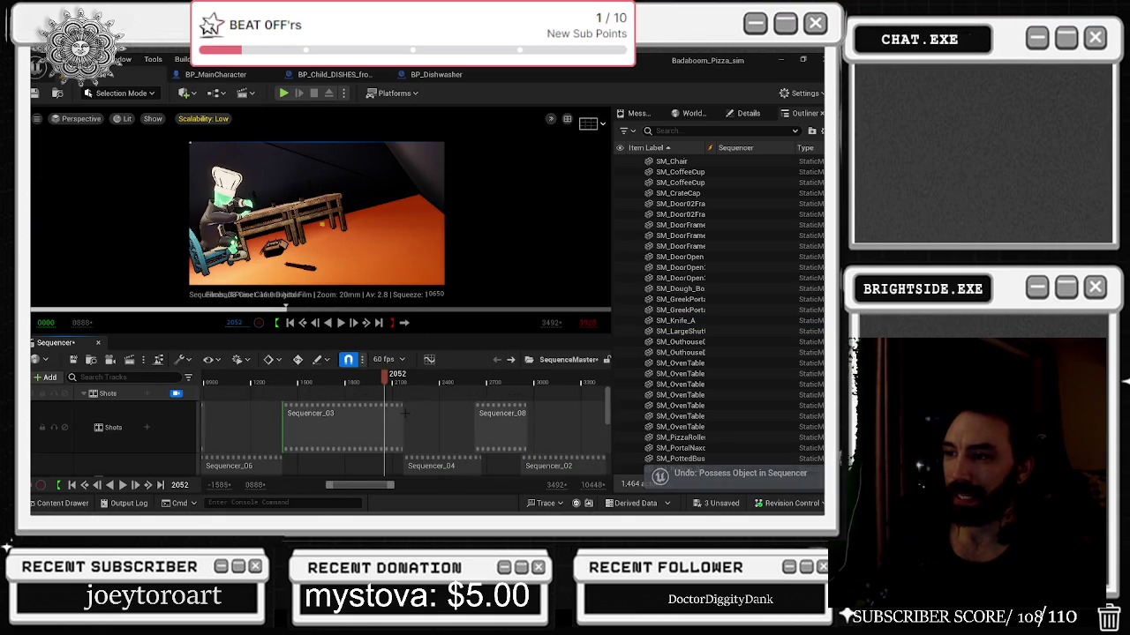
Close the Content Drawer and open the Sequencer_03 shot for editing.
left_click(62, 503)
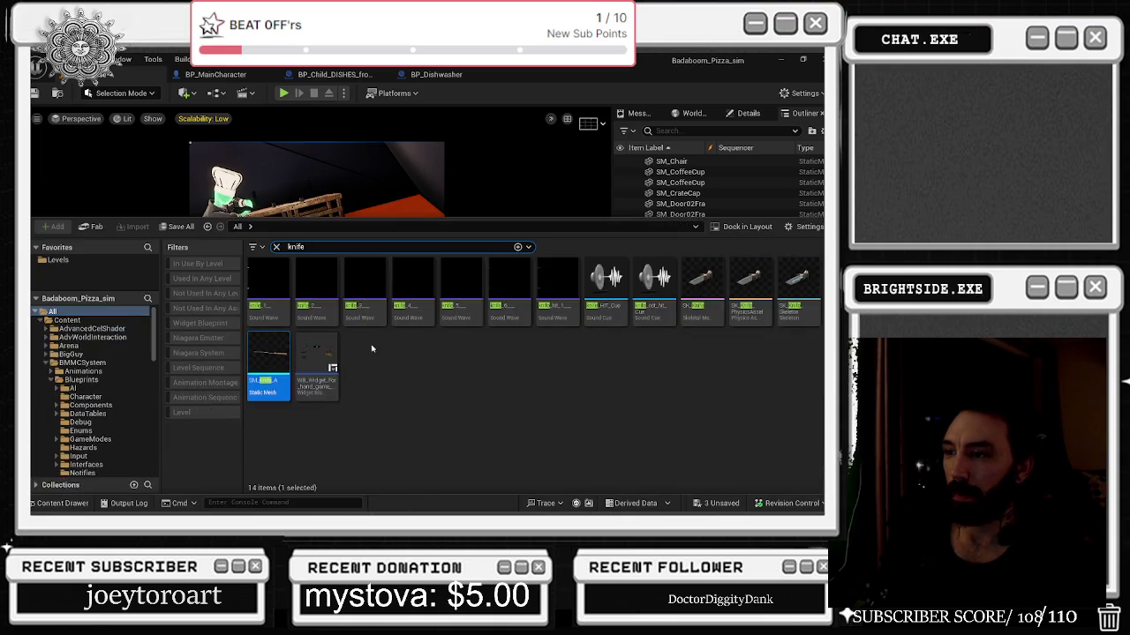
left_click(494, 265)
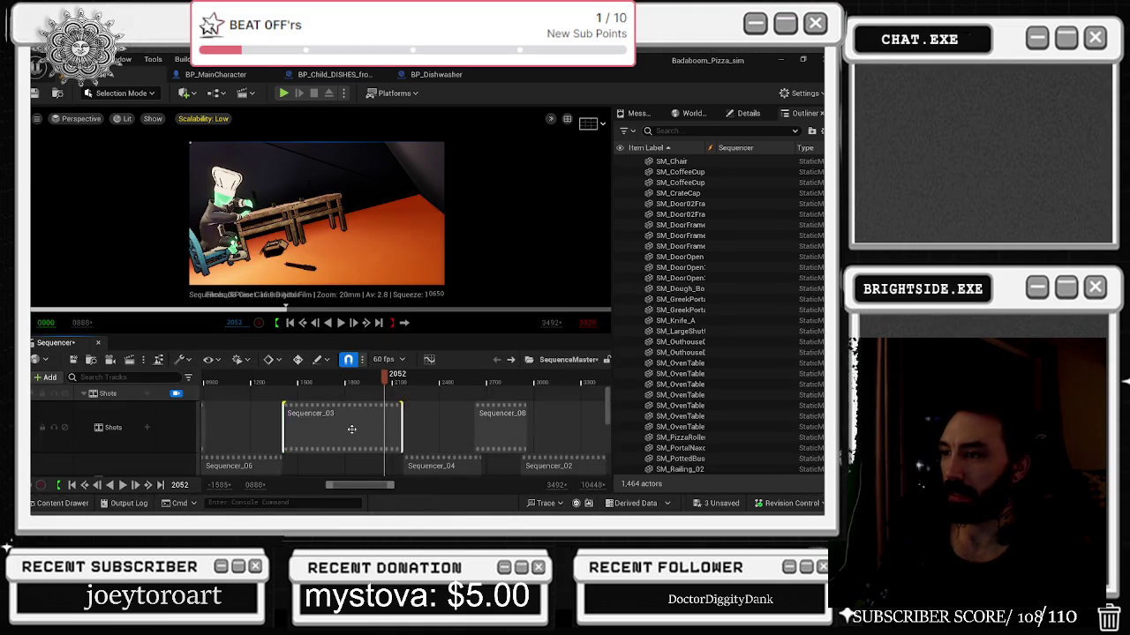
right_click(350, 426)
left_click(336, 426)
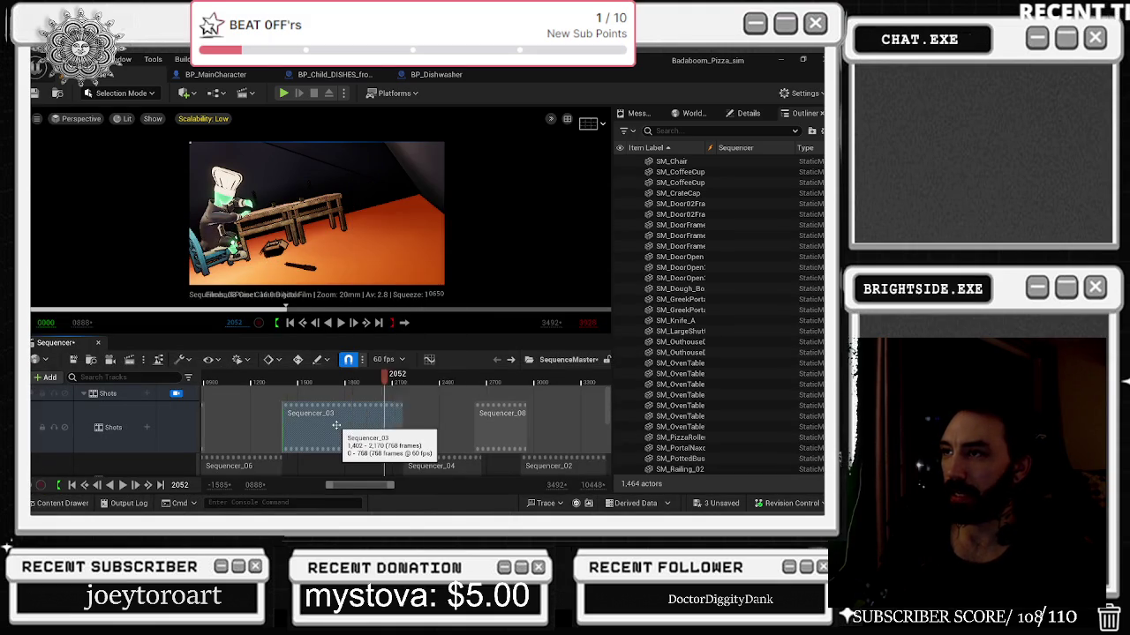
double_click(336, 426)
Collapse the Events folder, scrub back to the door frame, and return to SequenceMaster.
left_click(103, 426)
left_click(83, 427)
left_click_drag(282, 388, 338, 397)
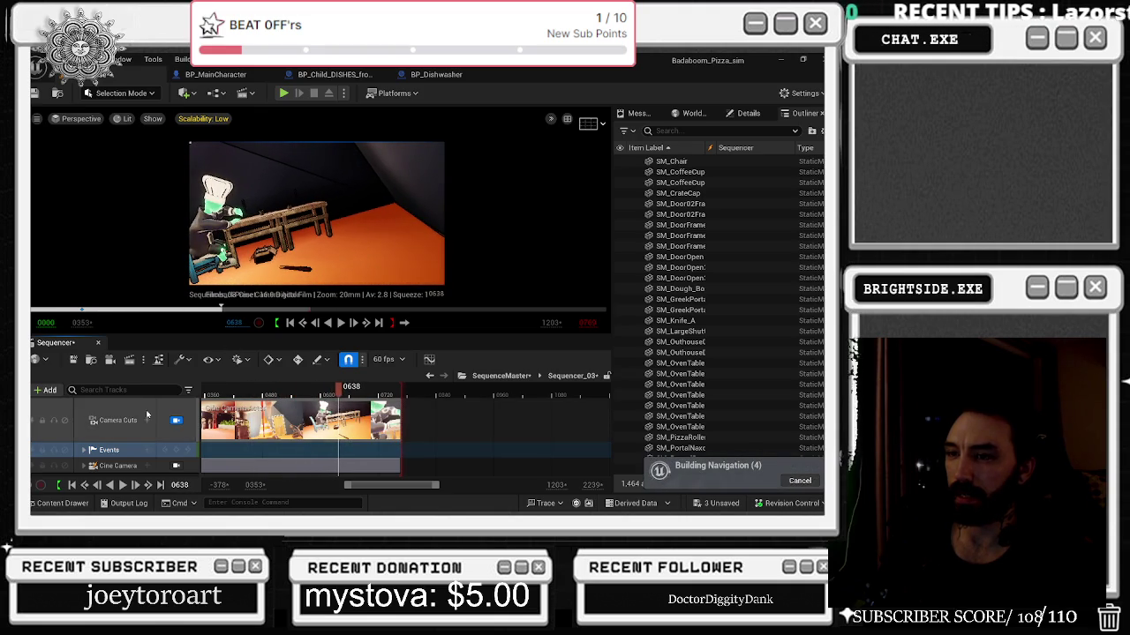
left_click(429, 376)
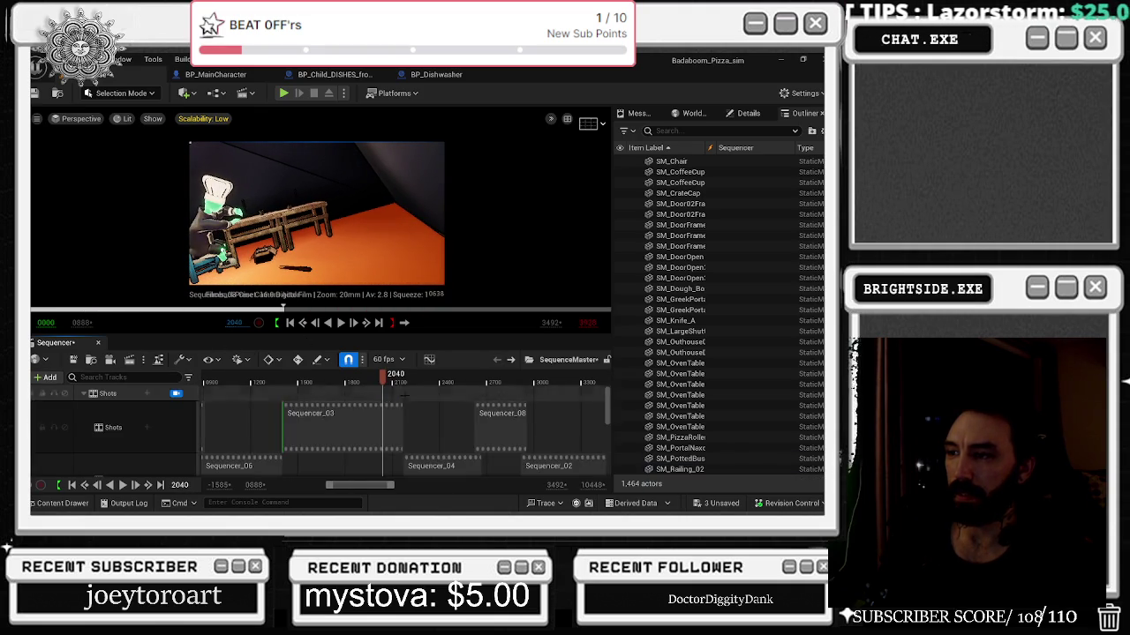
Open the hand-attack shot and add SM_Knife_A via Actor To Sequencer.
double_click(385, 422)
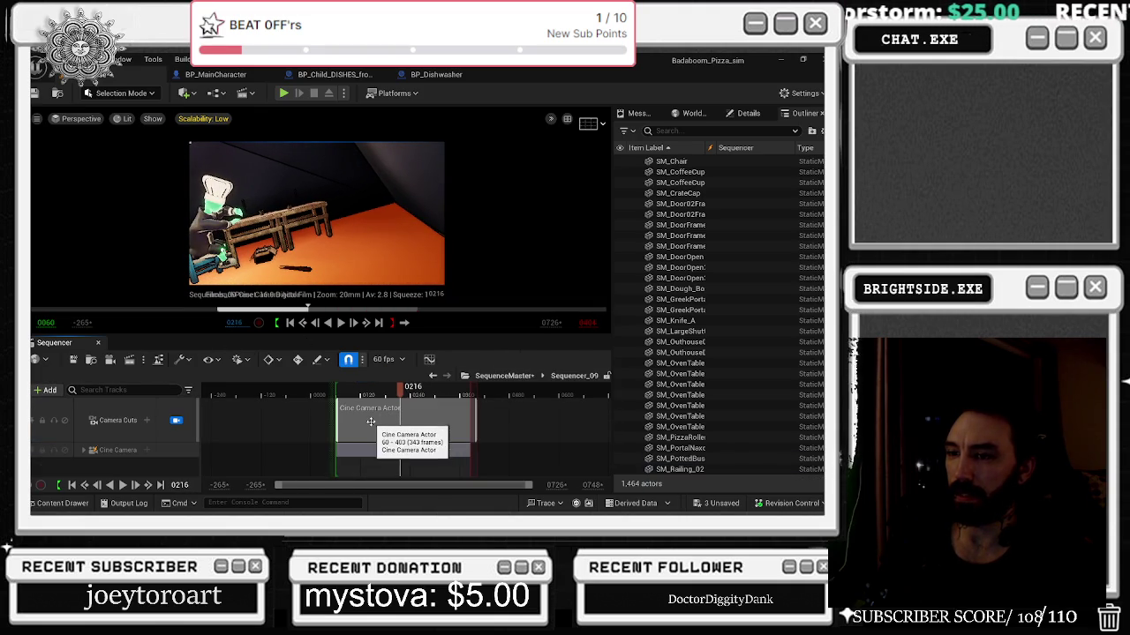
left_click(433, 376)
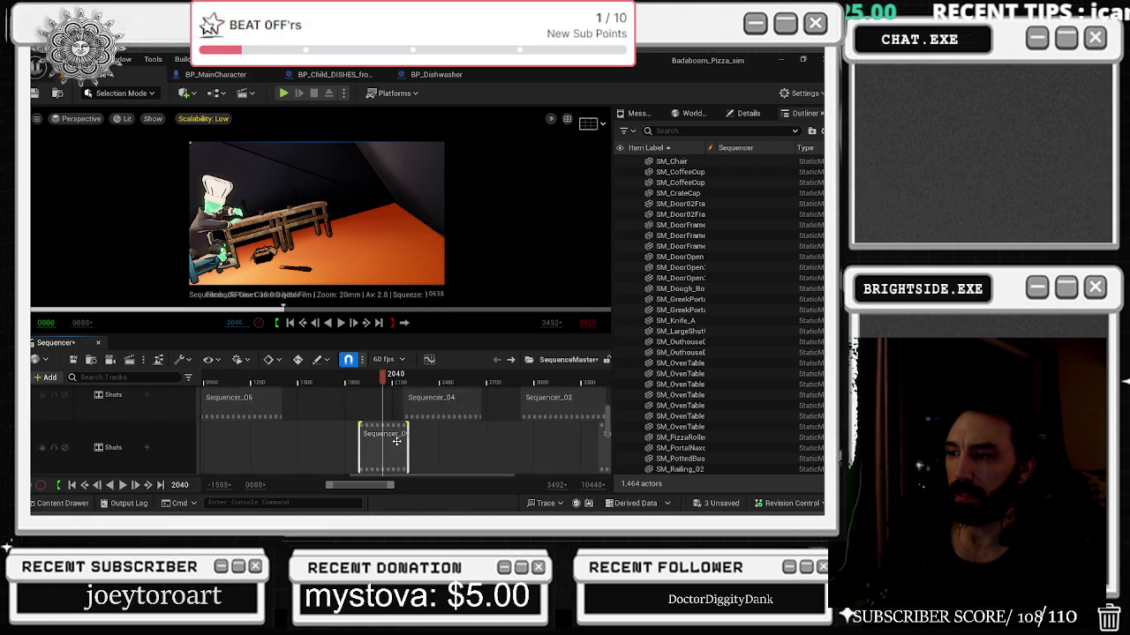
double_click(397, 437)
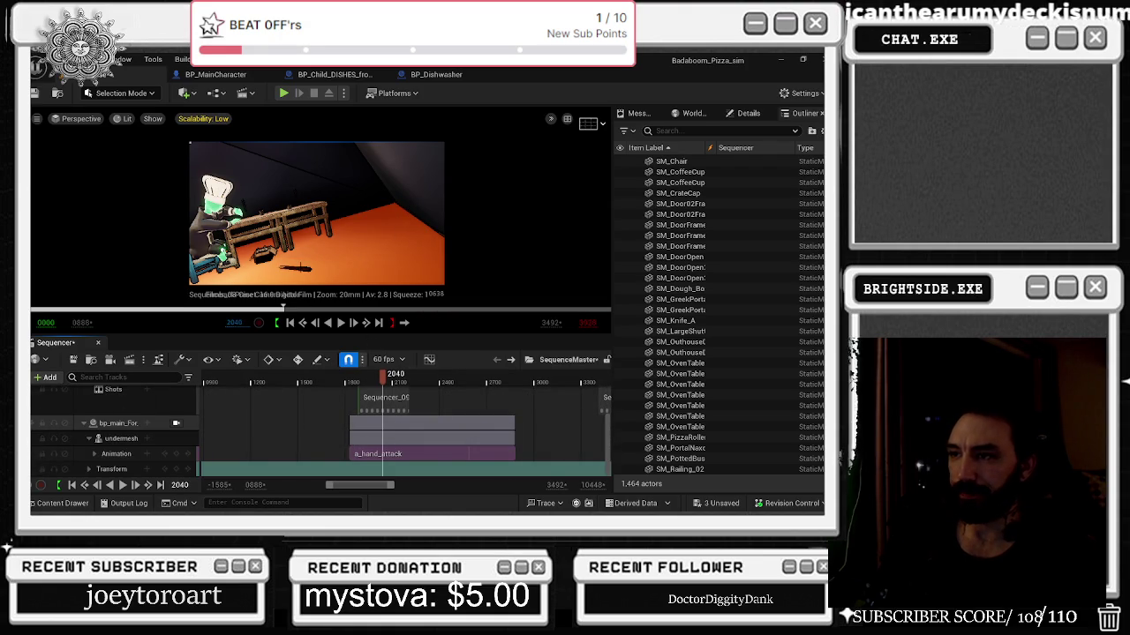
left_click(371, 176)
left_click(298, 268)
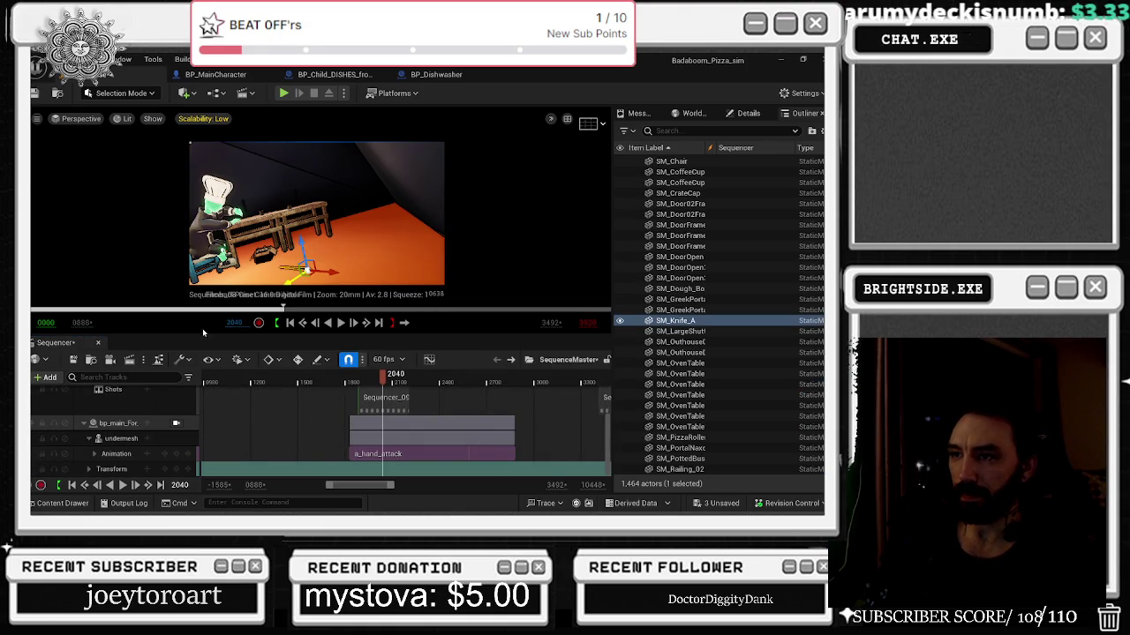
left_click(37, 378)
mouse_move(167, 195)
left_click(214, 202)
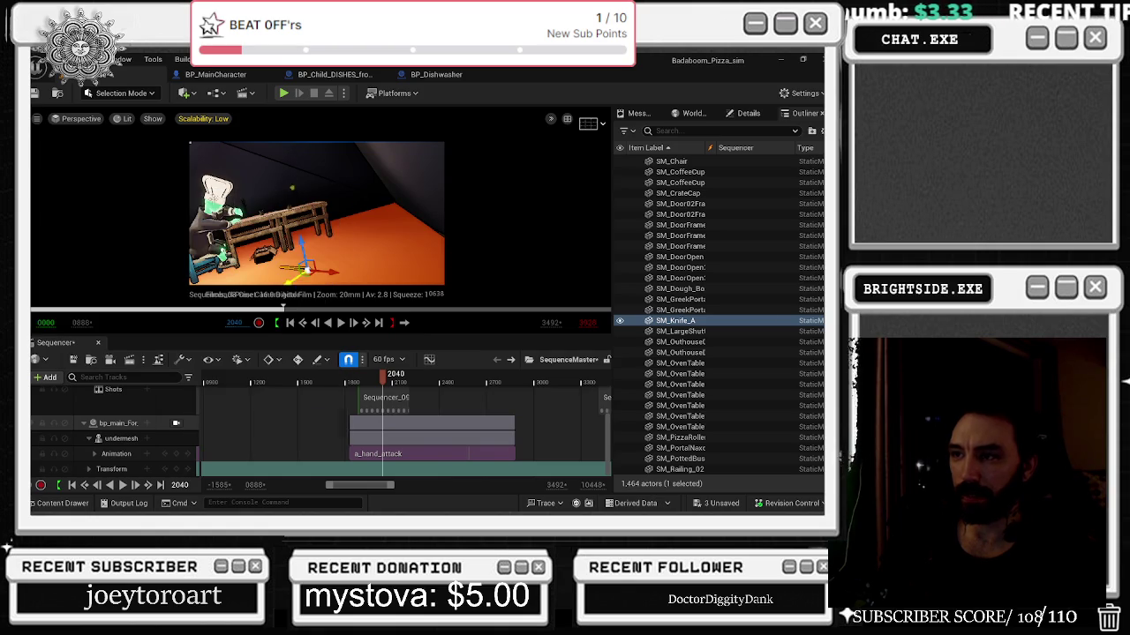
Scrub and play the hand-attack shot from around frames 1800 and 1740 to preview the knife.
mouse_move(388, 380)
left_mouse_down()
mouse_move(368, 381)
mouse_move(382, 389)
left_mouse_up()
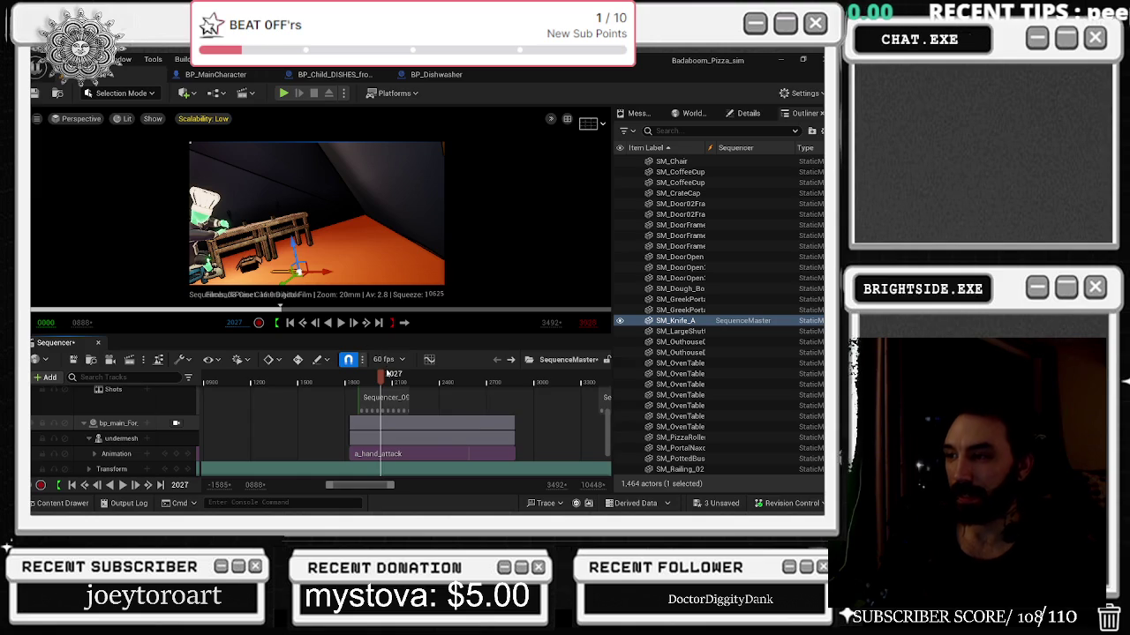
mouse_move(380, 379)
left_mouse_down()
mouse_move(359, 382)
mouse_move(384, 388)
left_mouse_up()
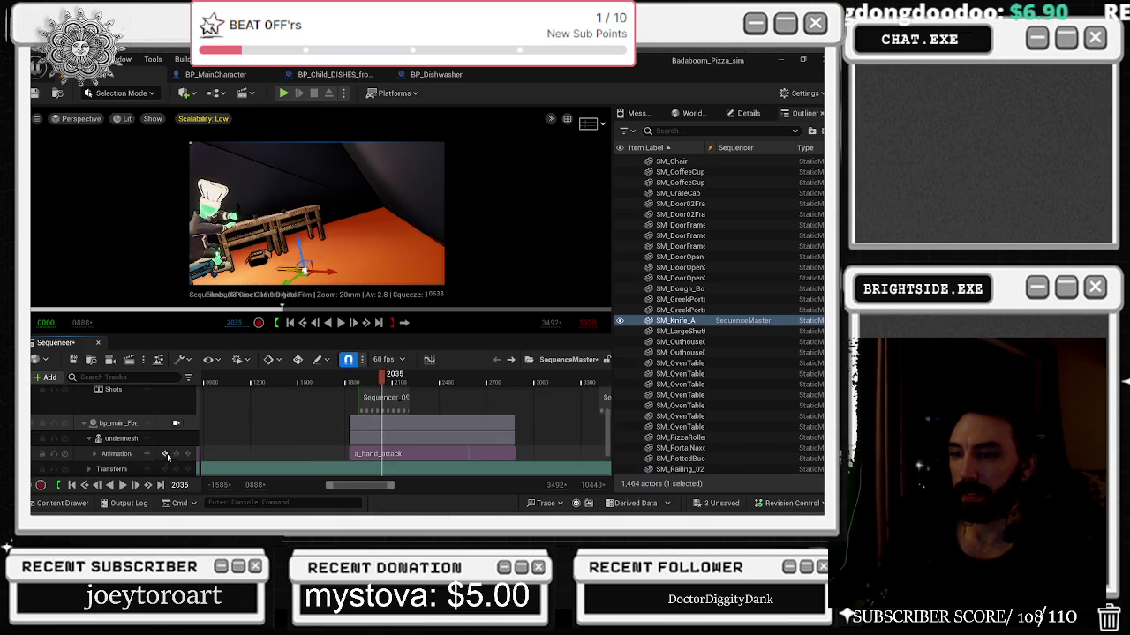
left_click(355, 378)
key("space")
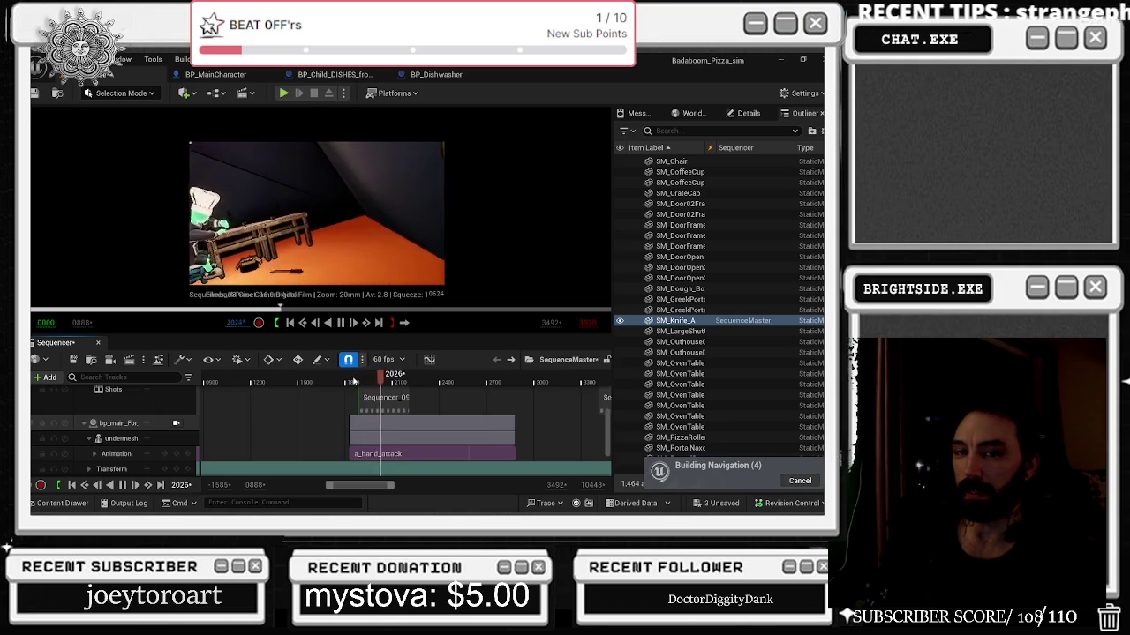
key("space")
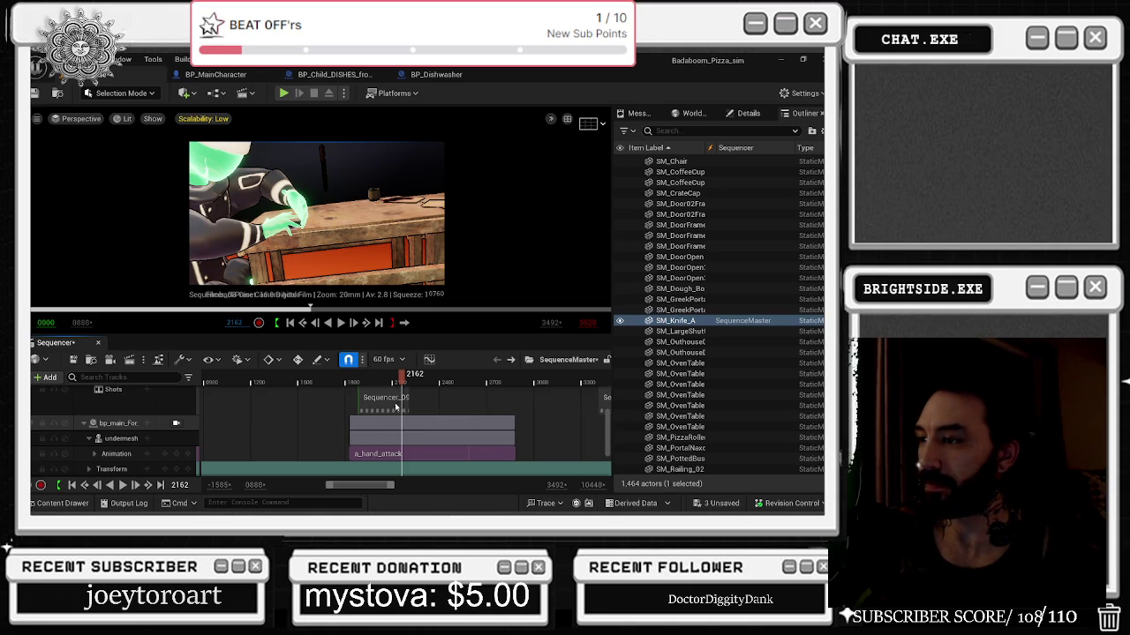
left_click(344, 378)
key("space")
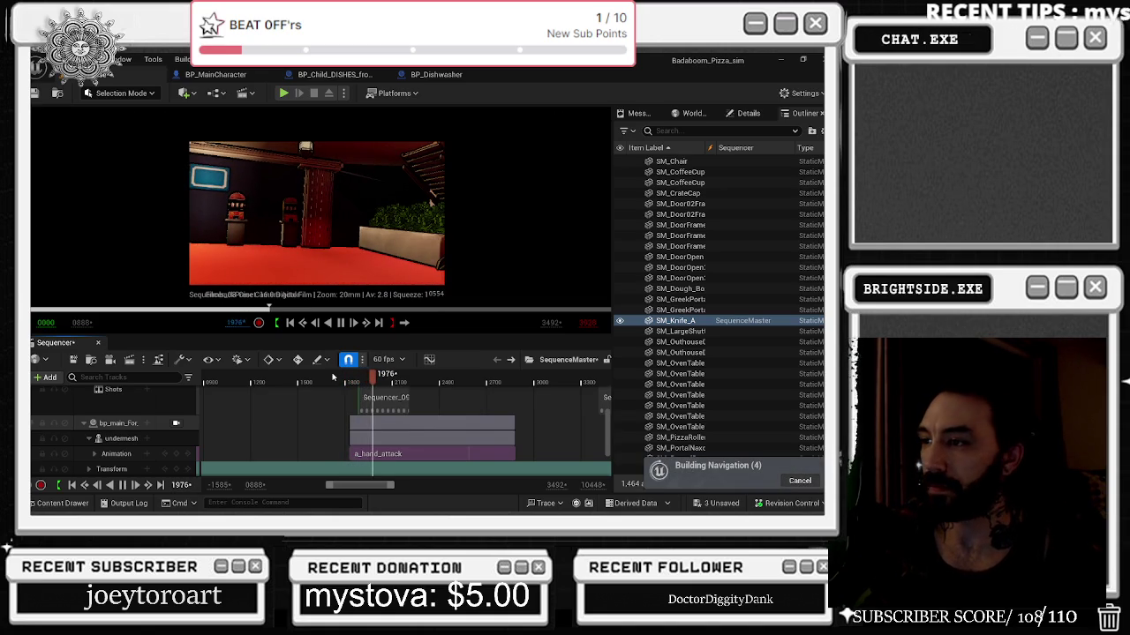
left_click(341, 379)
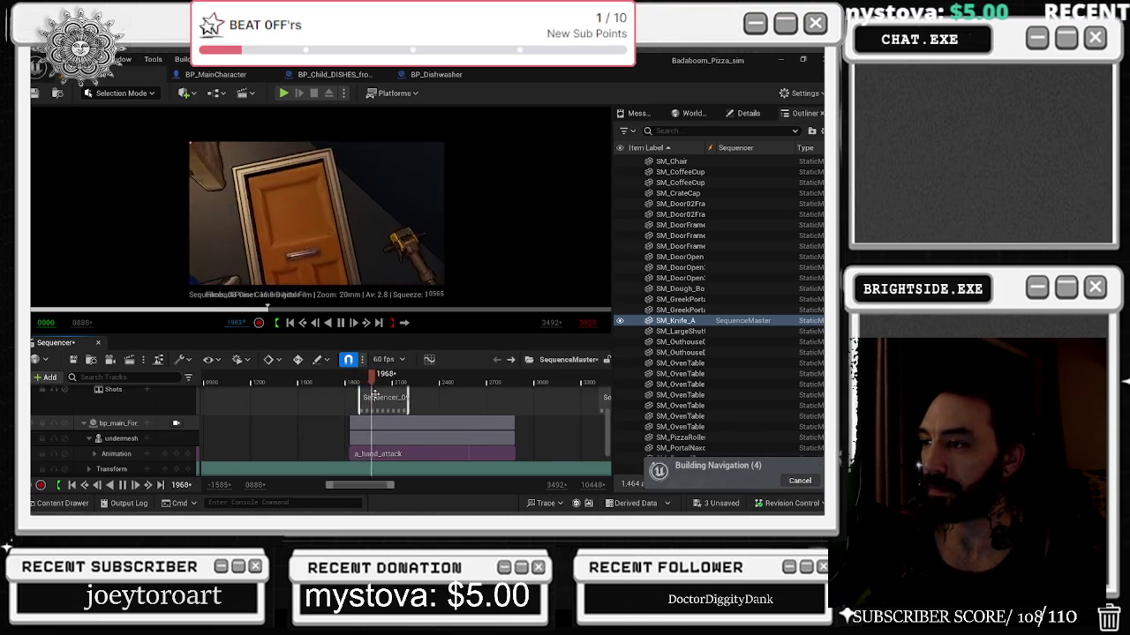
key("space")
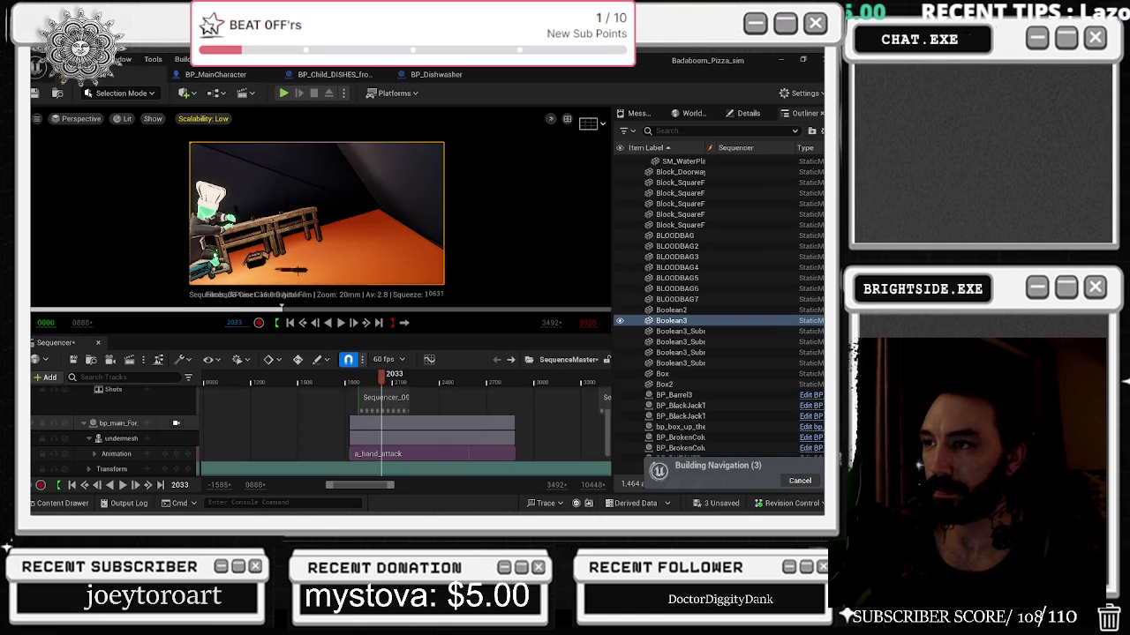
Attach the SM_Knife_A track to bp_main_For_Trailer's chef component at the hand_l bone.
left_click(73, 361)
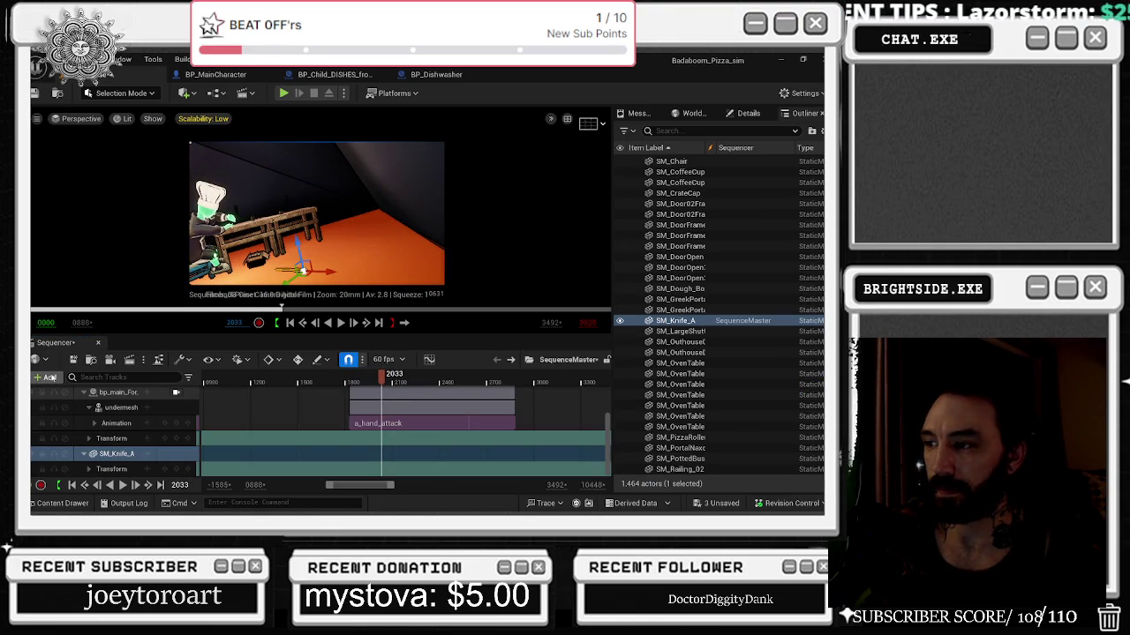
left_click(148, 453)
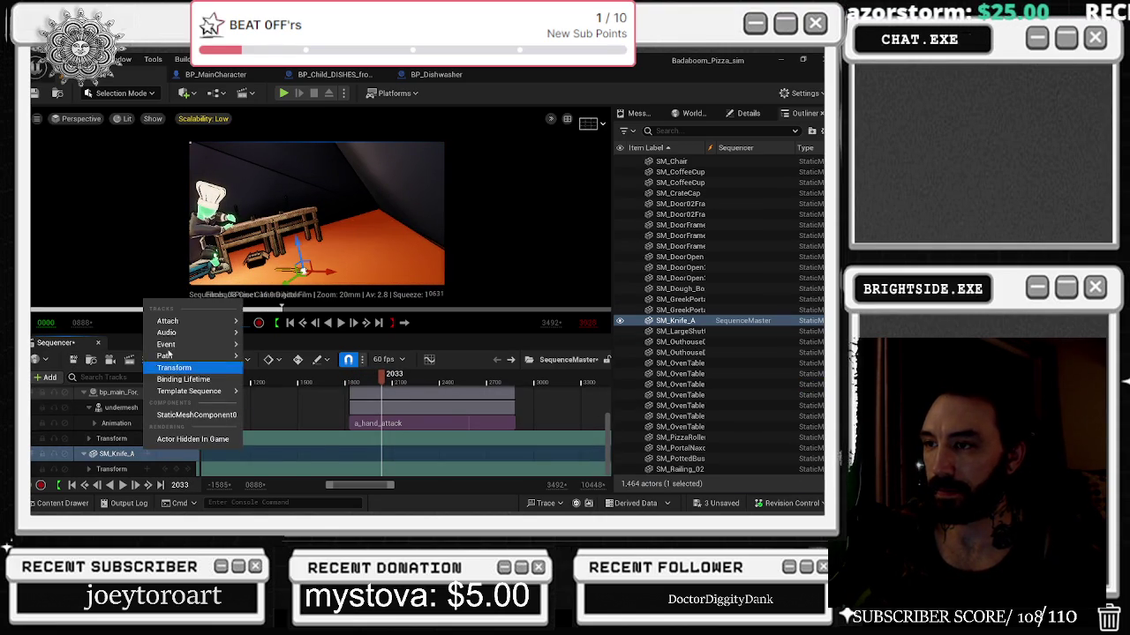
mouse_move(168, 327)
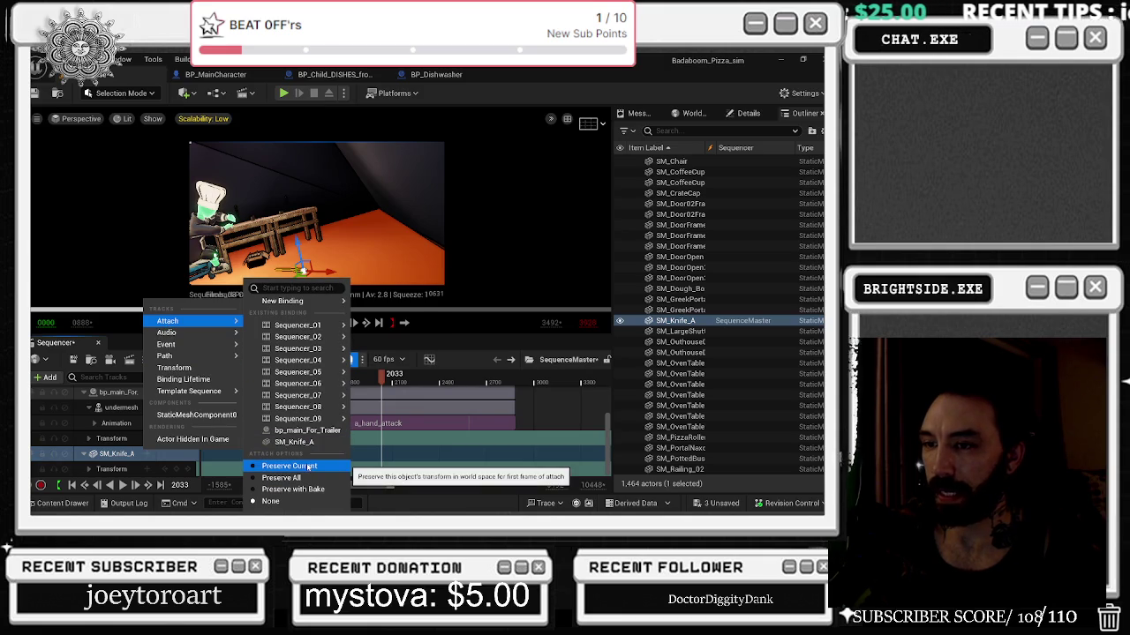
left_click(314, 430)
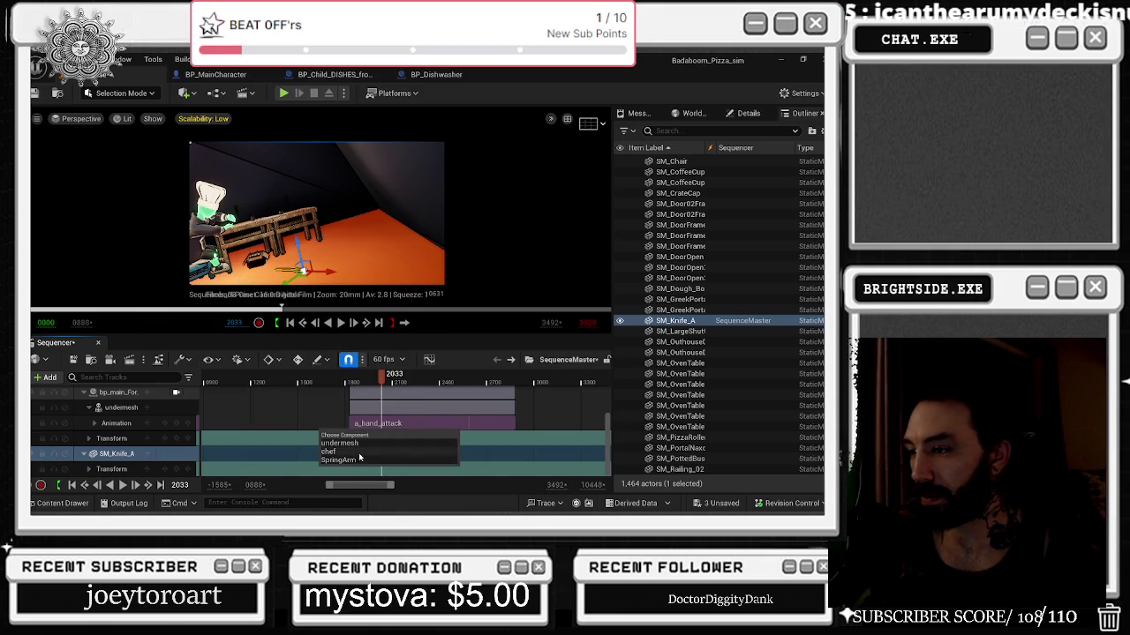
left_click(357, 452)
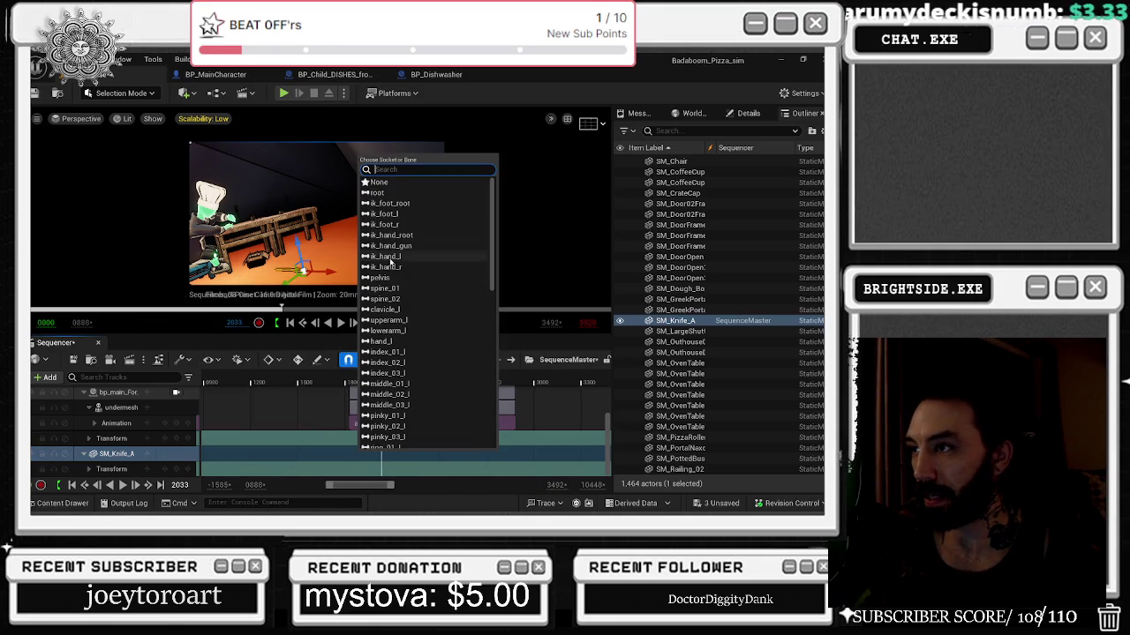
left_click(419, 341)
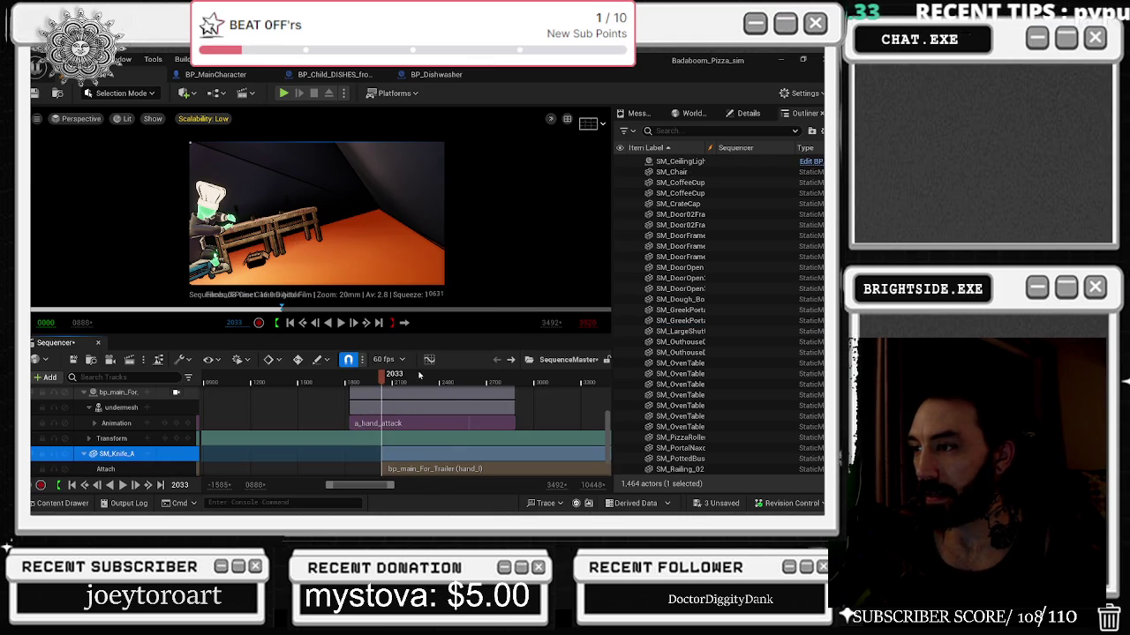
At frame 2108, expand the knife's Transform Location and set X to 541.
left_click_drag(383, 377, 395, 378)
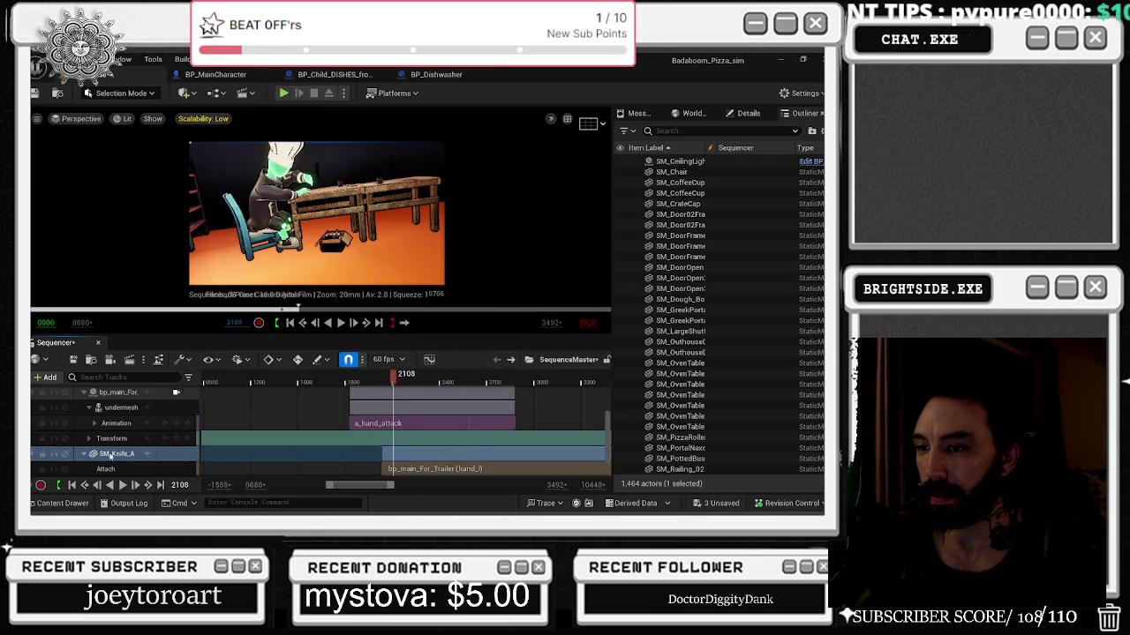
scroll(111, 455, "down", 1)
left_click(110, 438)
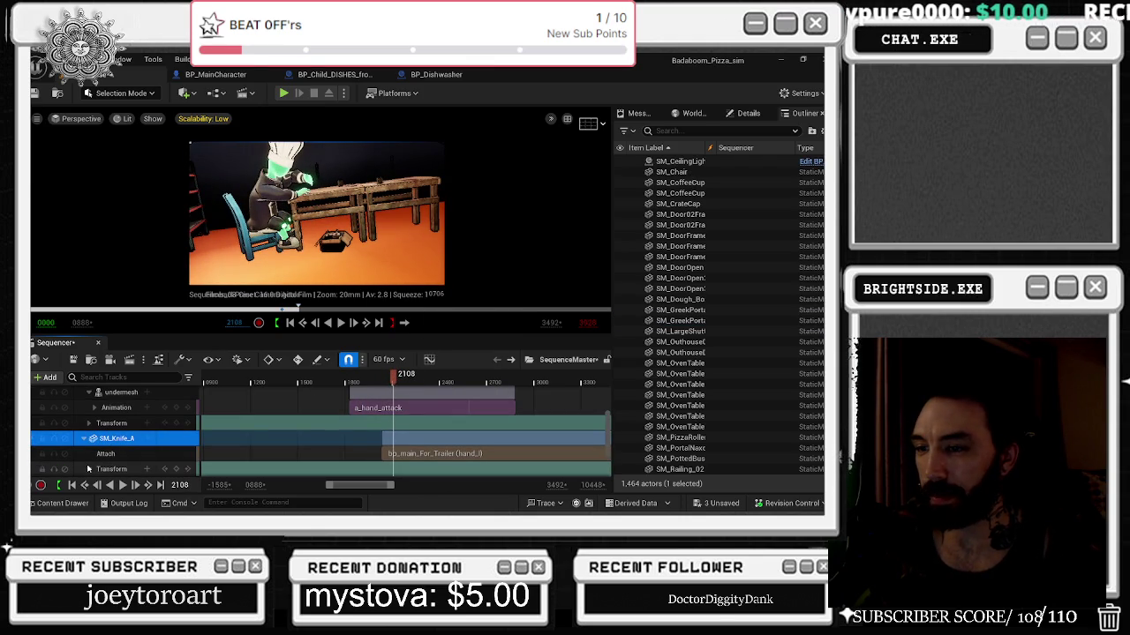
left_click(91, 468)
scroll(93, 469, "down", 3)
left_click(95, 439)
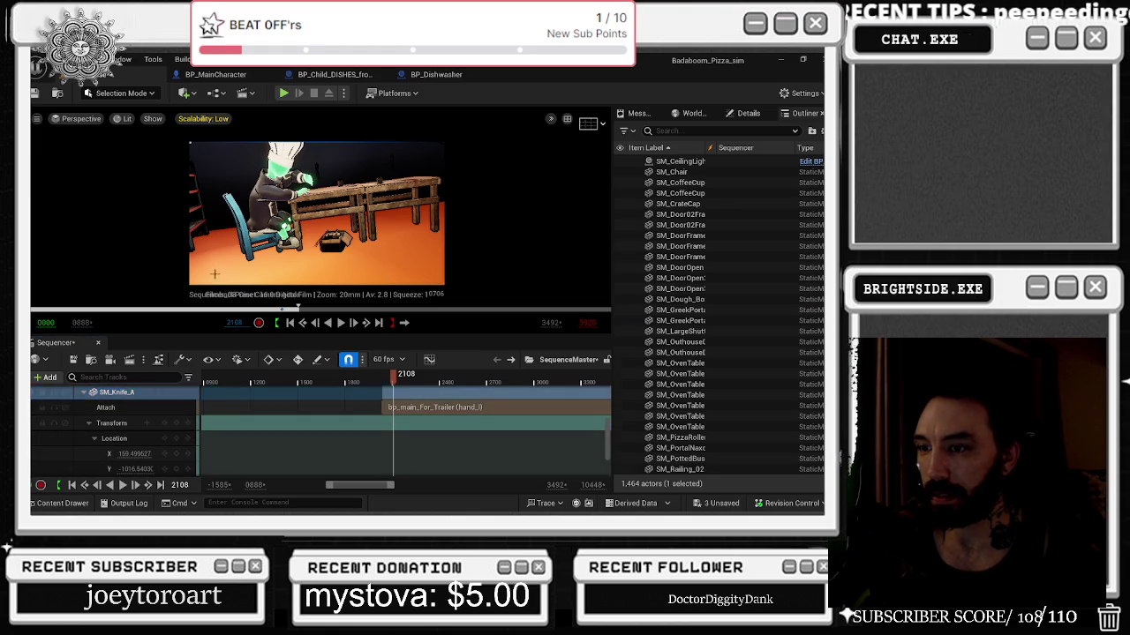
left_click(190, 143)
type("541")
key("Return")
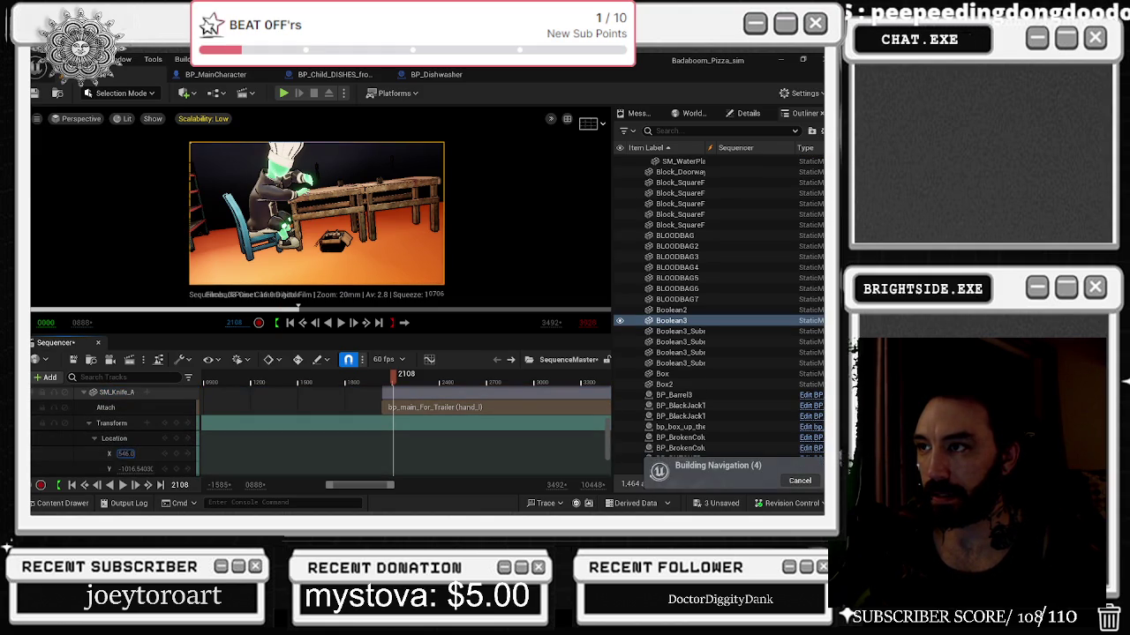
left_click(251, 412)
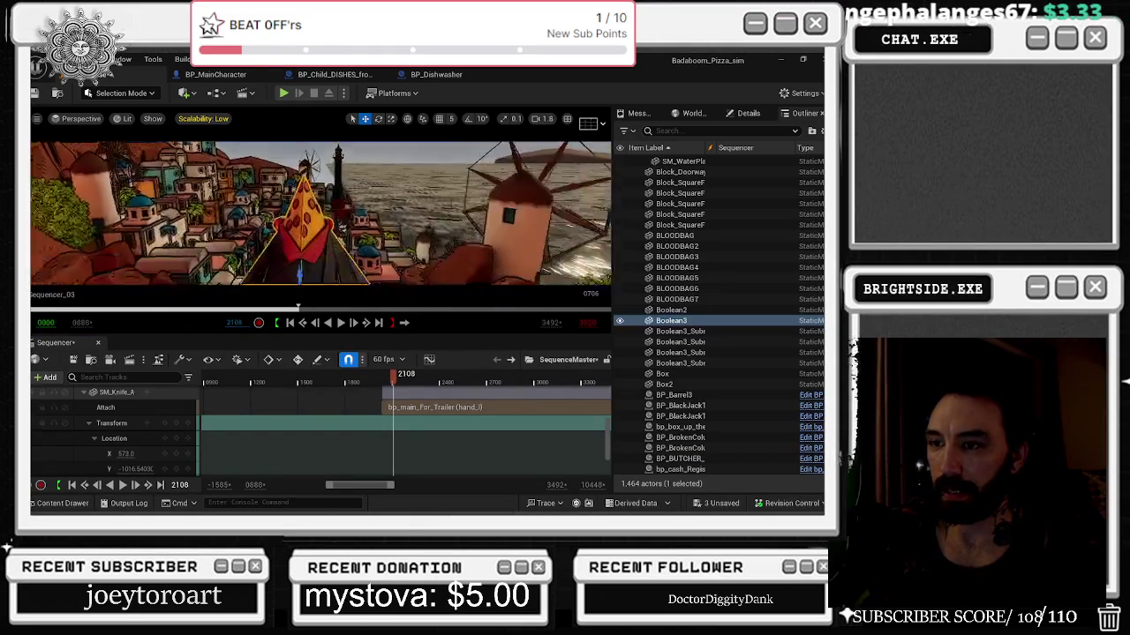
Drag the knife's X, Z and Y location values to roughly move it toward the set.
left_click(117, 391)
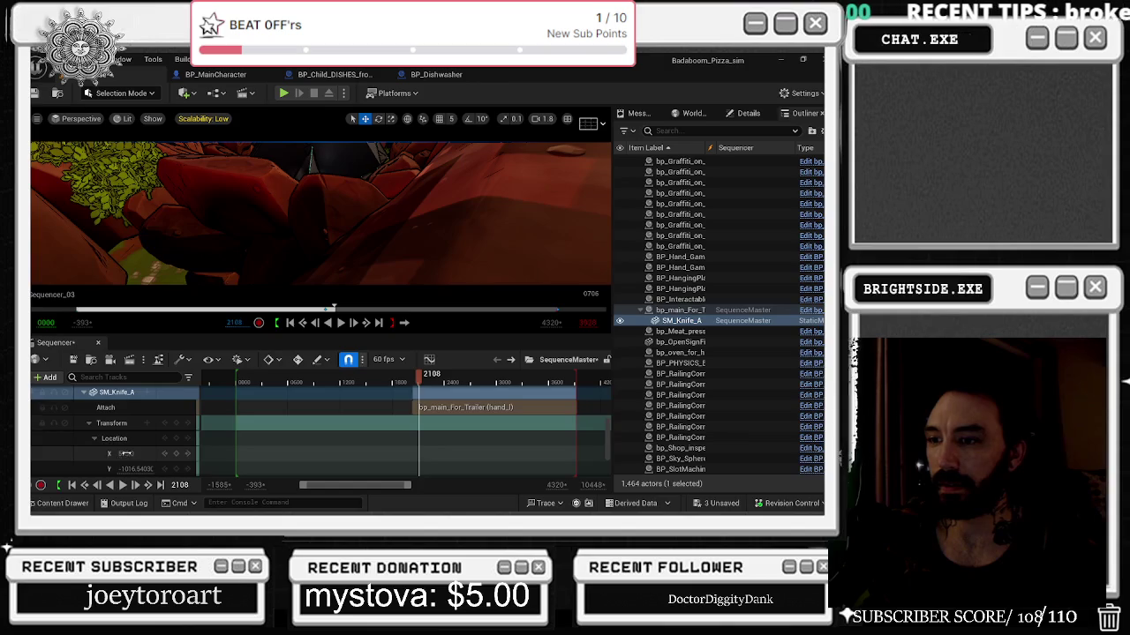
left_click_drag(124, 454, 178, 454)
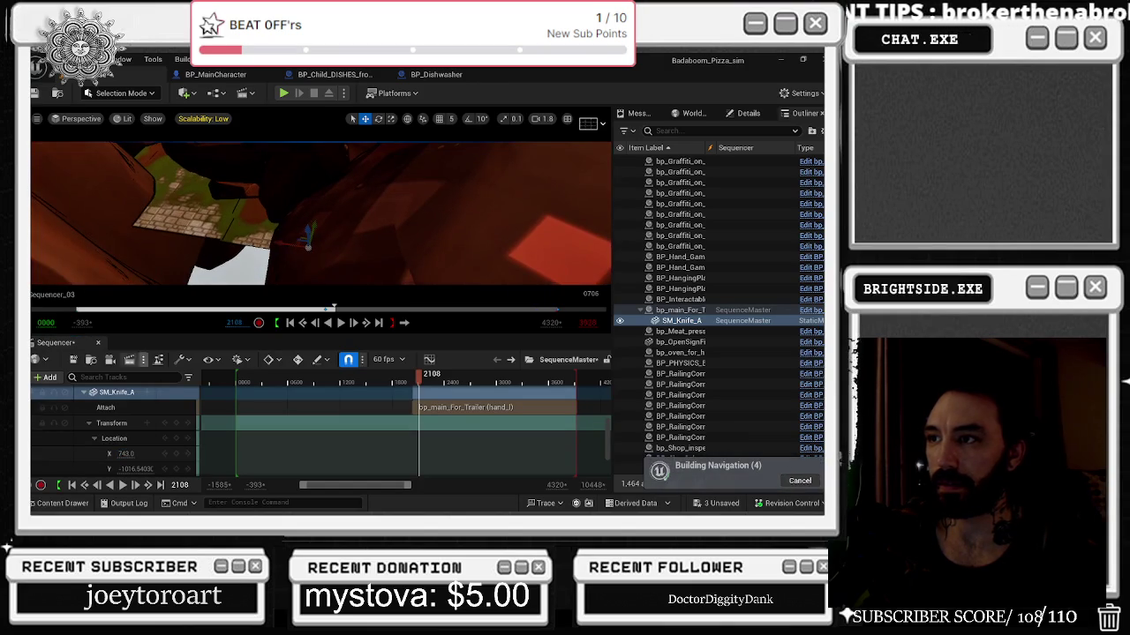
left_click(126, 454)
mouse_move(124, 454)
left_mouse_down()
mouse_move(150, 454)
mouse_move(124, 450)
left_mouse_up()
type("1041")
scroll(132, 441, "down", 1)
left_click(134, 450)
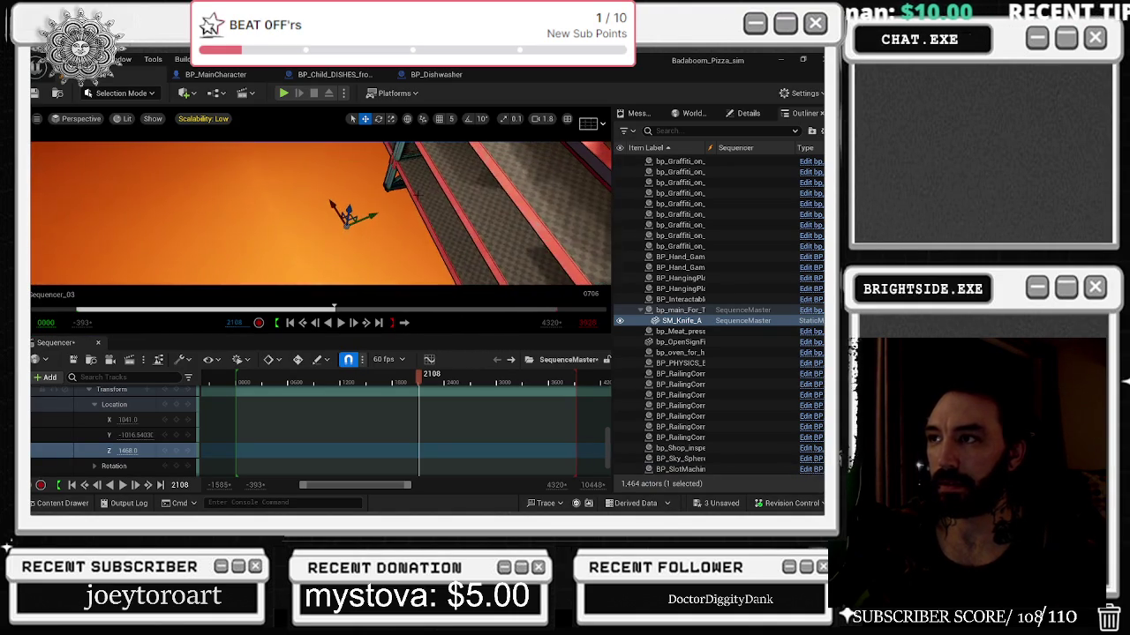
left_click_drag(134, 447, 177, 447)
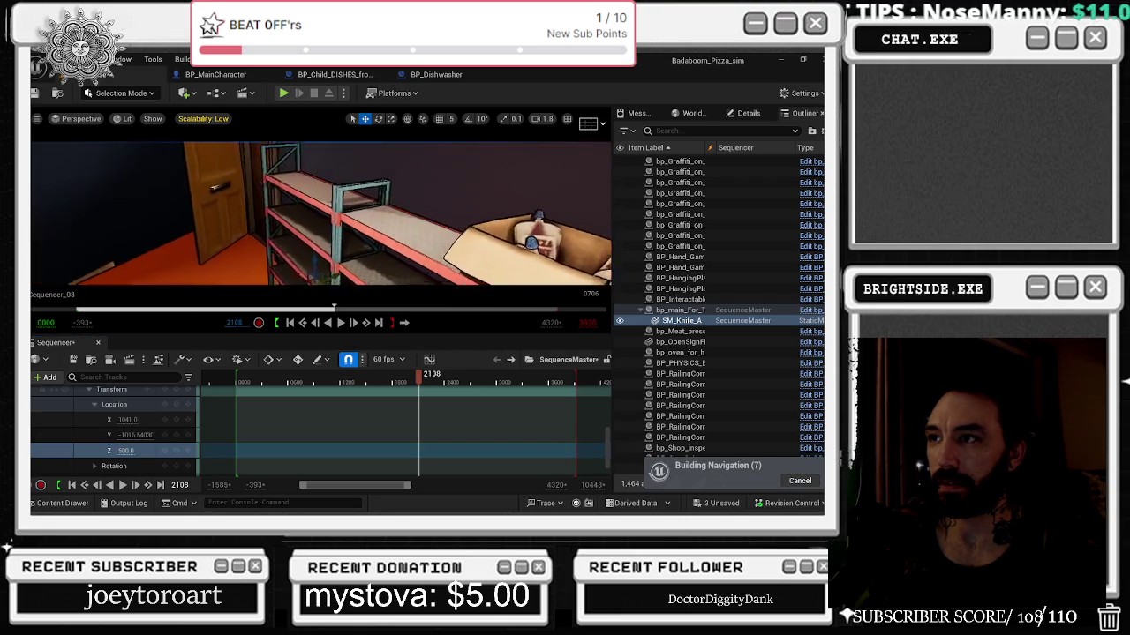
mouse_move(125, 450)
left_mouse_down()
mouse_move(106, 450)
mouse_move(119, 436)
left_mouse_up()
left_click_drag(128, 419, 119, 419)
left_click_drag(128, 435, 120, 436)
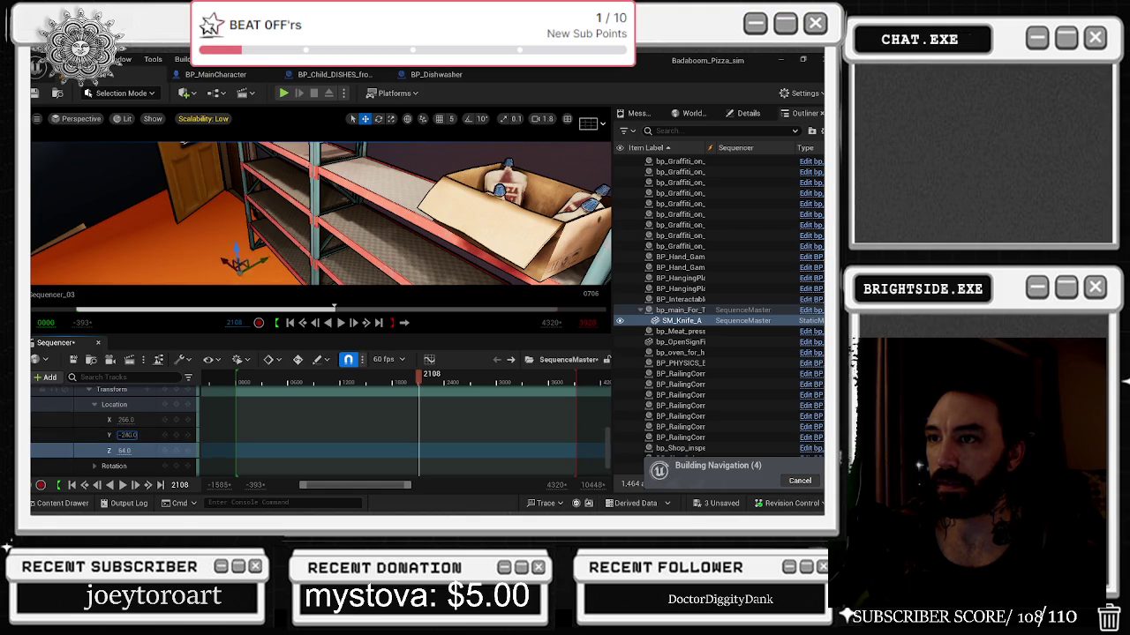
Focus on the knife and type X 38, 5, then Y -86 and X 30, checking placement.
key("f")
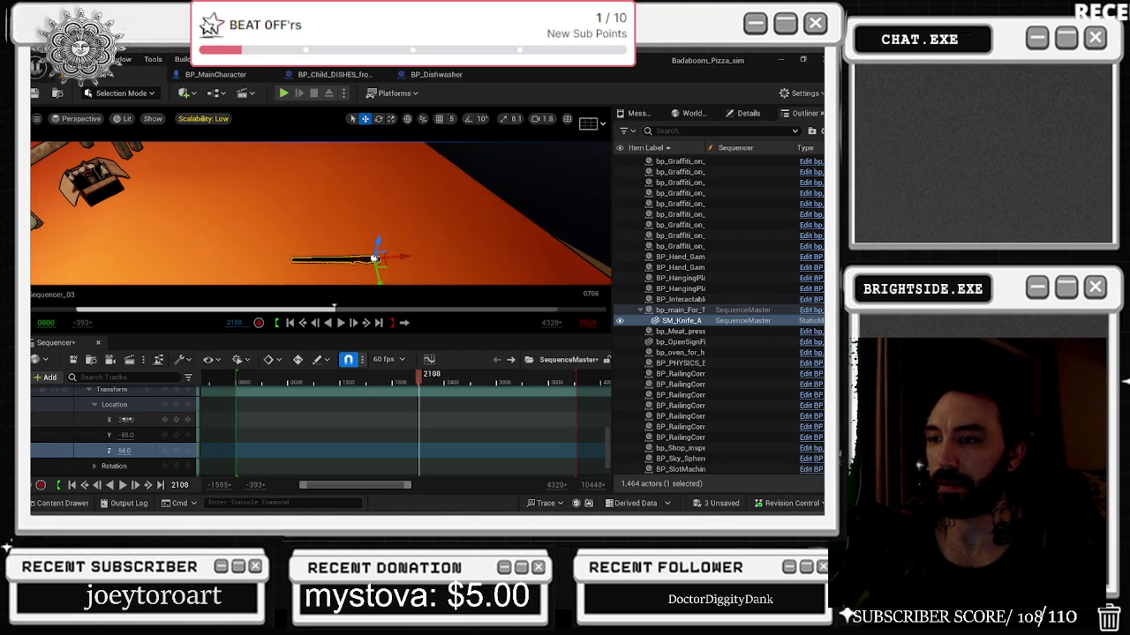
type("38")
key("Return")
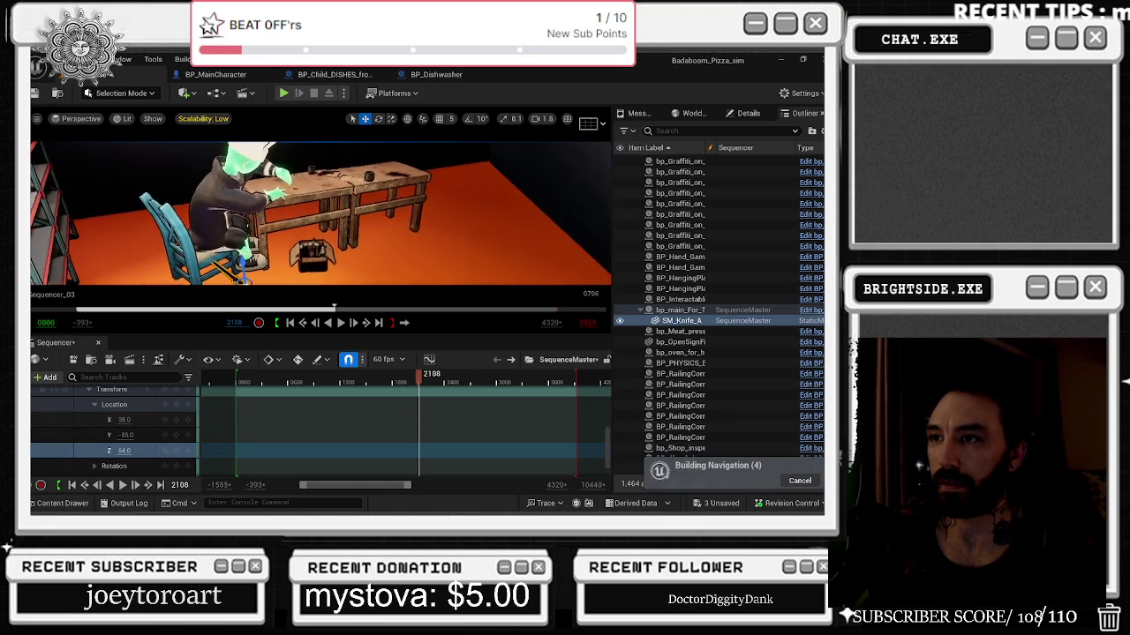
type("5")
key("Return")
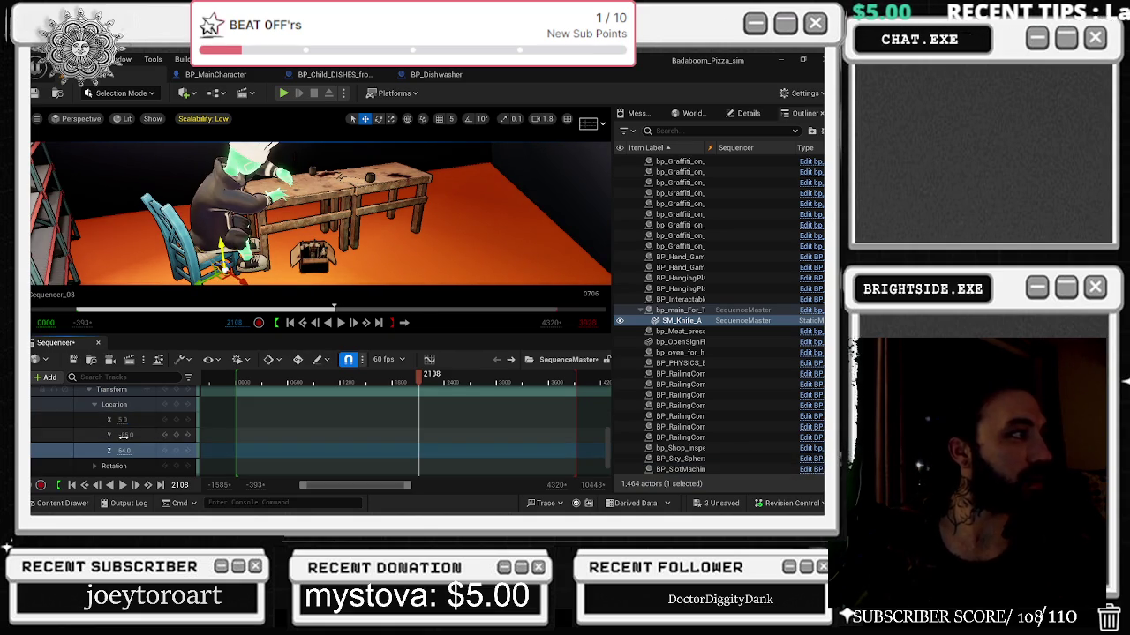
key("Return")
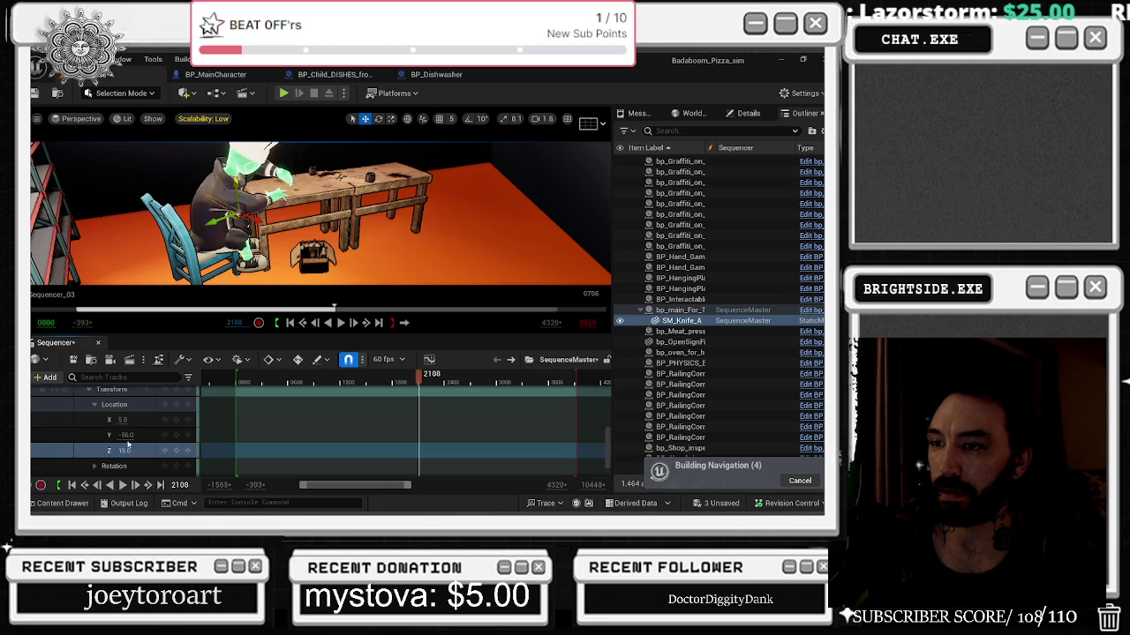
type("35")
key("Return")
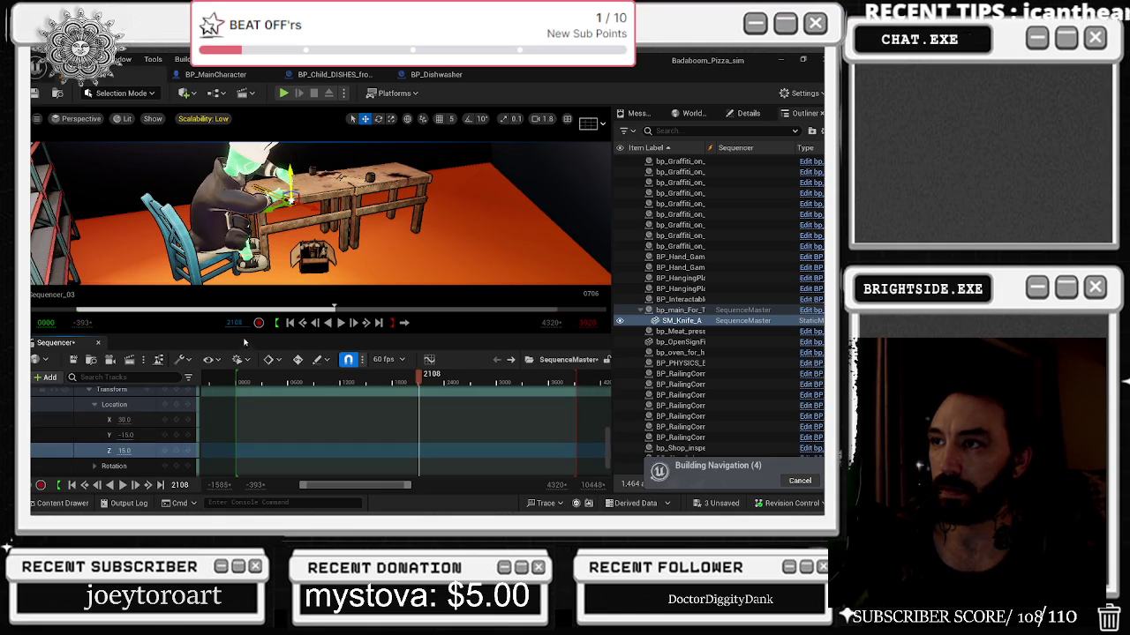
mouse_move(243, 289)
left_mouse_down()
mouse_move(317, 265)
mouse_move(318, 243)
mouse_move(340, 231)
left_mouse_up()
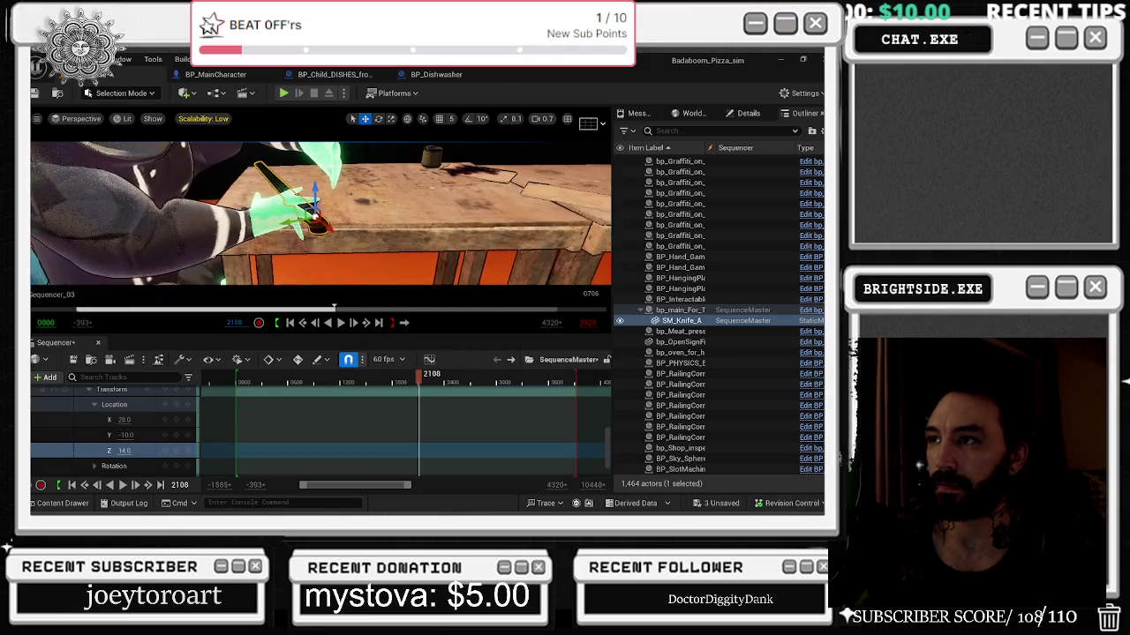
Nudge the knife along Y toward the hand and tilt its pitch to -73 degrees.
mouse_move(124, 435)
left_mouse_down()
mouse_move(111, 435)
mouse_move(128, 435)
left_mouse_up()
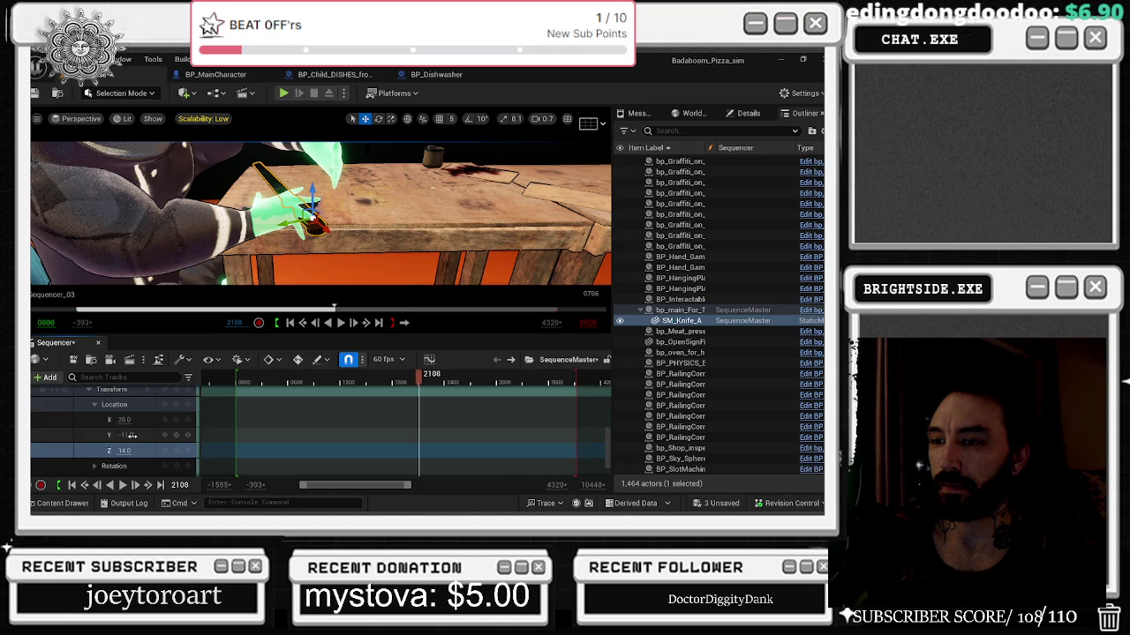
scroll(115, 458, "down", 1)
left_click(95, 454)
scroll(126, 458, "down", 1)
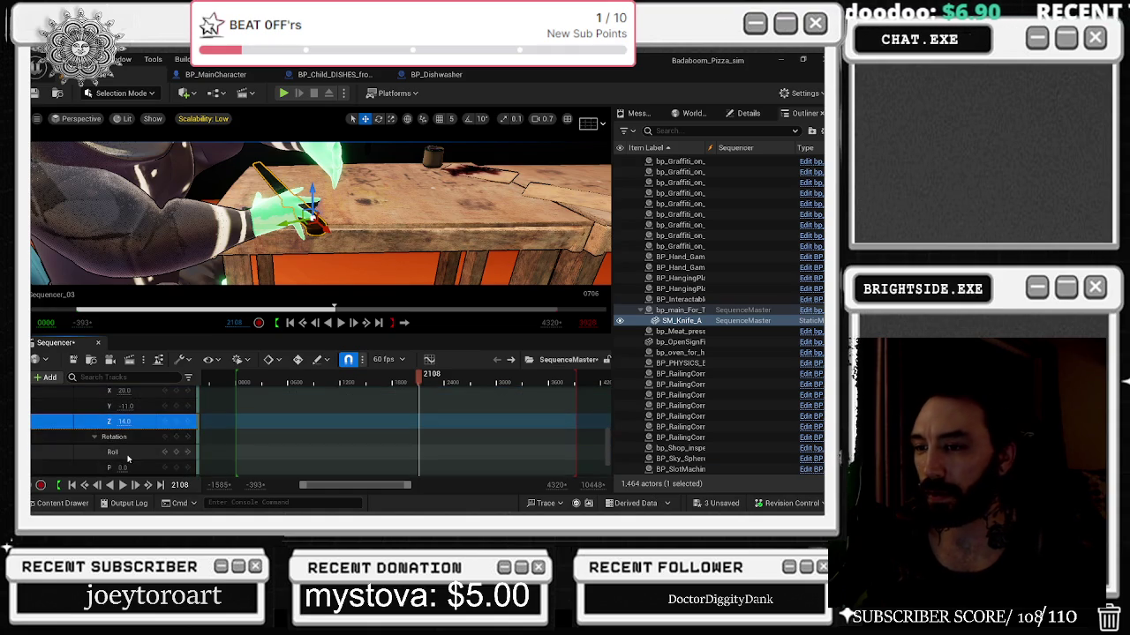
scroll(127, 452, "down", 1)
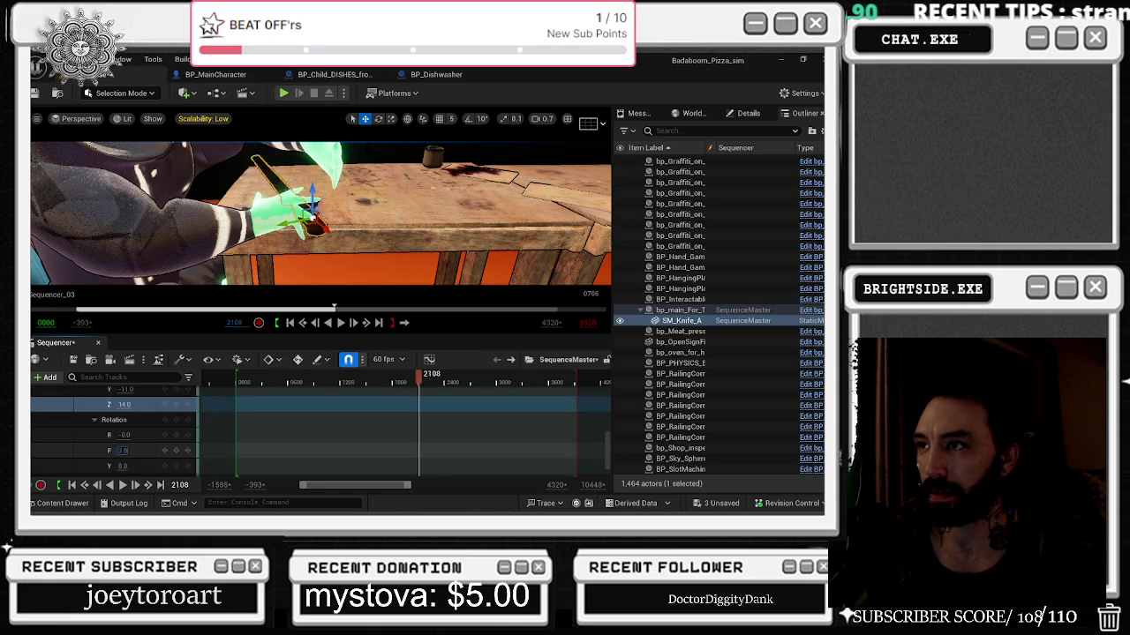
type("-73")
key("Return")
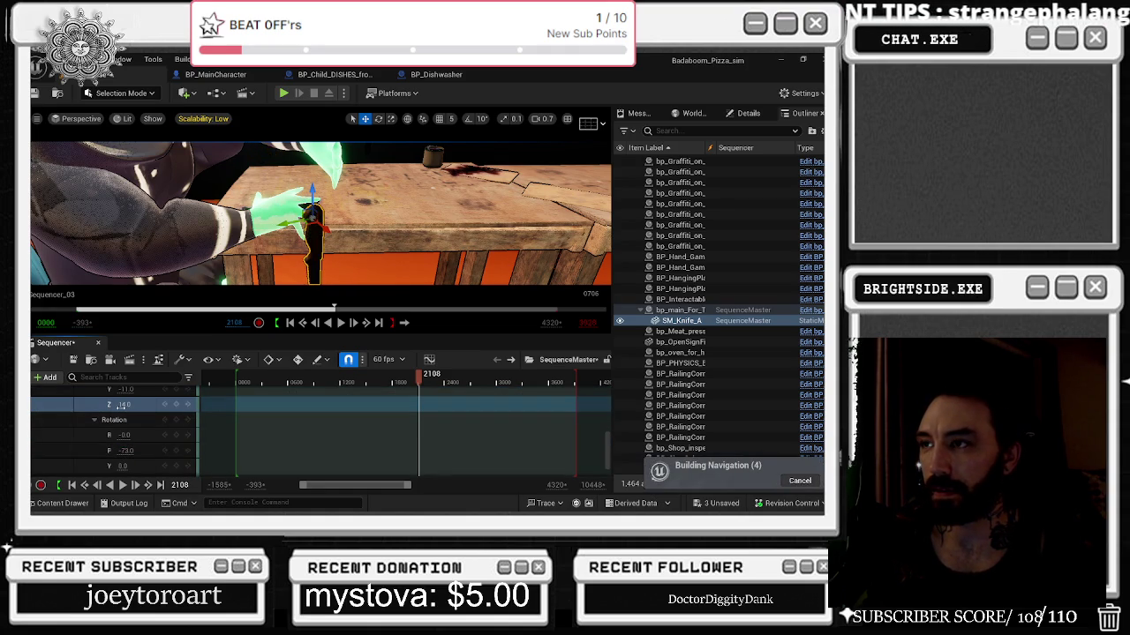
Set the knife's Z location to -7, frame it, and fine-tune its height.
type("-7")
key("Return")
key("Return")
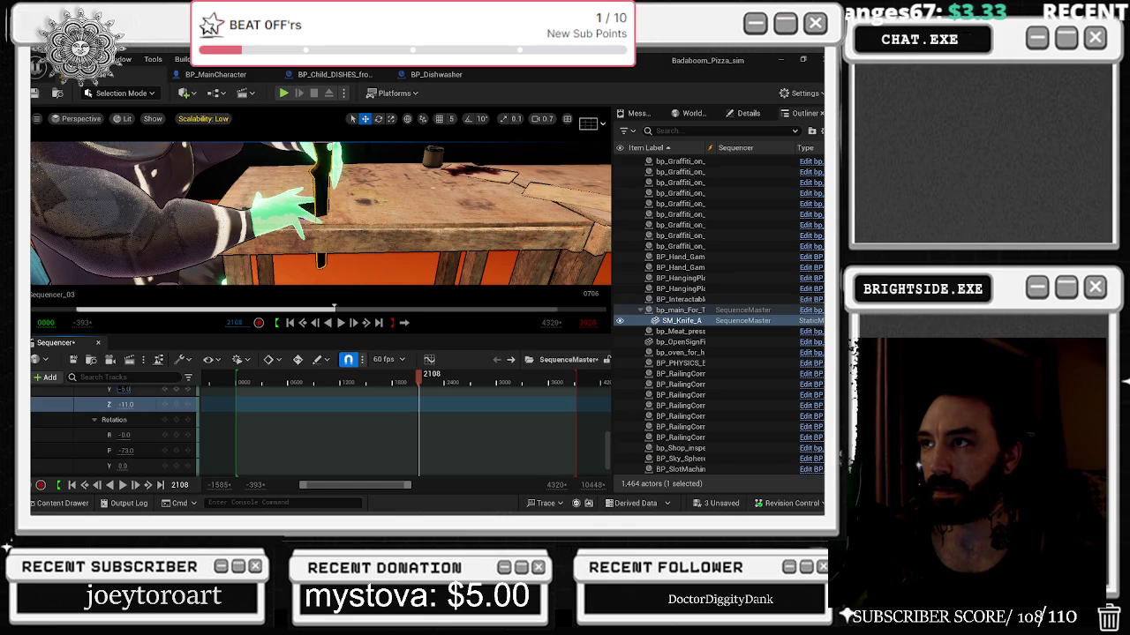
key("f")
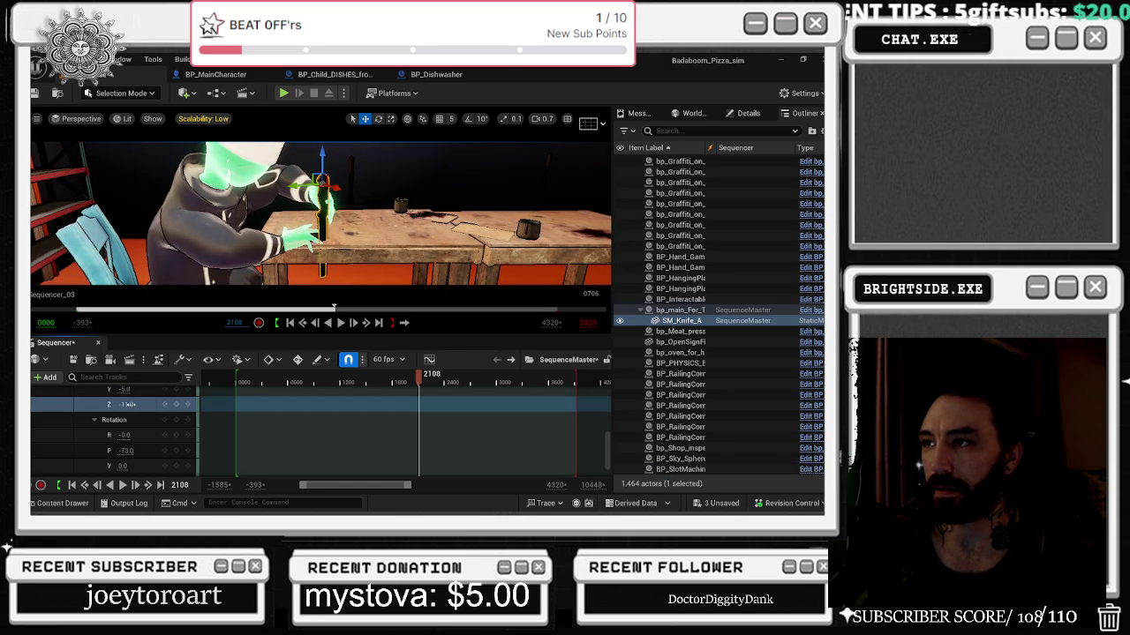
left_click_drag(125, 404, 131, 404)
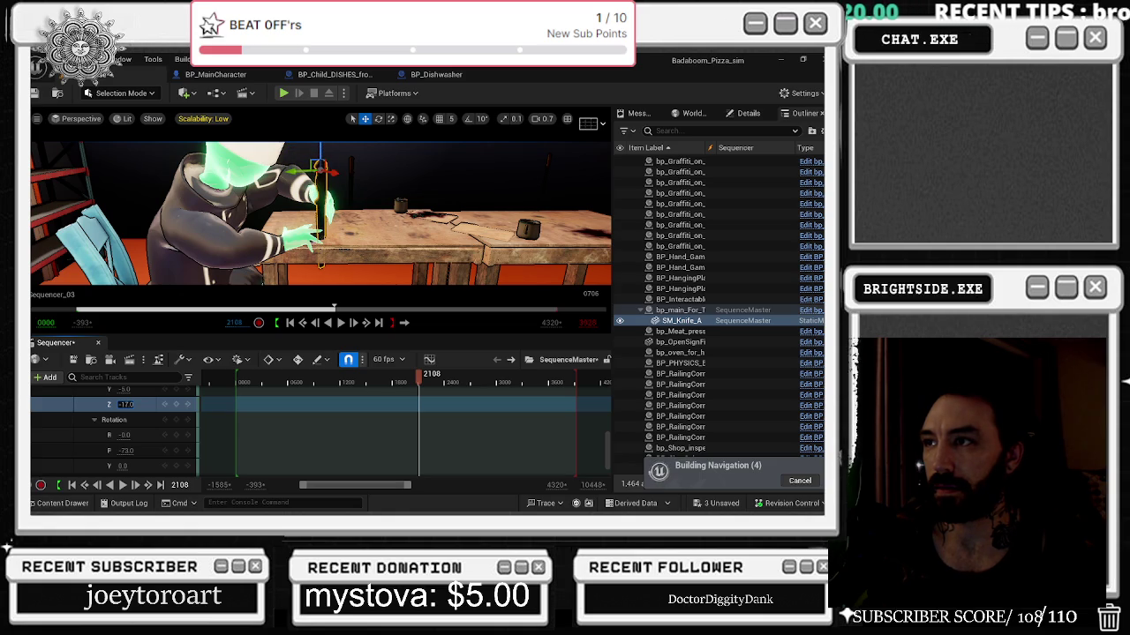
Scale the knife down to X 0.62 with reduced Y and Z scale.
scroll(139, 420, "down", 3)
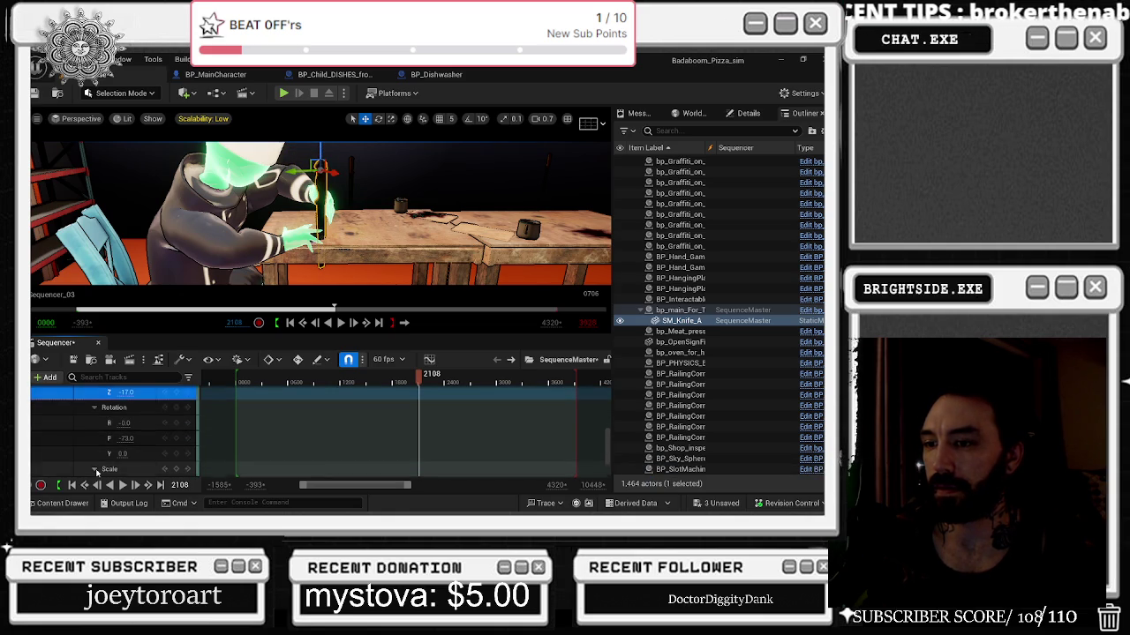
scroll(115, 469, "down", 1)
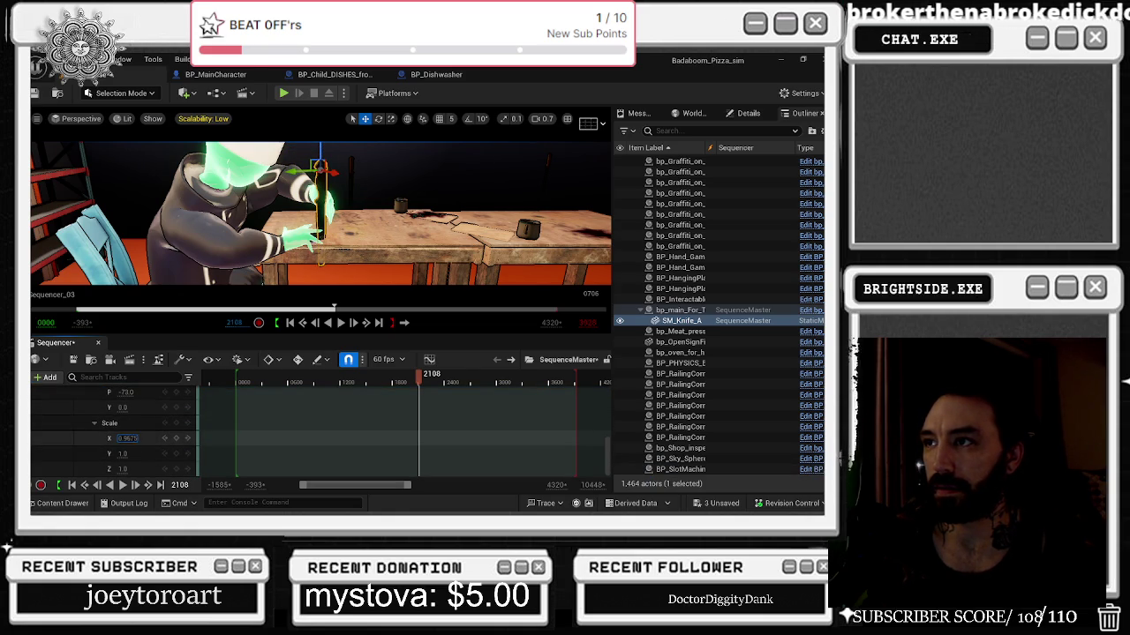
left_click_drag(124, 439, 128, 454)
left_click_drag(126, 469, 125, 469)
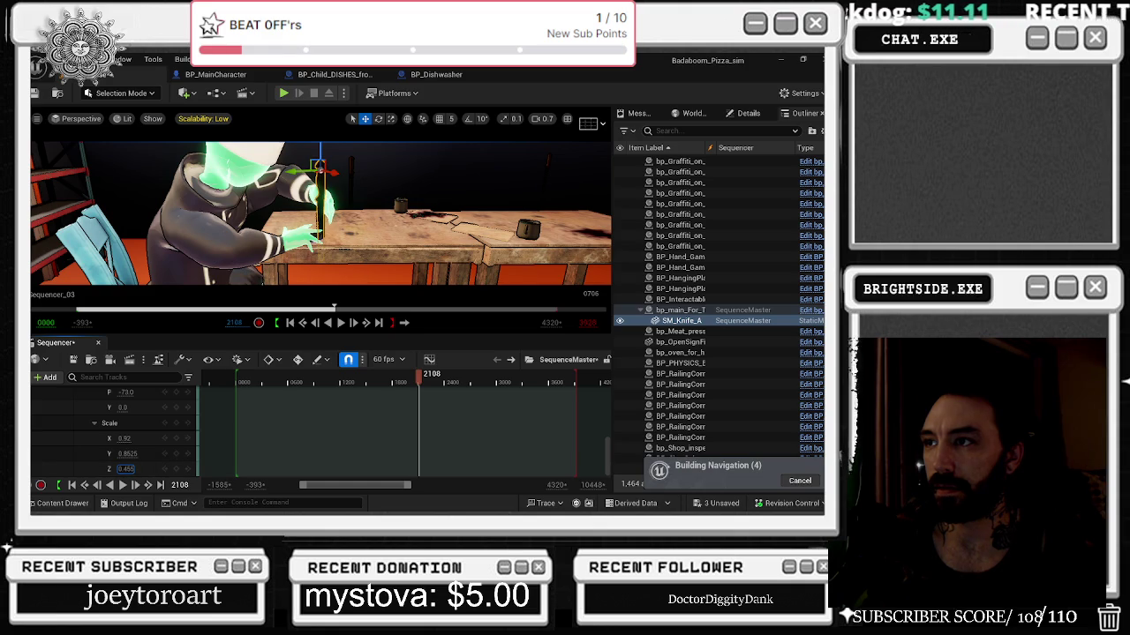
type("0.62")
key("Return")
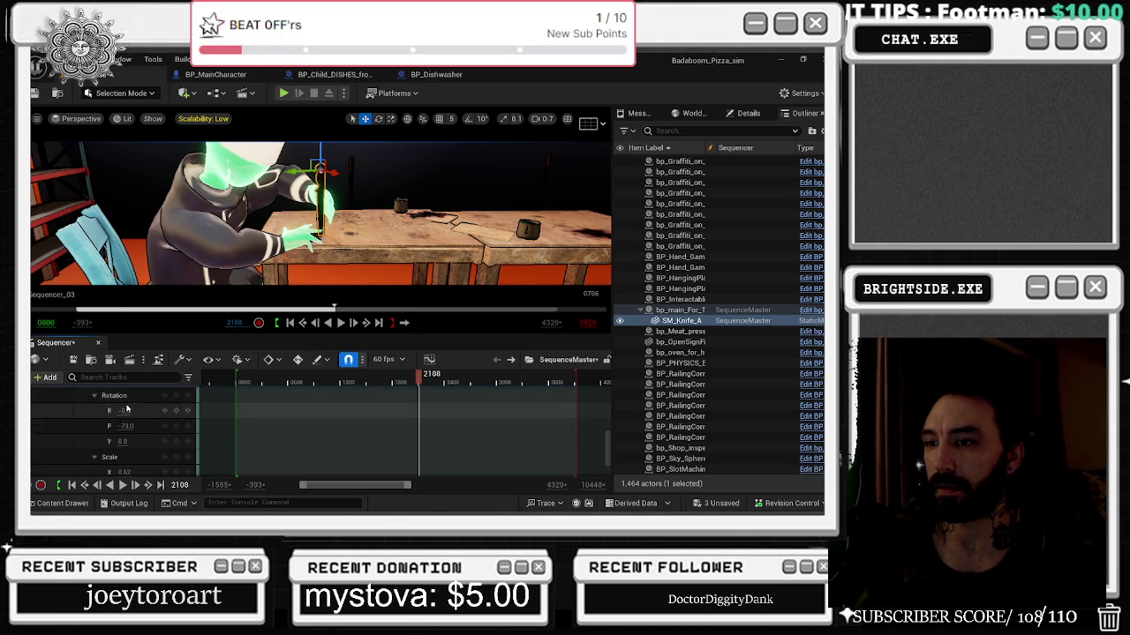
Nudge the knife's Y location to -4 and scrub forward to check it mid-attack.
scroll(125, 406, "up", 4)
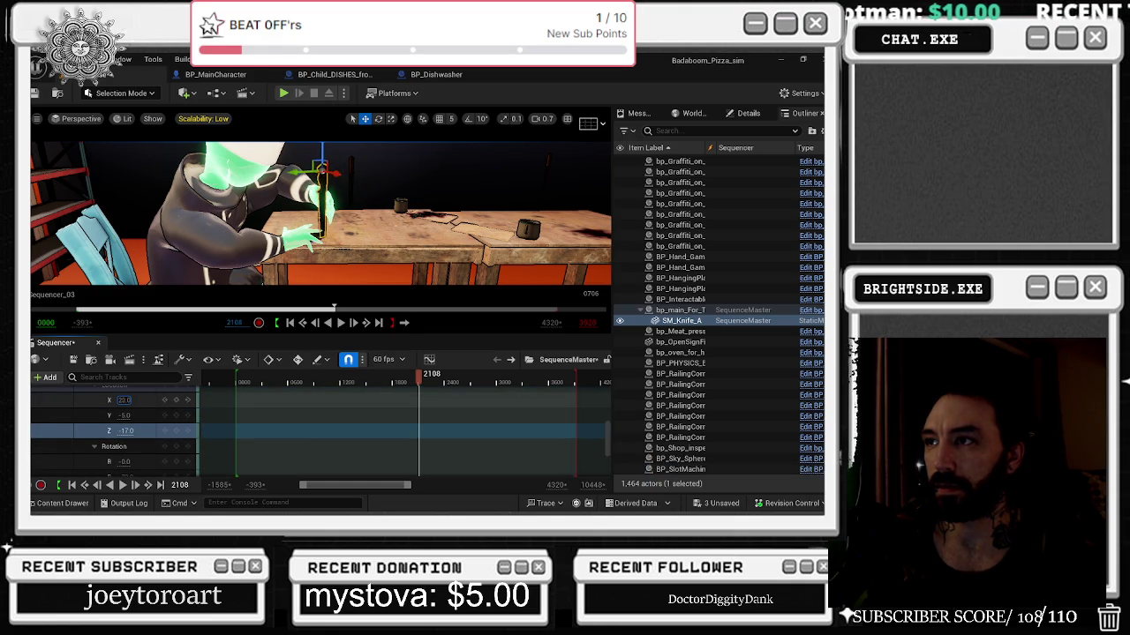
left_click(128, 415)
left_click(128, 427, "shift")
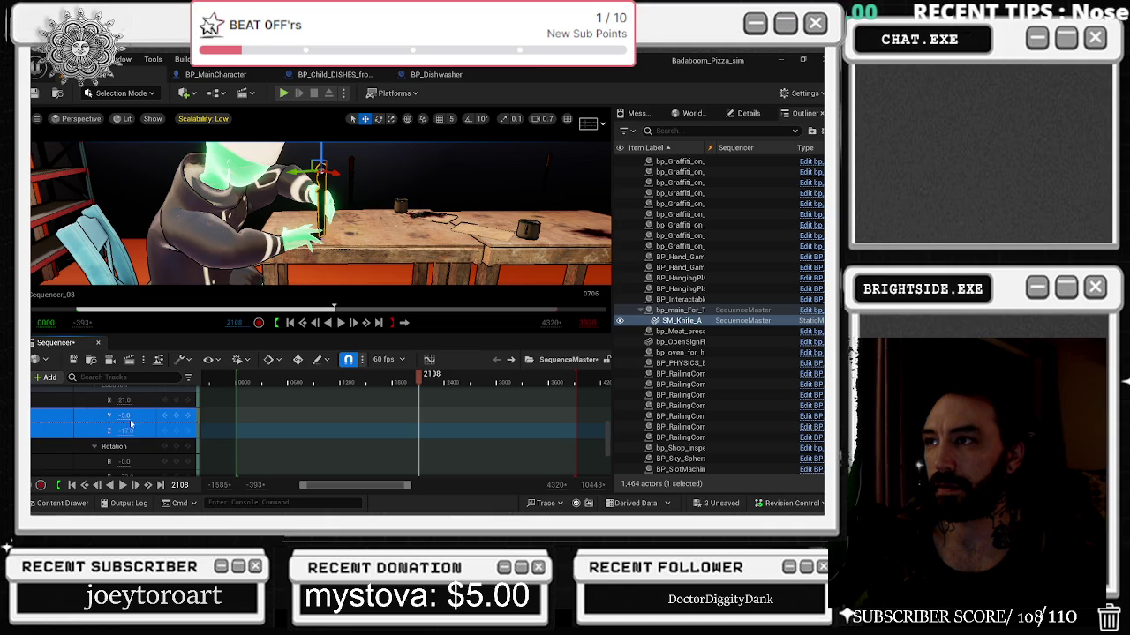
left_click_drag(125, 415, 132, 416)
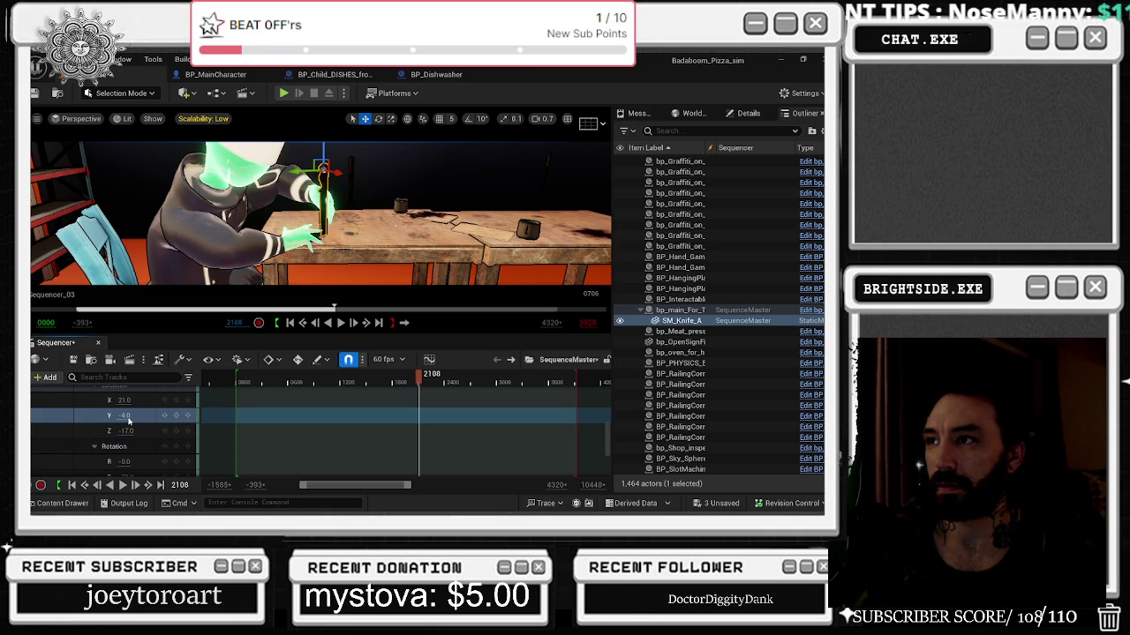
left_click_drag(414, 381, 436, 378)
scroll(458, 429, "up", 5)
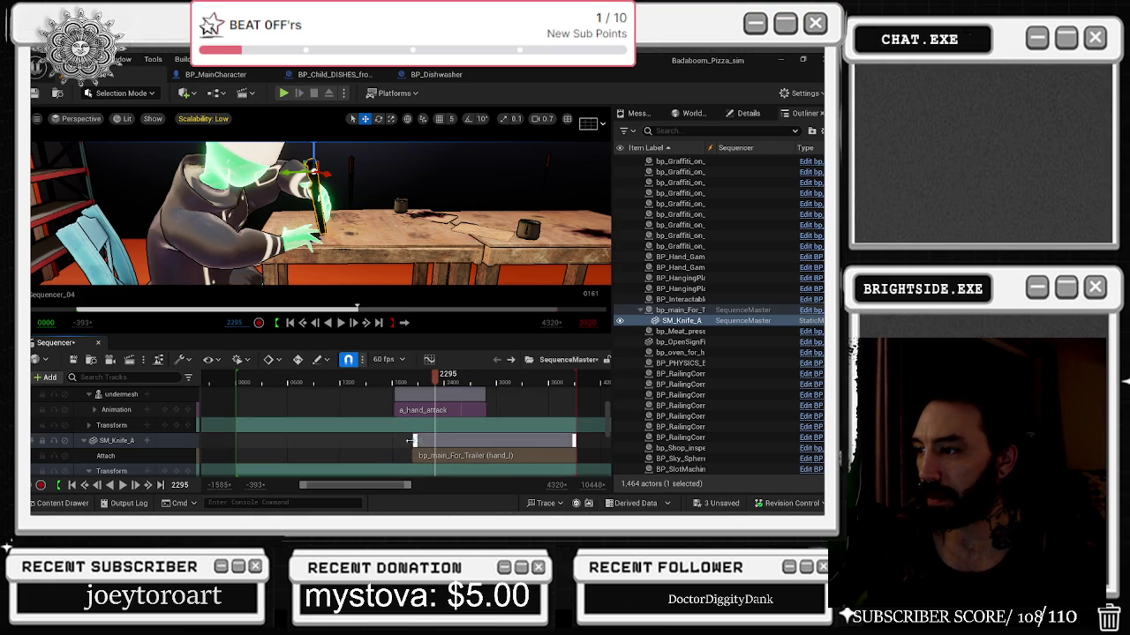
Start the SM_Knife_A Attach section earlier, then rewind to about frame 1760 and play back to frame 3927.
left_click_drag(414, 440, 395, 439)
left_click(362, 378)
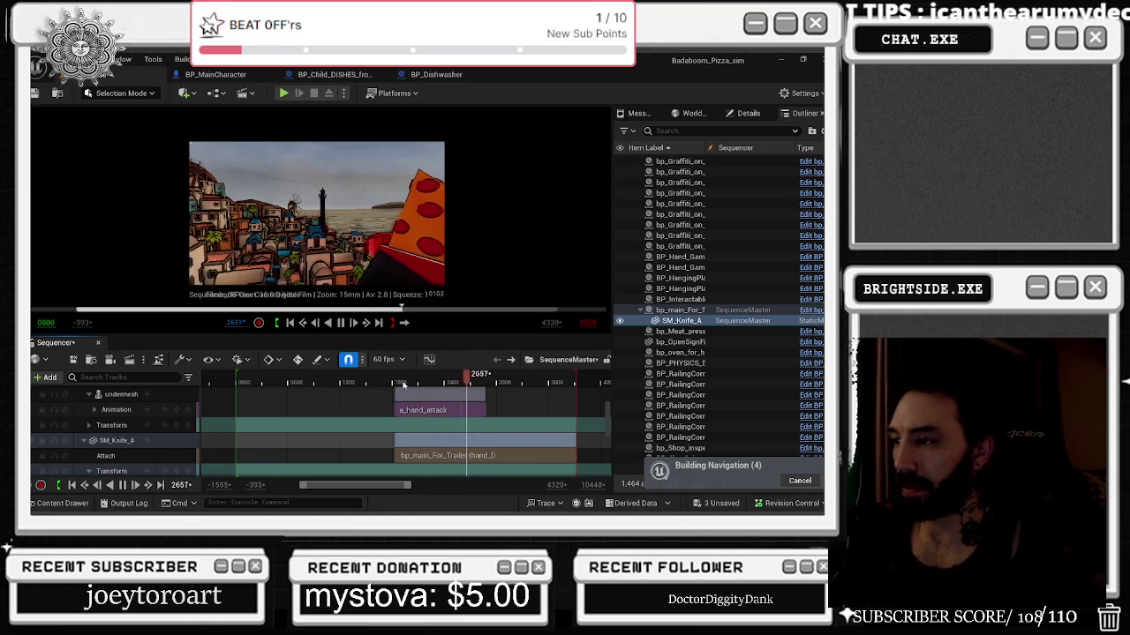
left_click(389, 381)
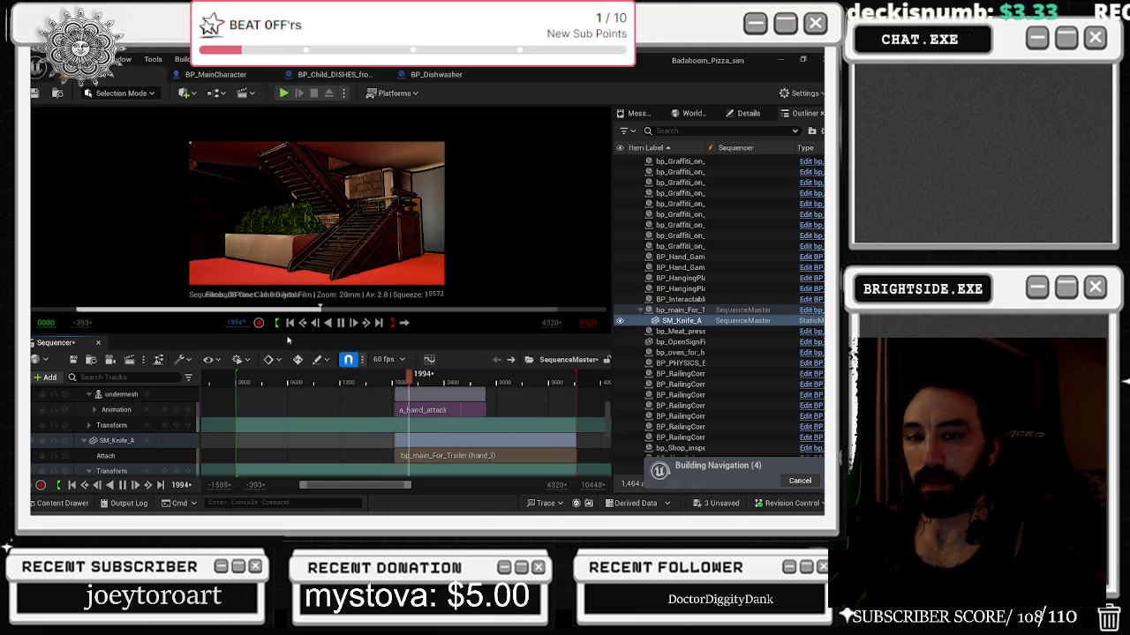
left_click(387, 379)
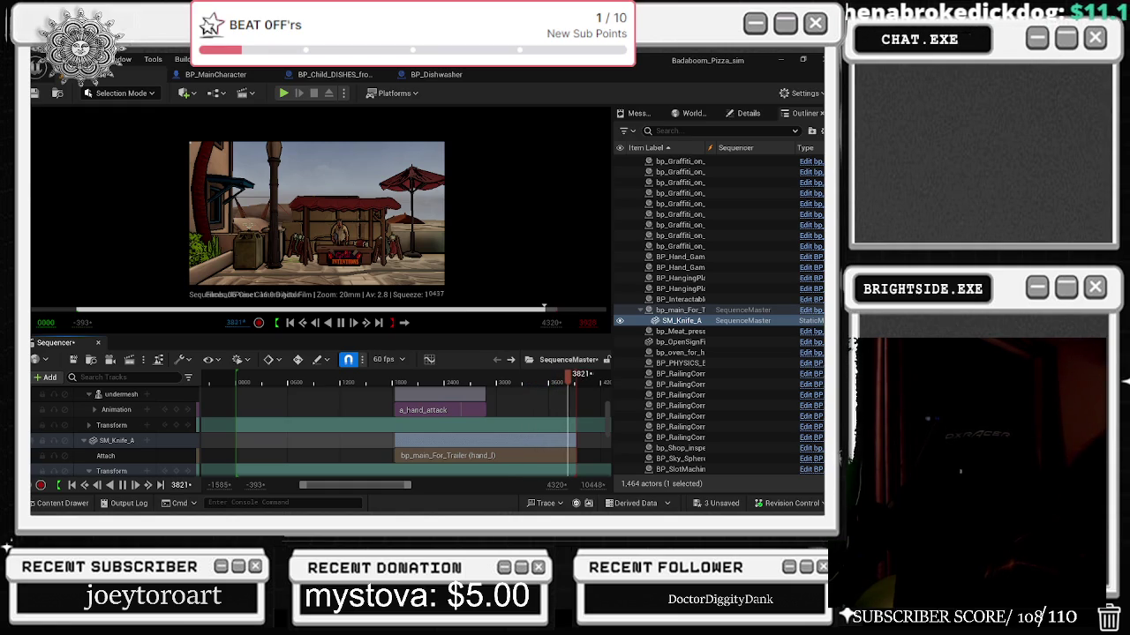
key("space")
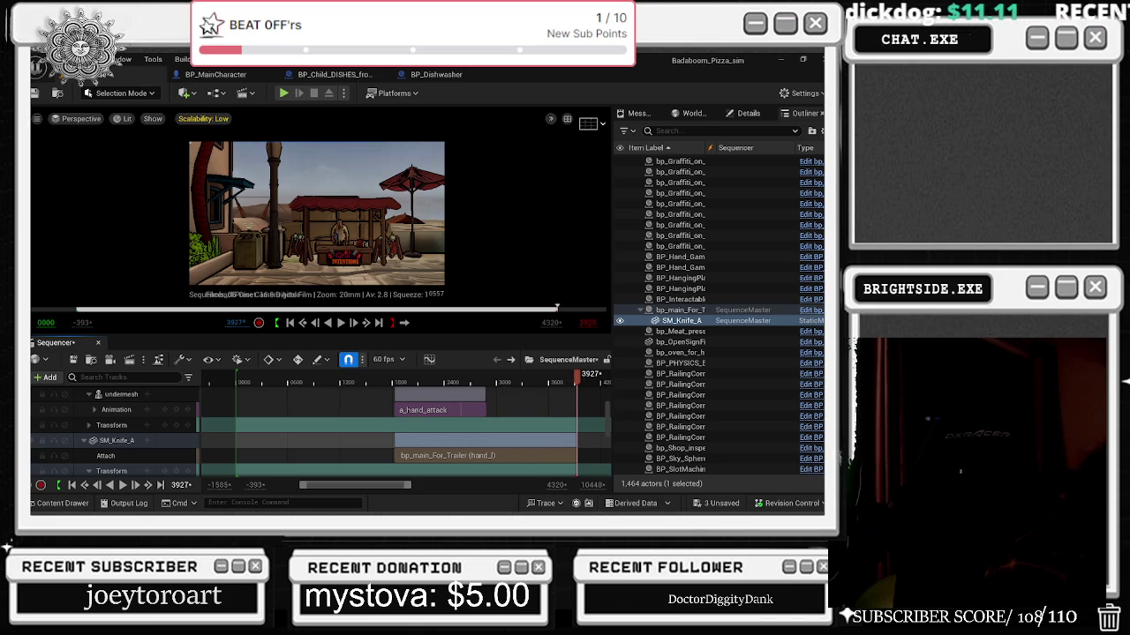
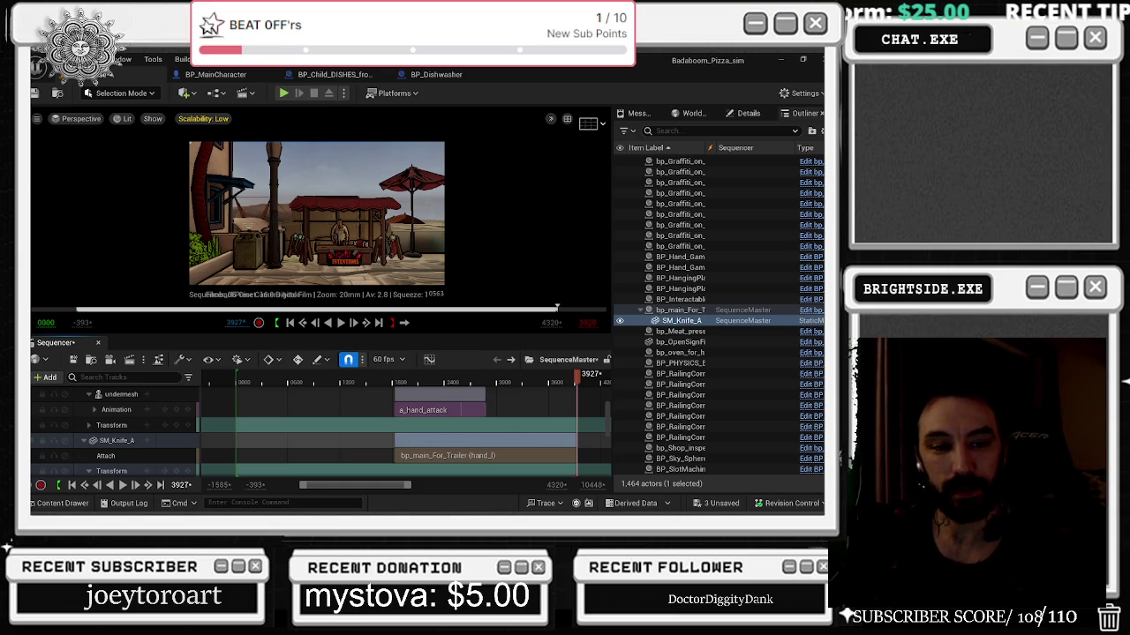
Play the sequence from an earlier shot, stop at frame 2158, and select the a_hand_attack section.
key("alt+Tab")
key("alt+Tab")
key("alt+Tab")
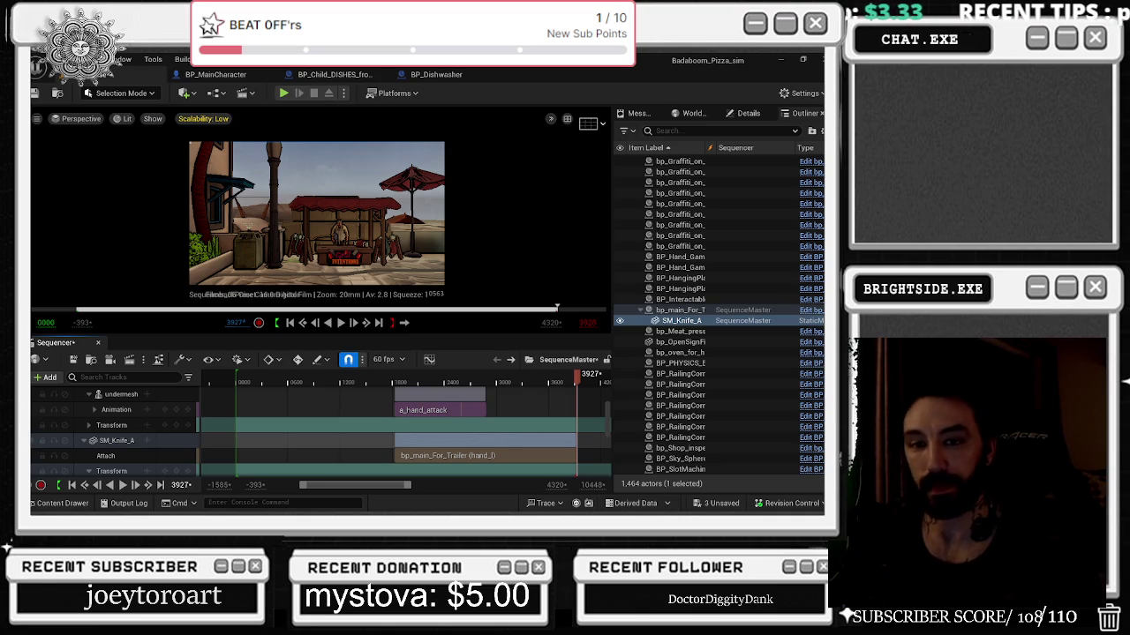
mouse_move(308, 388)
left_mouse_down()
mouse_move(425, 363)
mouse_move(409, 366)
left_mouse_up()
key("space")
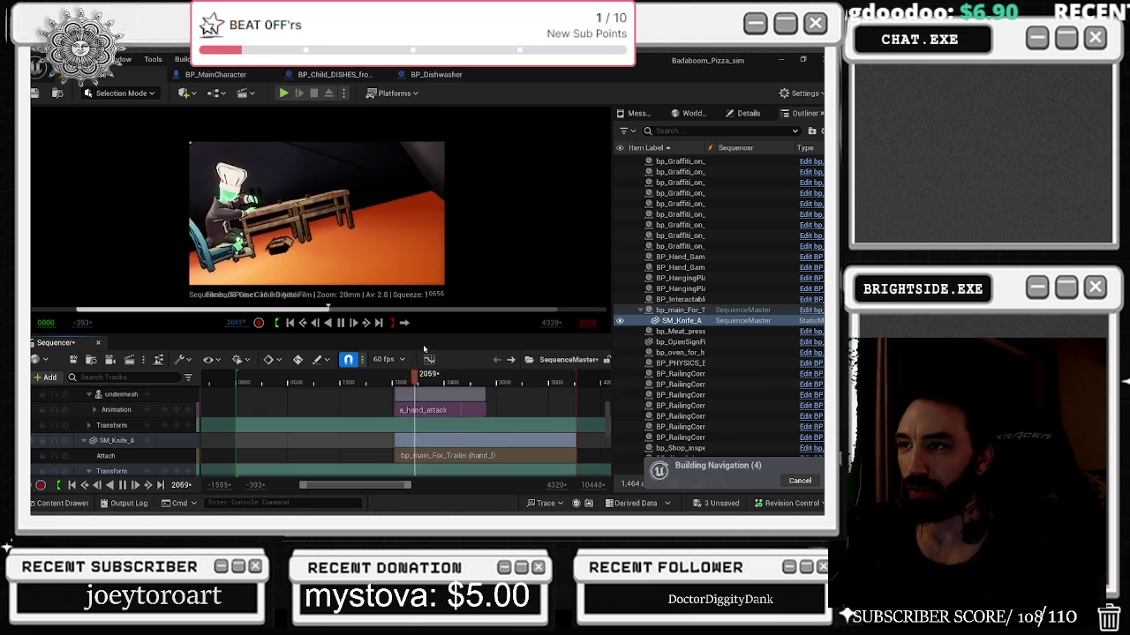
key("space")
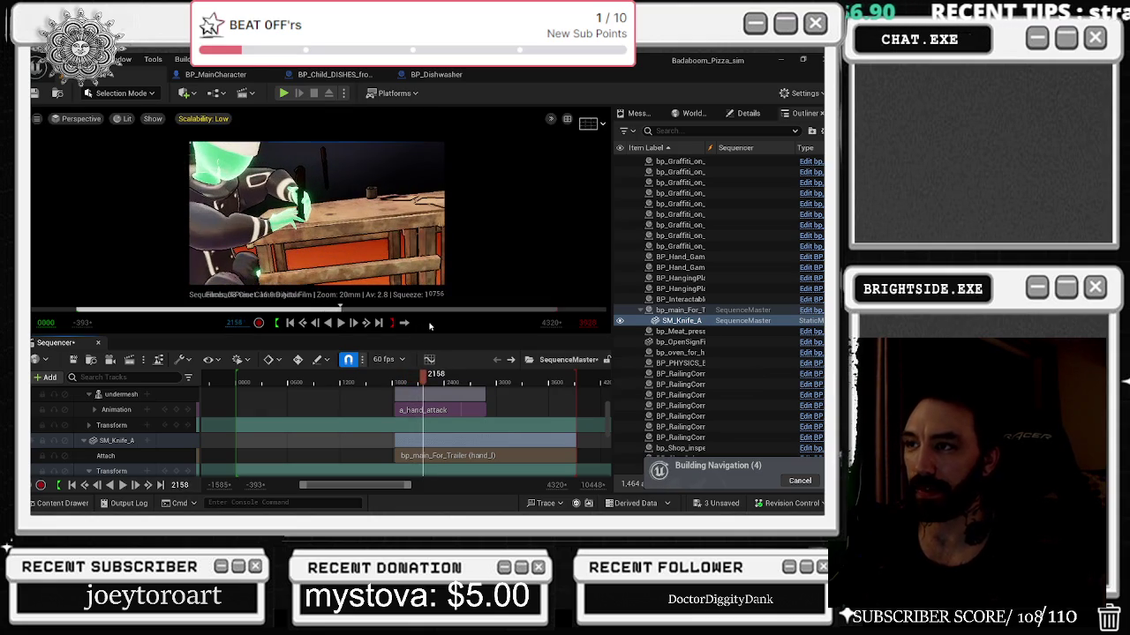
scroll(434, 393, "up", 3)
left_click(441, 409)
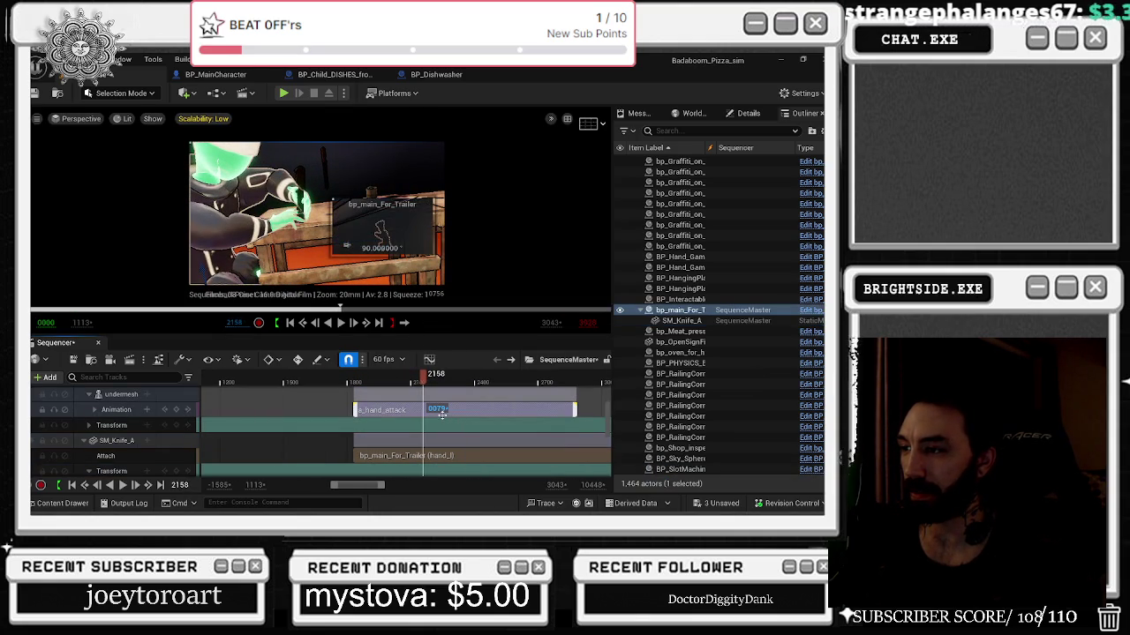
Set the a_hand_attack section's Play Rate to 1.0 in its properties.
right_click(530, 412)
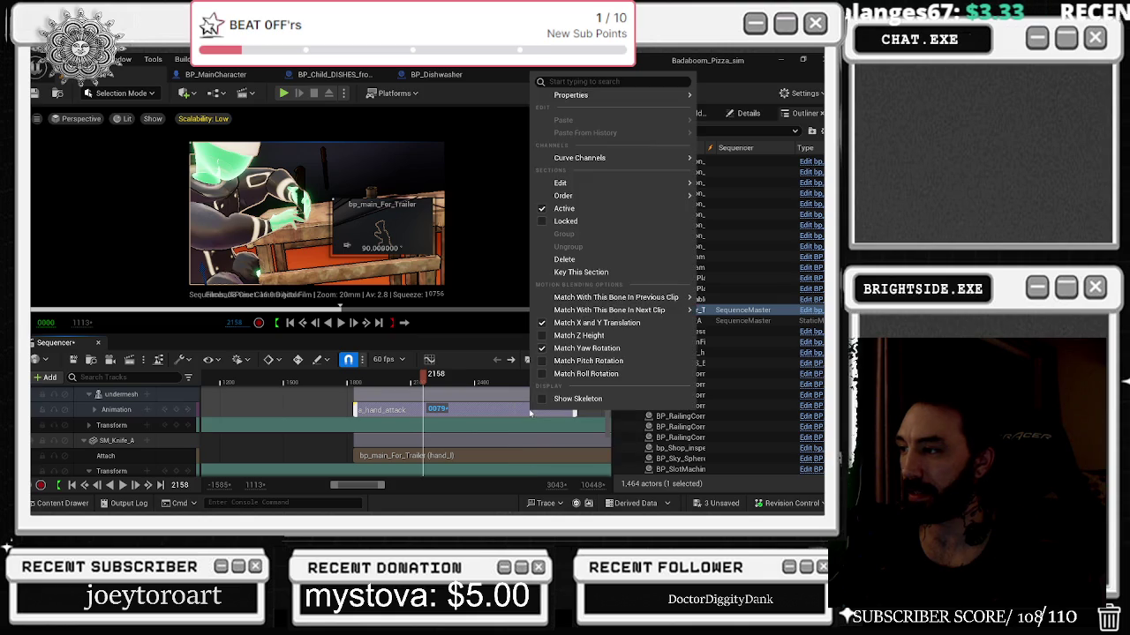
mouse_move(648, 102)
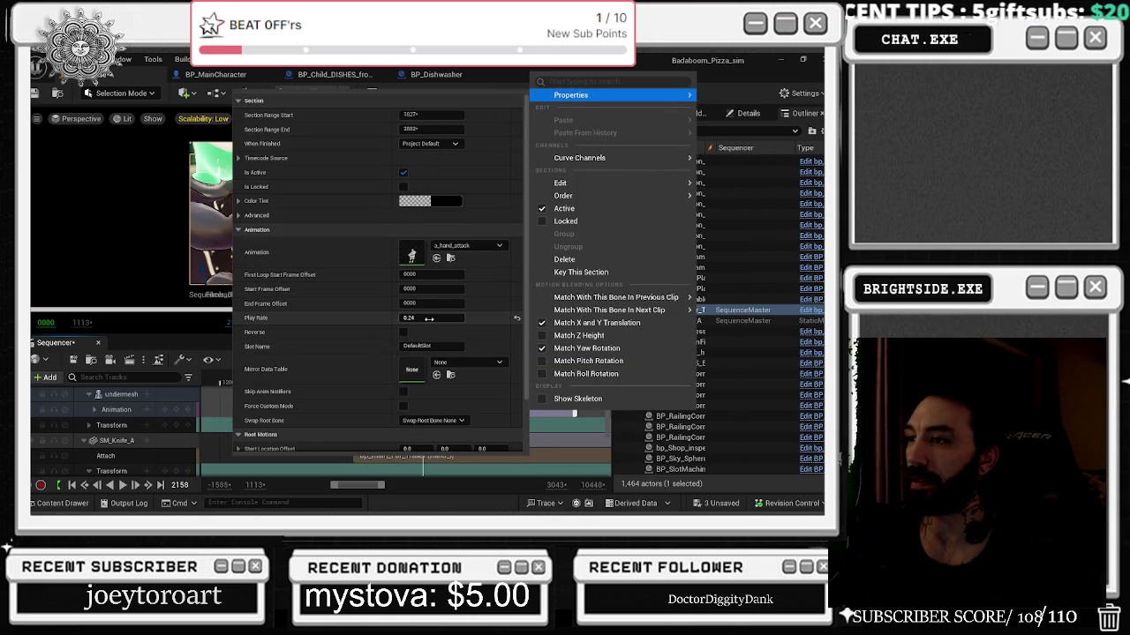
left_click(428, 319)
type("1")
key("Return")
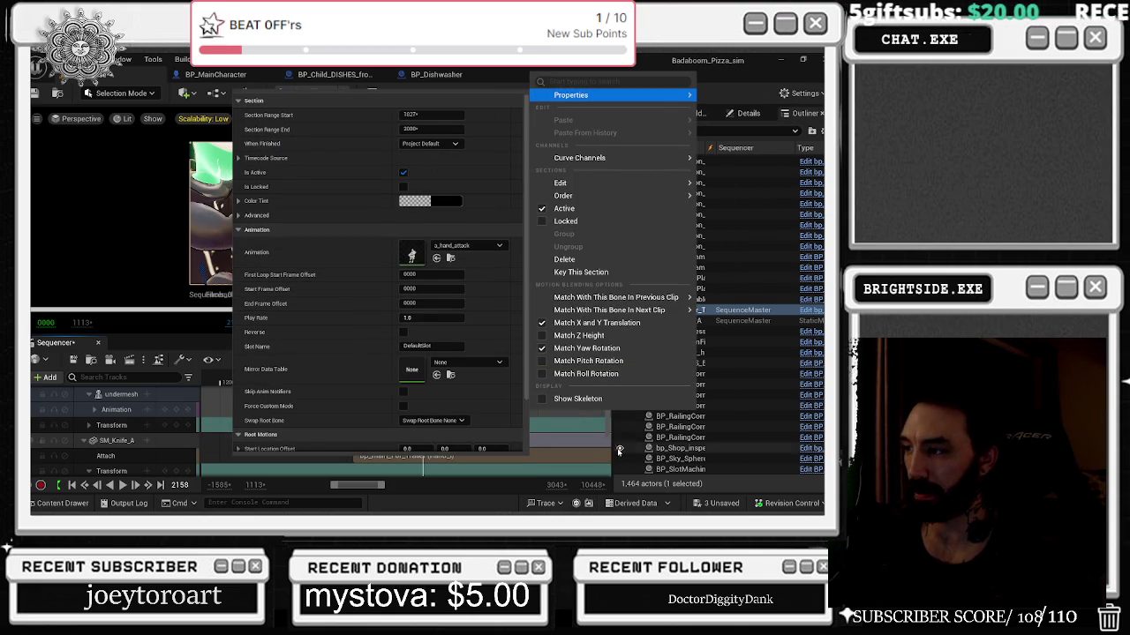
left_click(619, 451)
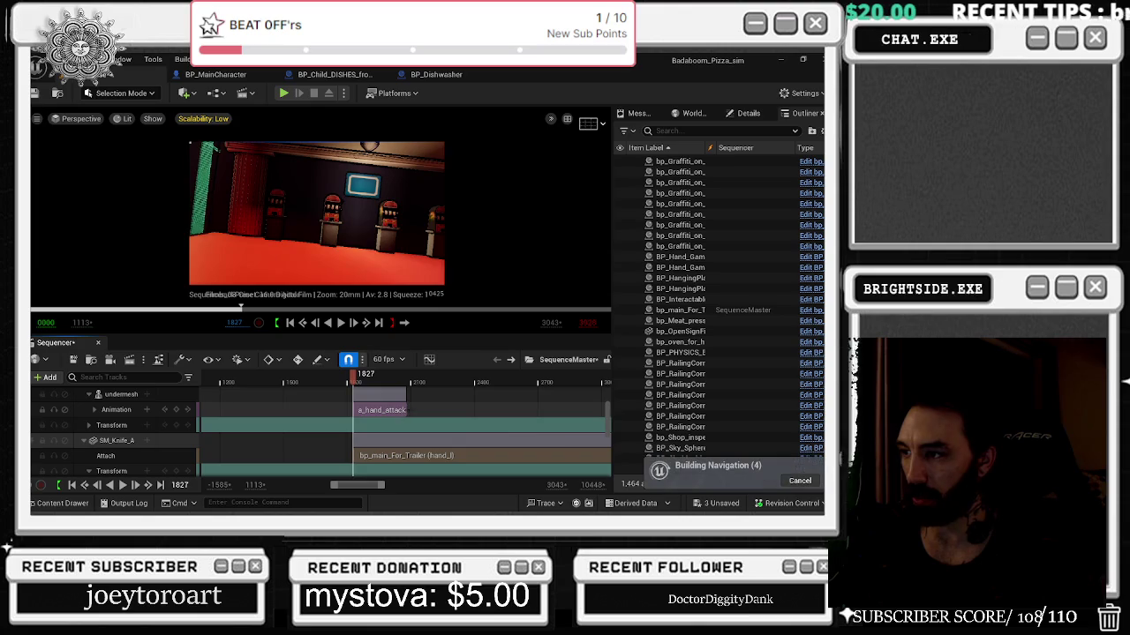
Shorten the a_hand_attack section so it ends at frame 2009.
left_click(432, 411)
scroll(472, 415, "up", 3)
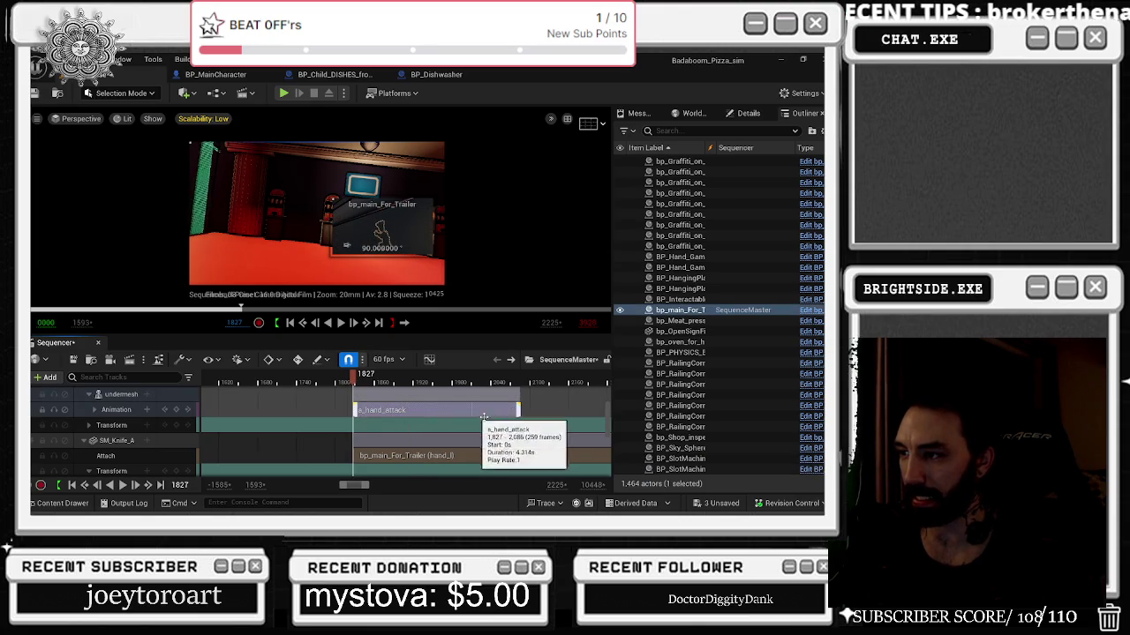
left_click_drag(519, 410, 469, 410)
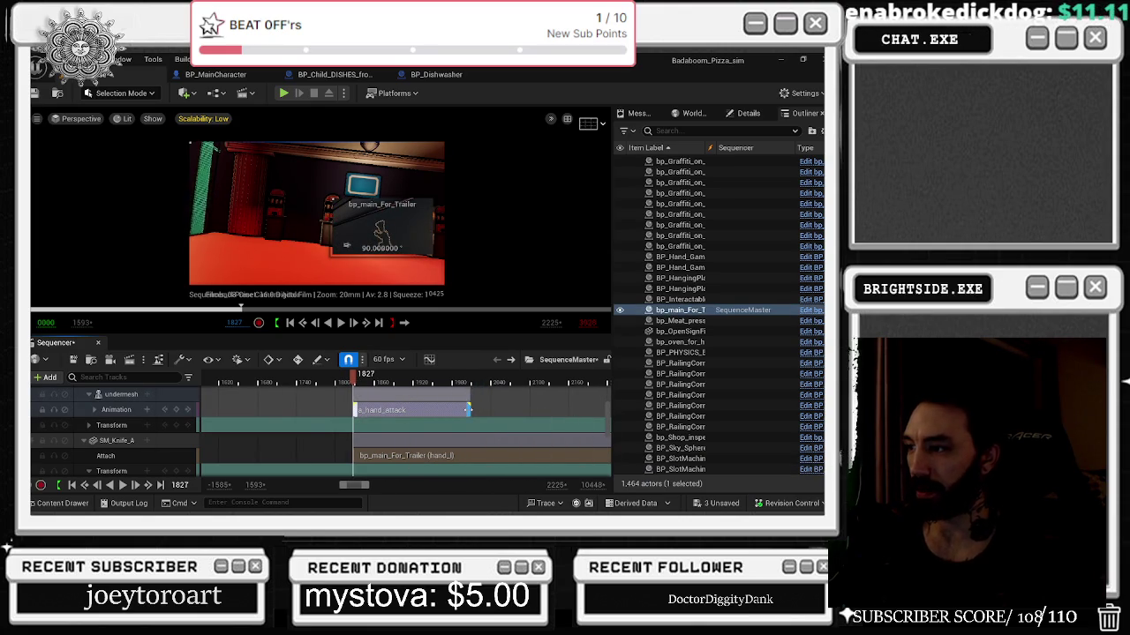
left_click(473, 378)
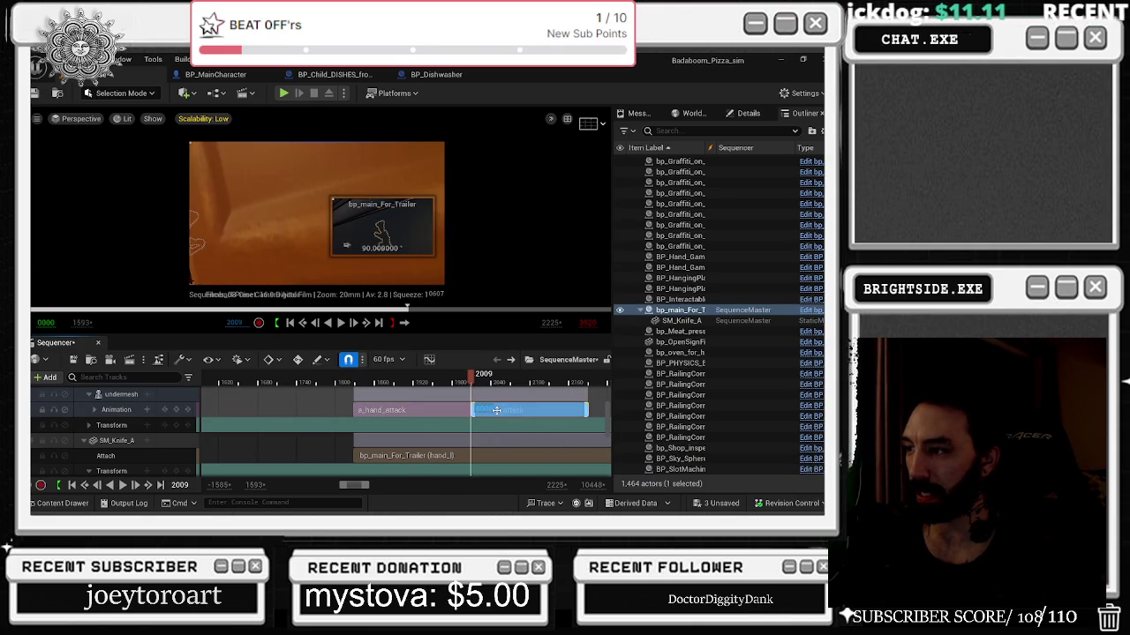
right_click(494, 409)
mouse_move(544, 97)
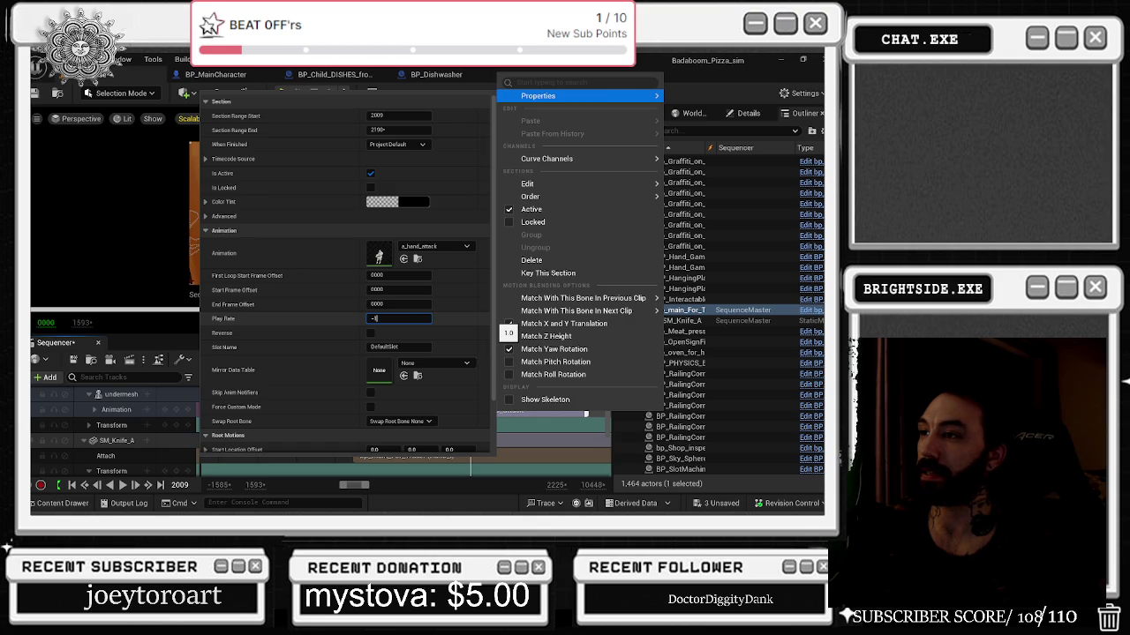
key("Escape")
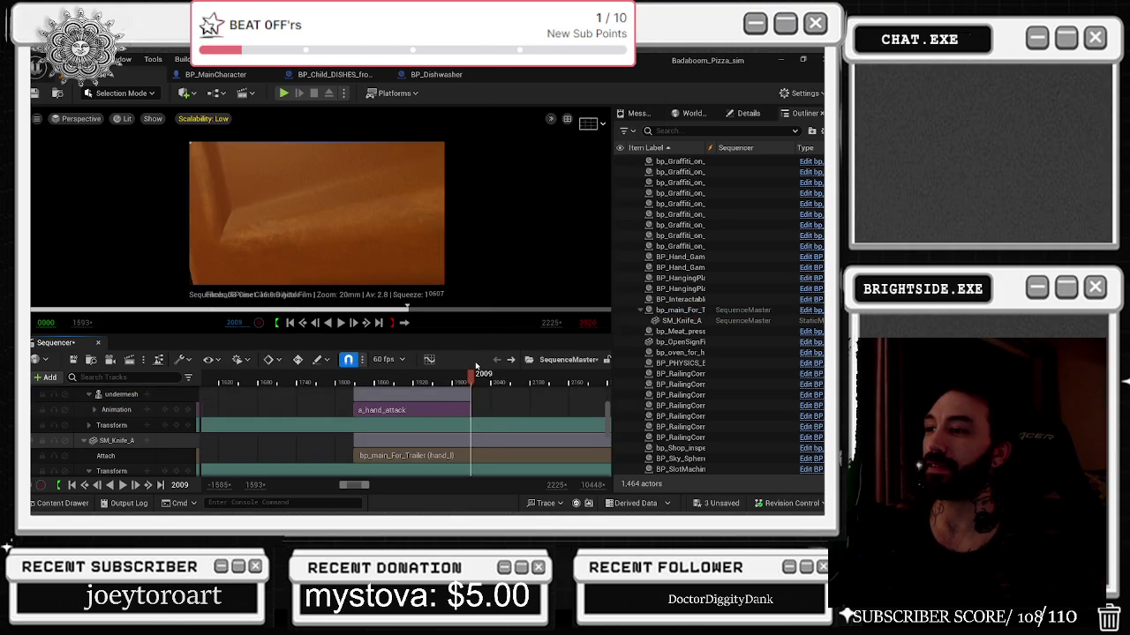
Save SequenceMaster, Sequencer_03 and the Showcase level.
left_click(74, 360)
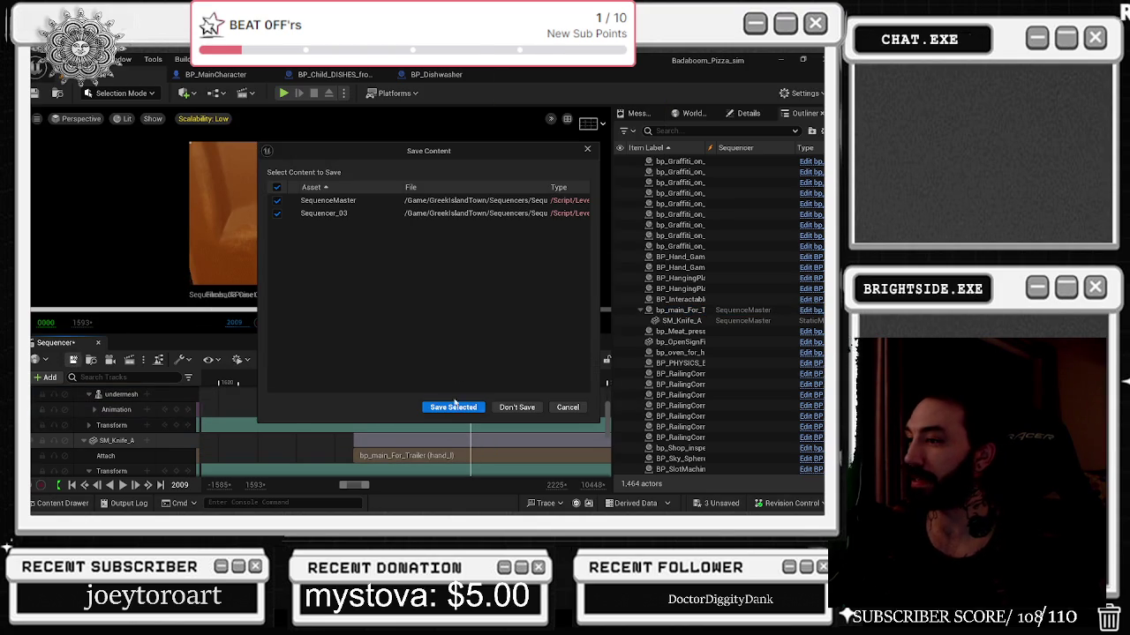
left_click(453, 407)
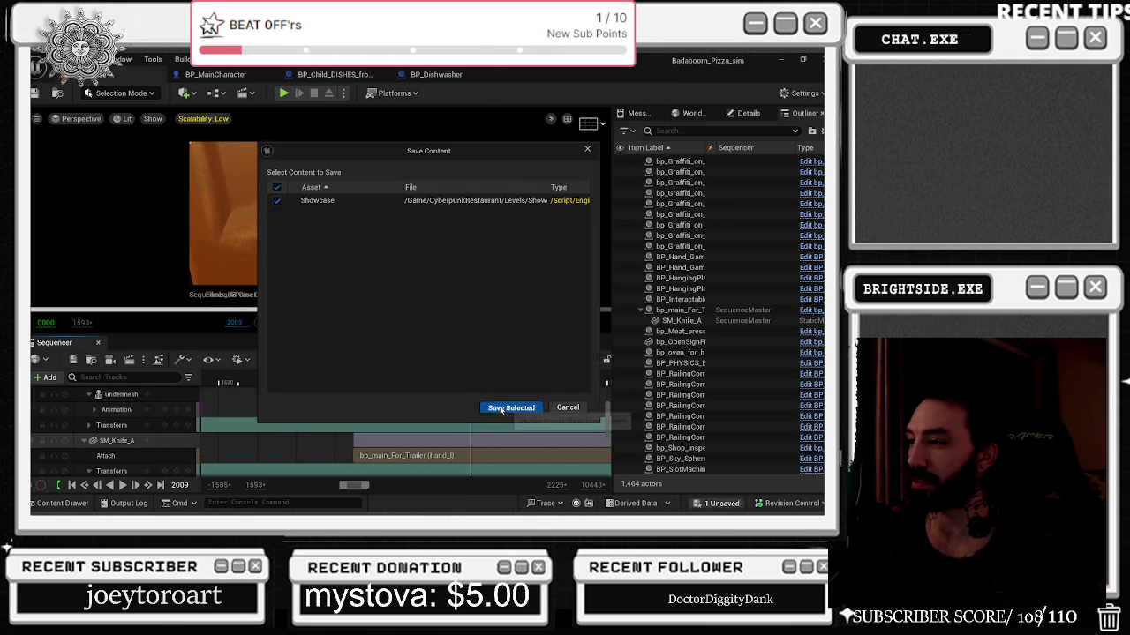
left_click(501, 407)
left_click(335, 381)
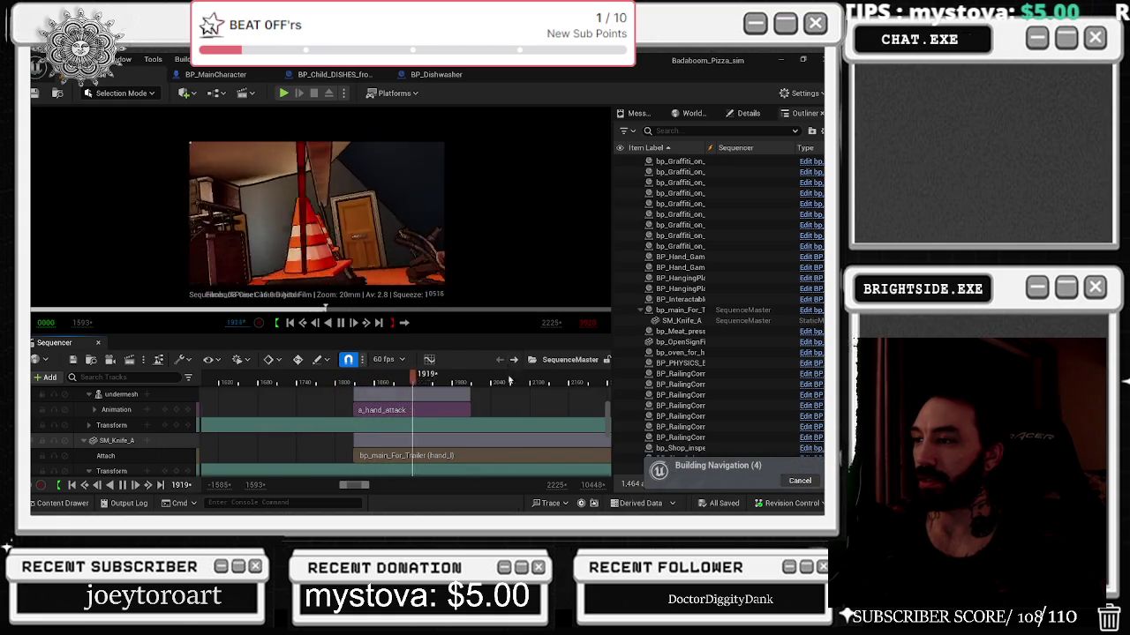
Select the a_hand_attack section and undo the last Edit Play Rate.
scroll(454, 444, "up", 2)
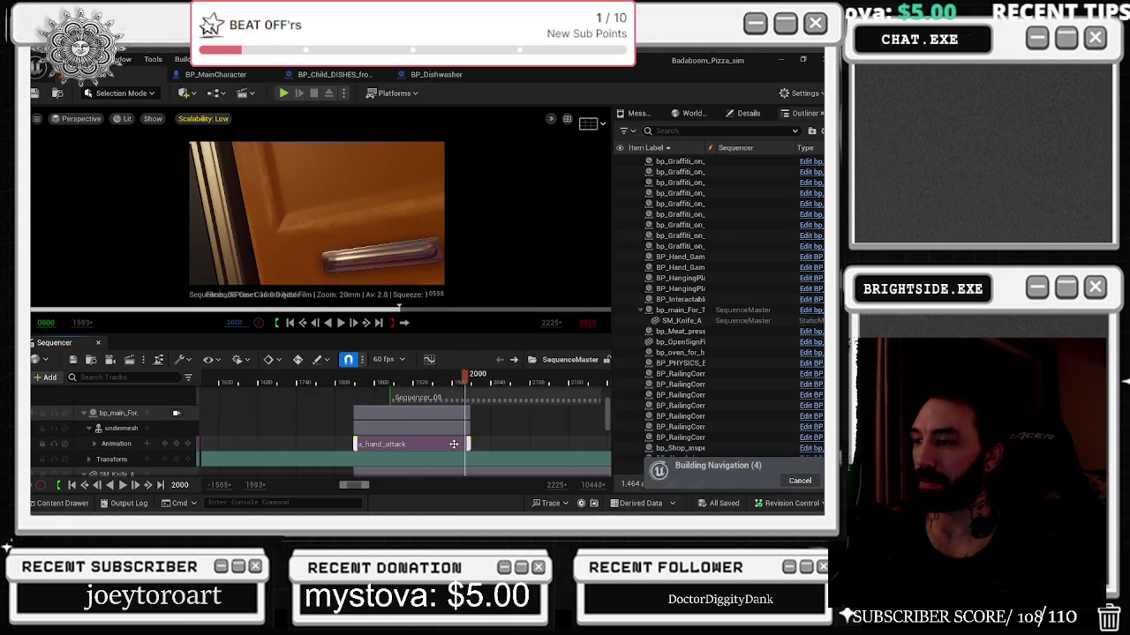
left_click(453, 444)
key("ctrl+z")
key("ctrl+z")
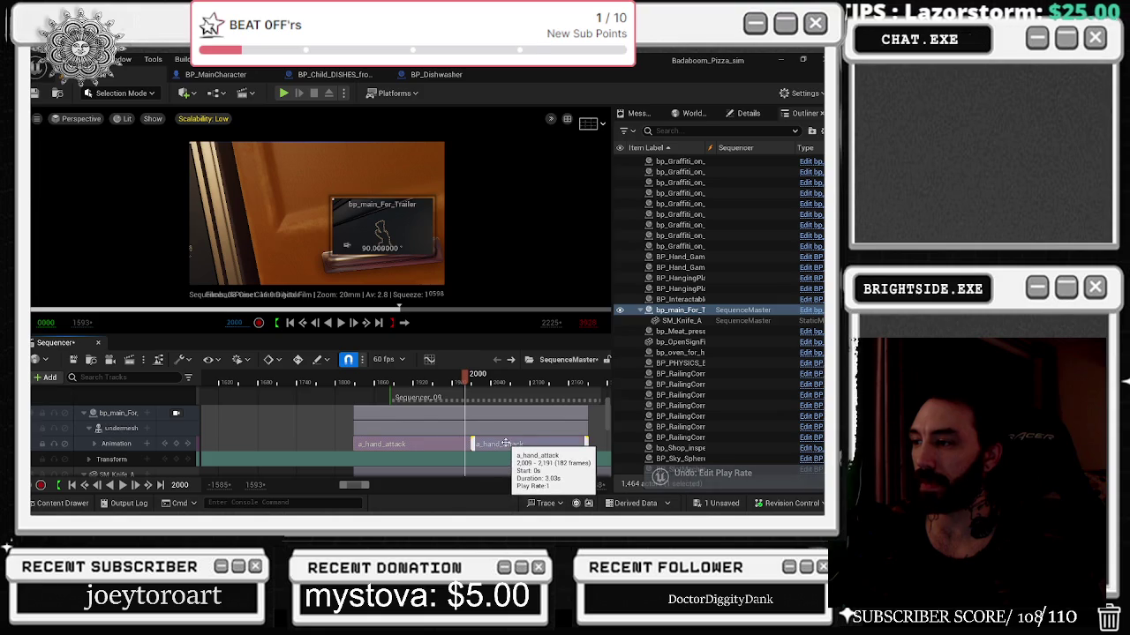
Tick Reverse in the second a_hand_attack section's Advanced properties and play back to check it.
right_click(484, 448)
mouse_move(578, 130)
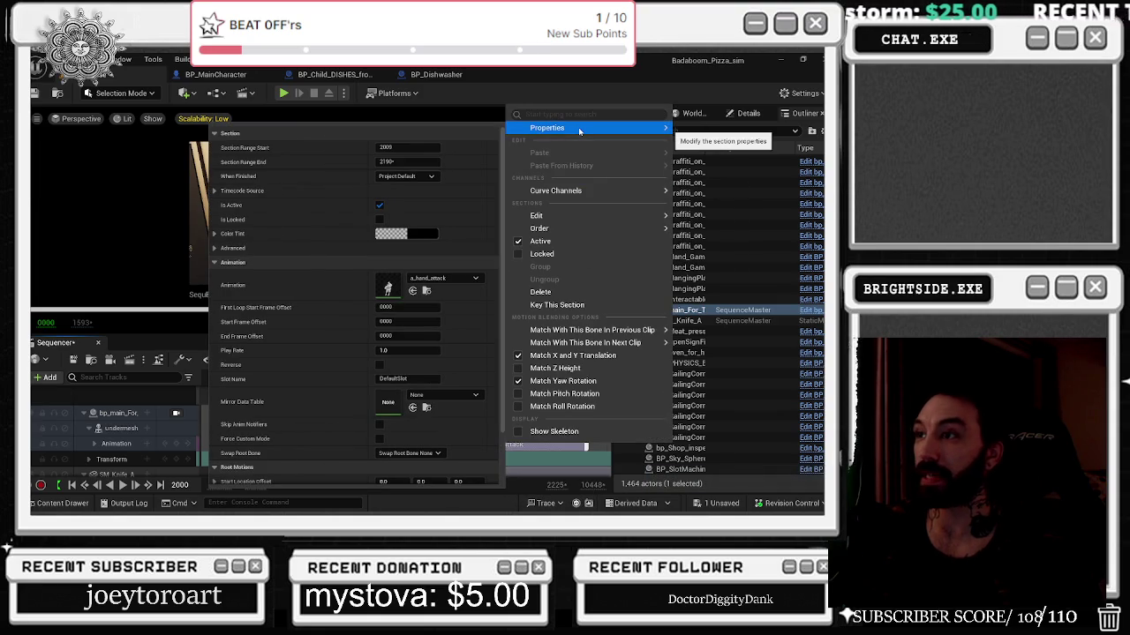
left_click(232, 248)
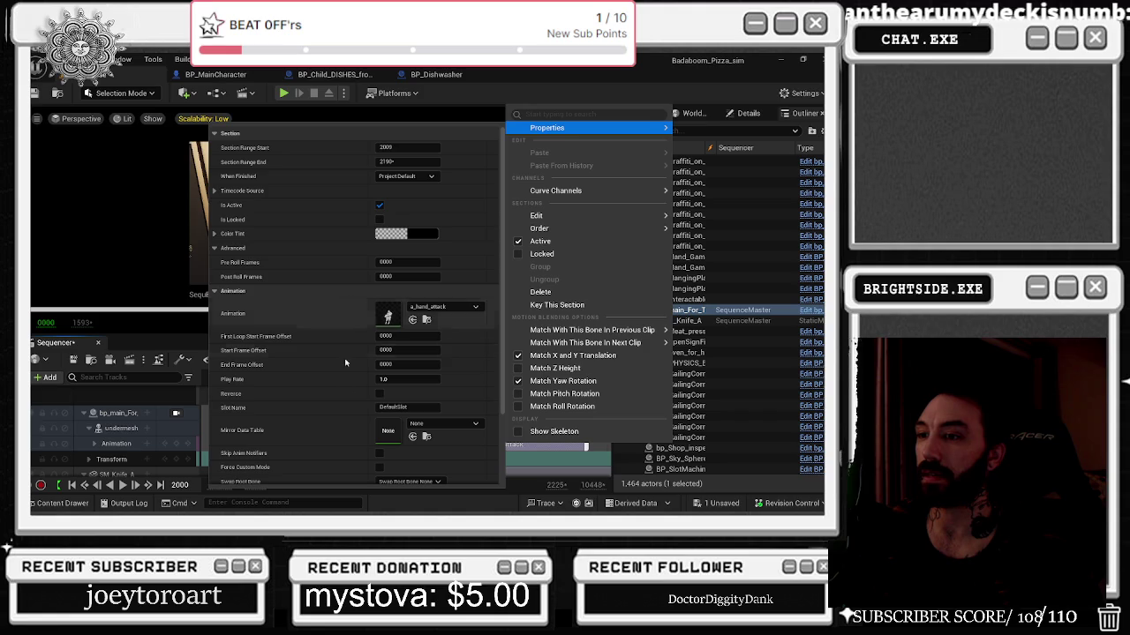
left_click(379, 393)
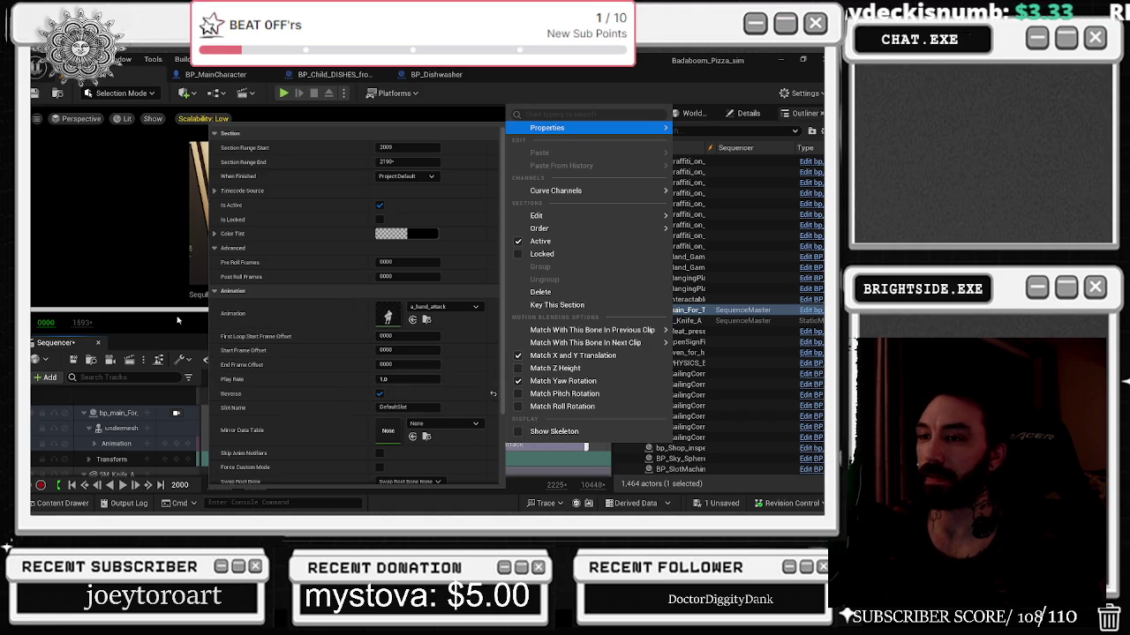
left_click(163, 353)
key("space")
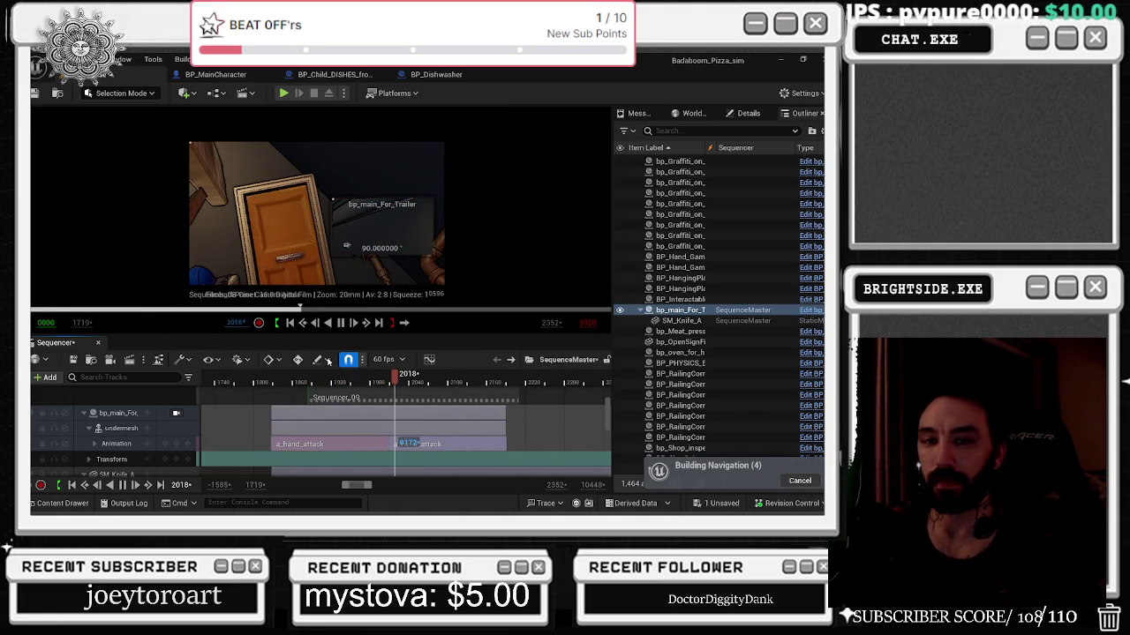
left_click(275, 383)
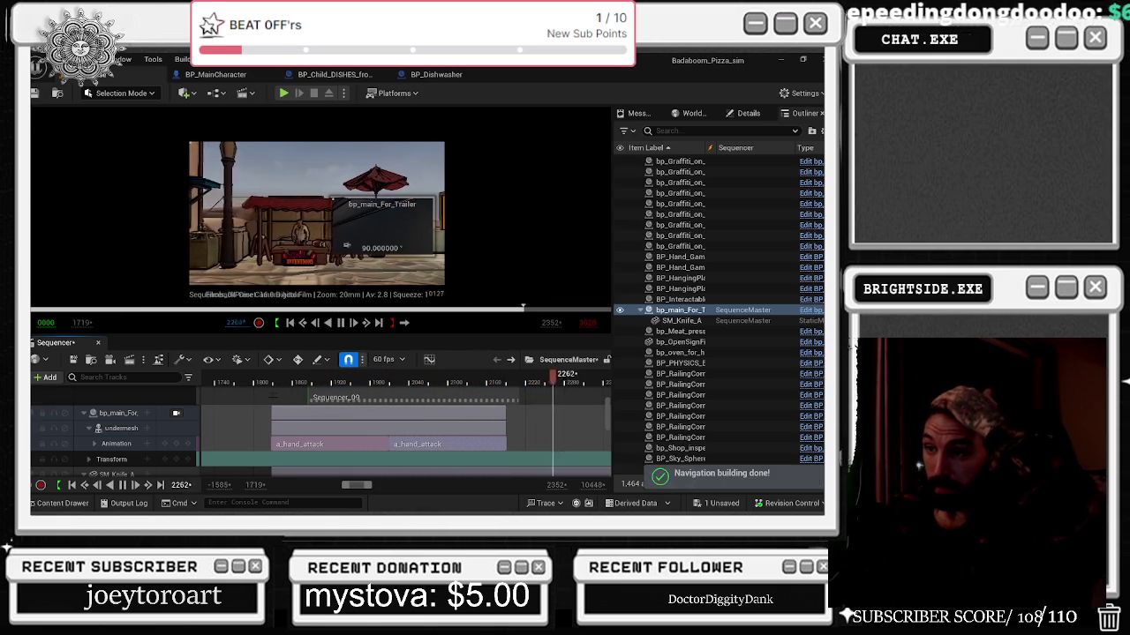
left_click(269, 381)
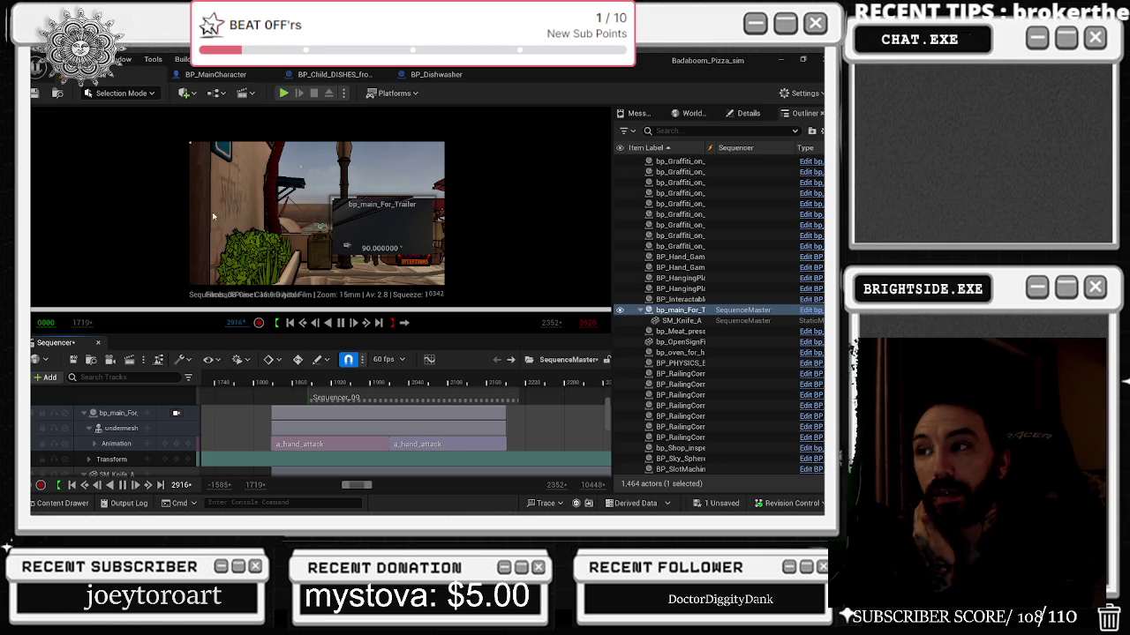
mouse_move(251, 385)
left_mouse_down()
mouse_move(437, 385)
mouse_move(303, 373)
left_mouse_up()
key("space")
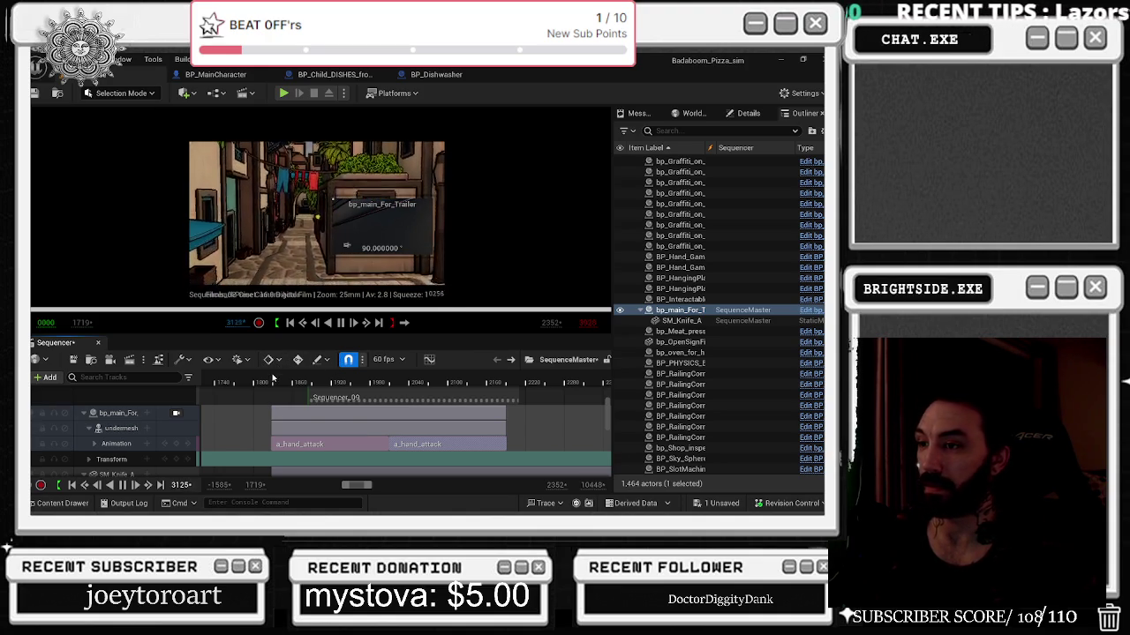
left_click(267, 381)
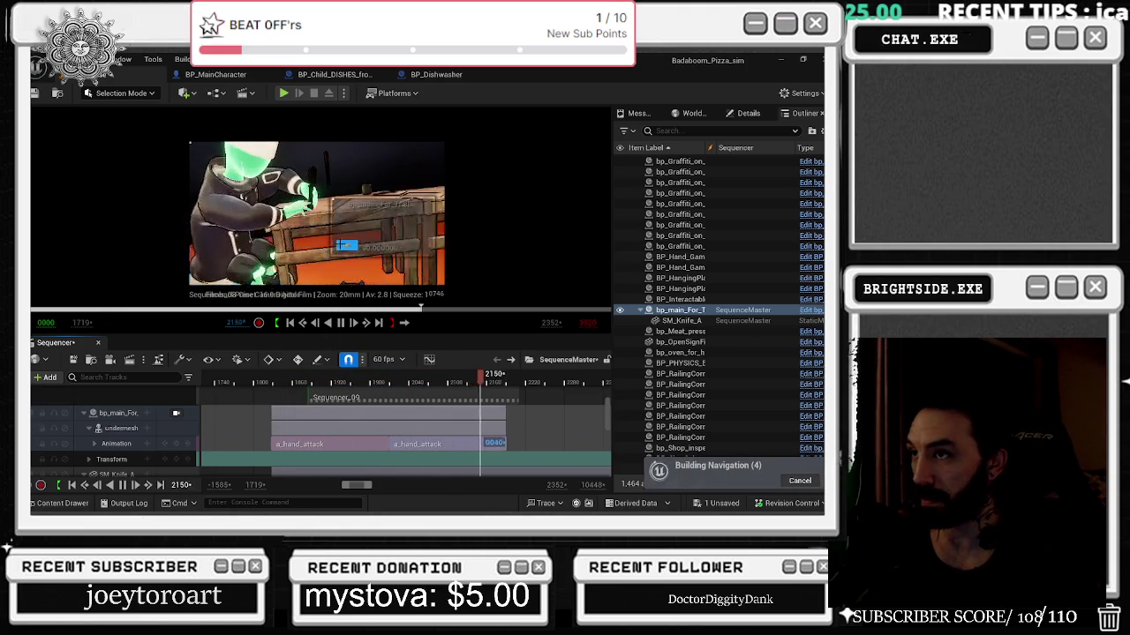
left_click(446, 382)
key("space")
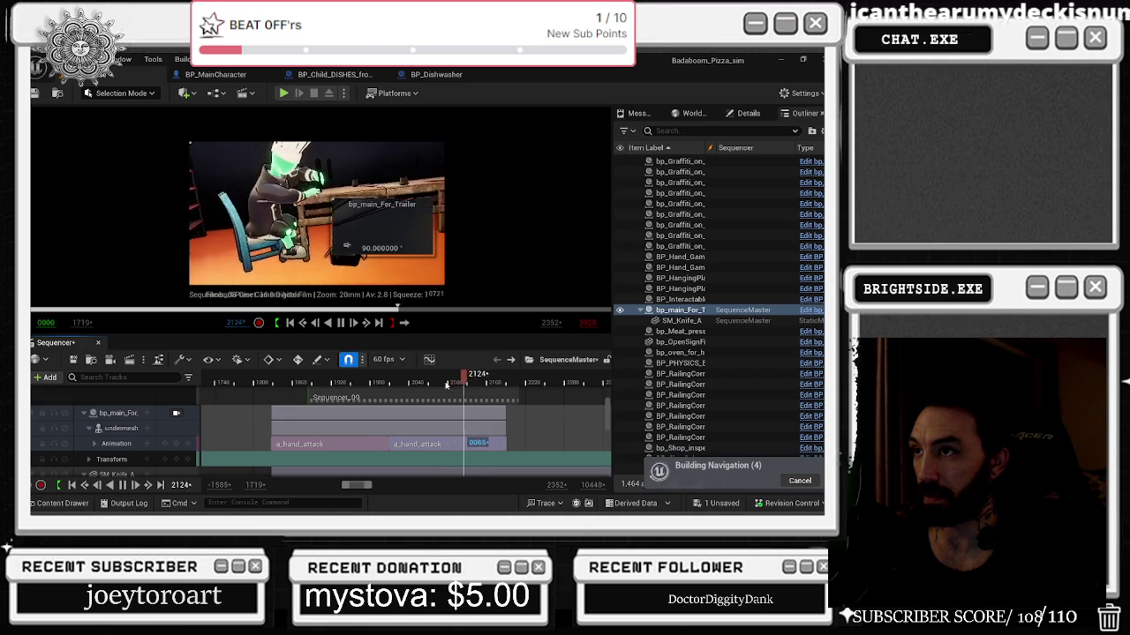
left_click(424, 381)
key("space")
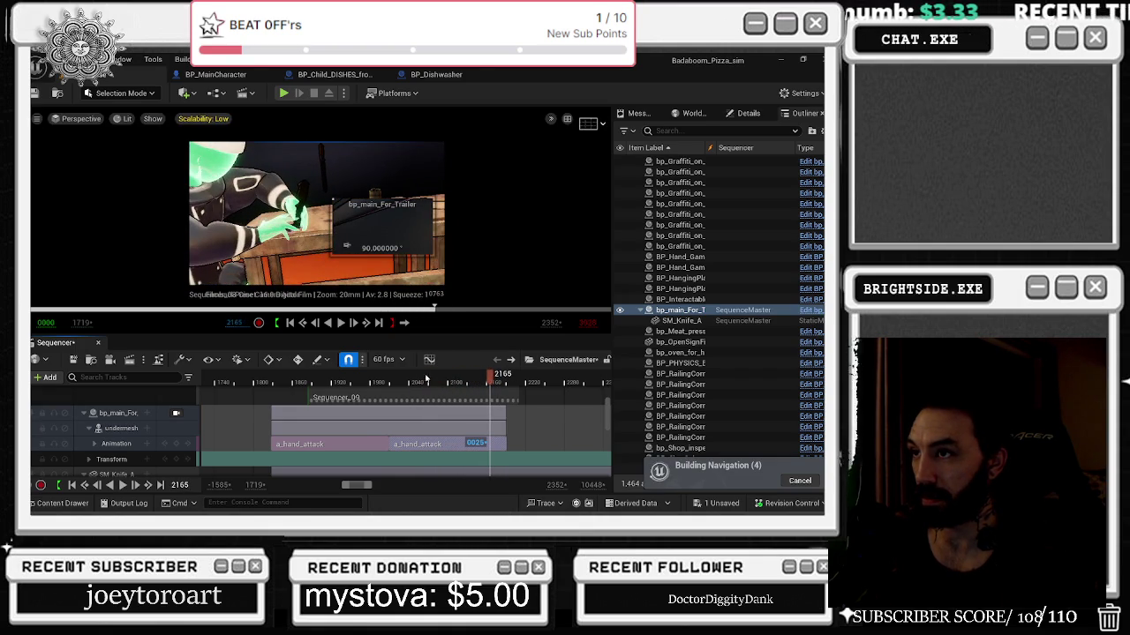
left_click_drag(490, 378, 462, 378)
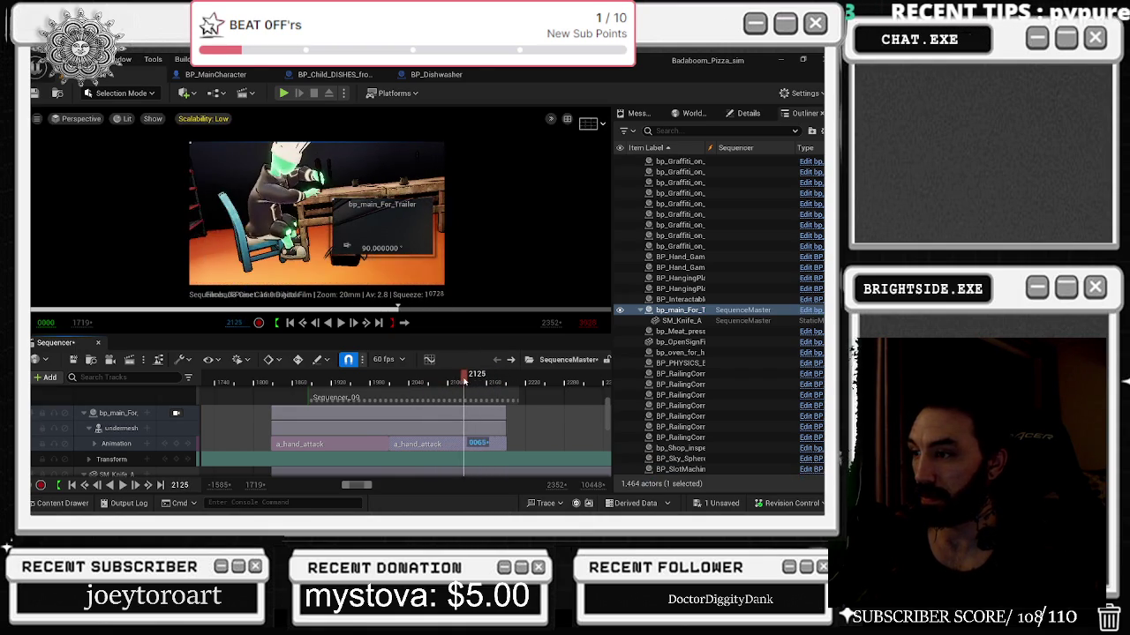
scroll(473, 409, "up", 2)
double_click(473, 409)
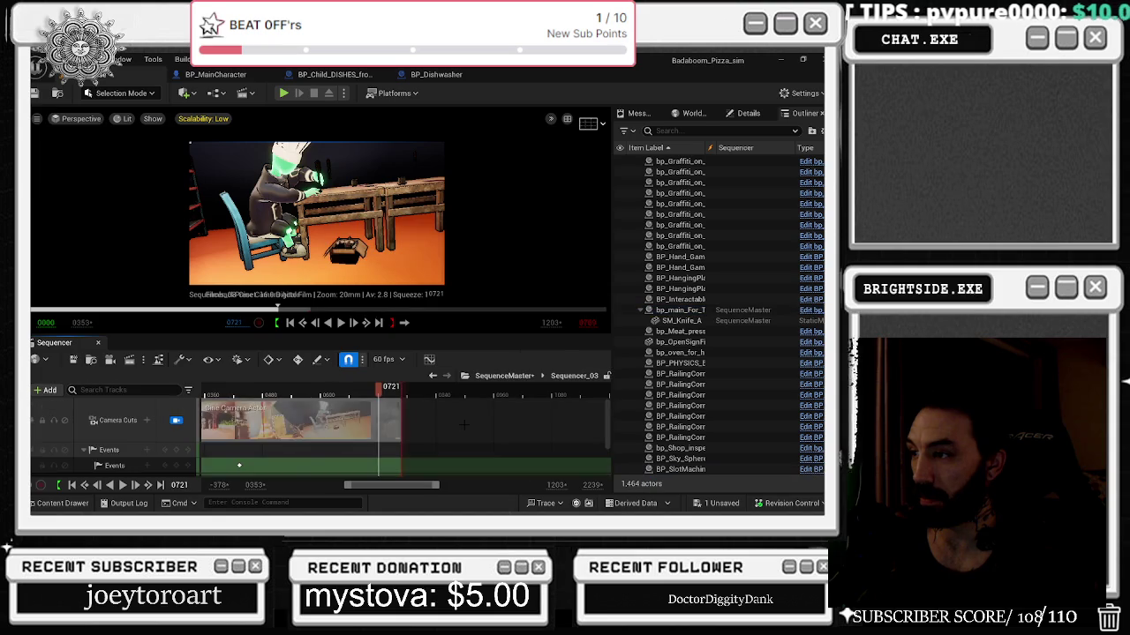
Expand the Cine Camera Actor's Location tracks and preview the camera move from frame 0775.
scroll(318, 437, "down", 1)
scroll(318, 437, "up", 2)
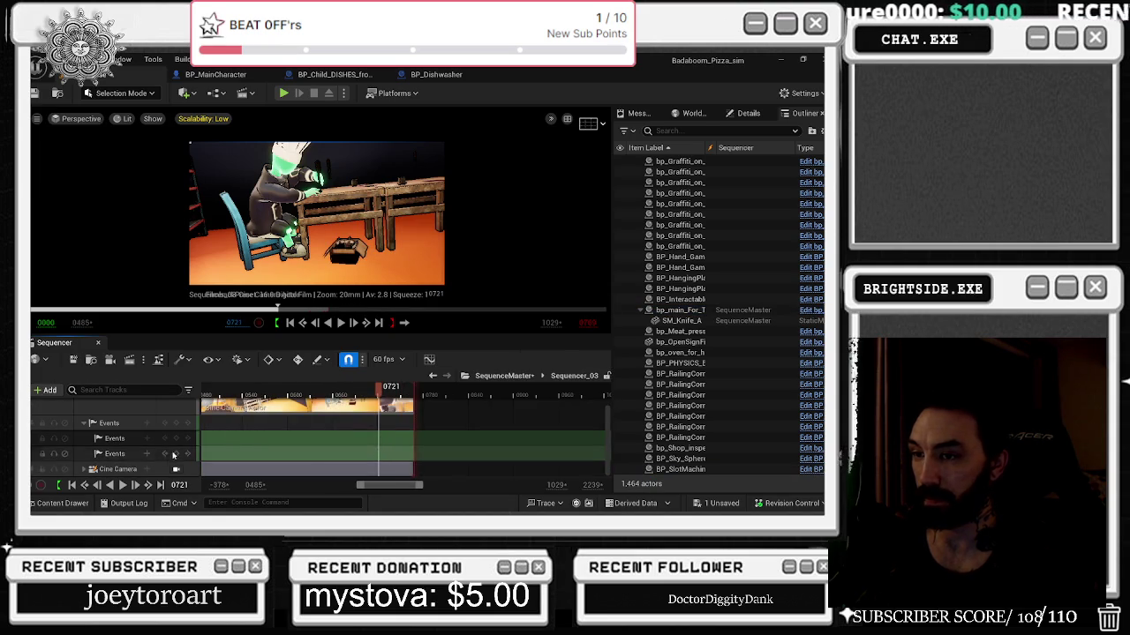
left_click(85, 468)
scroll(115, 442, "down", 2)
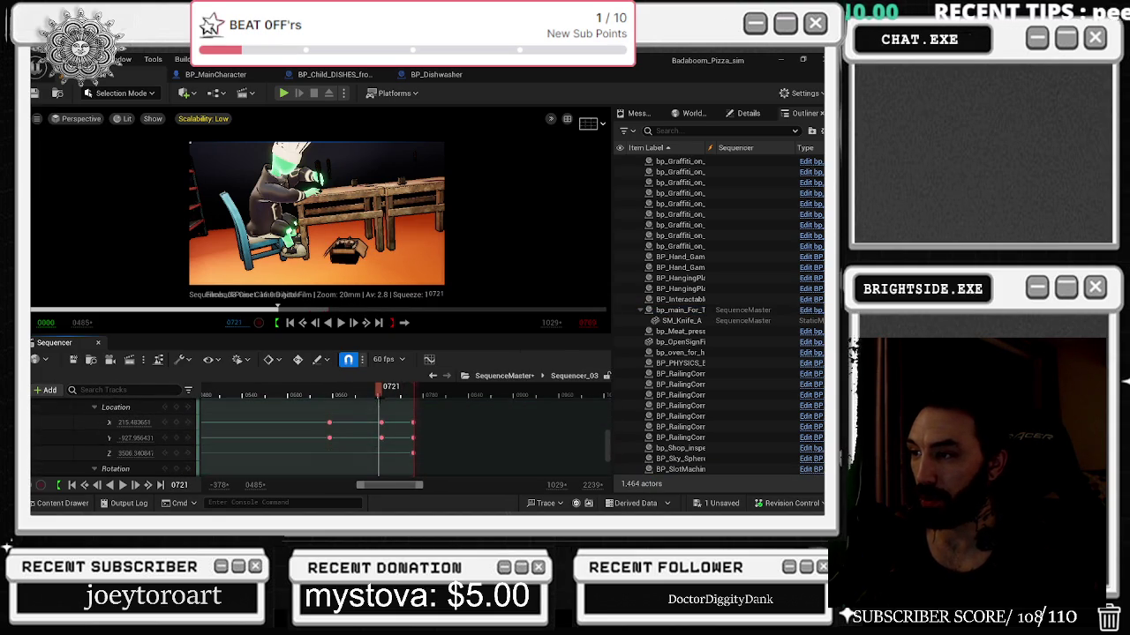
left_click(325, 395)
key("space")
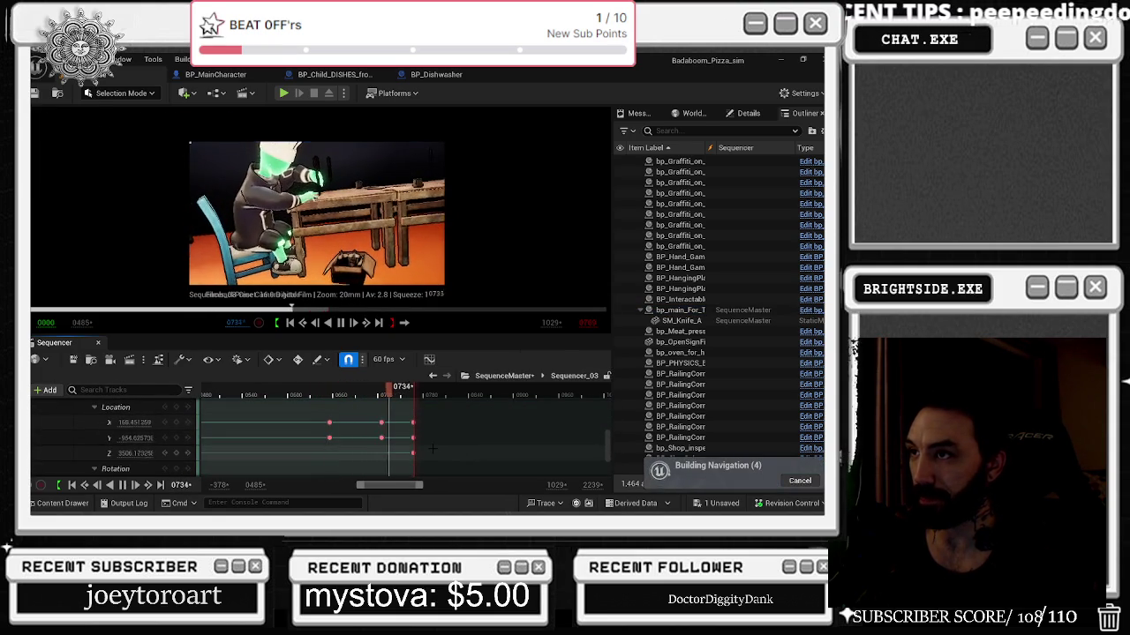
key("space")
mouse_move(444, 415)
left_mouse_down()
mouse_move(419, 458)
mouse_move(445, 422)
mouse_move(518, 424)
left_mouse_up()
left_click_drag(371, 394, 418, 394)
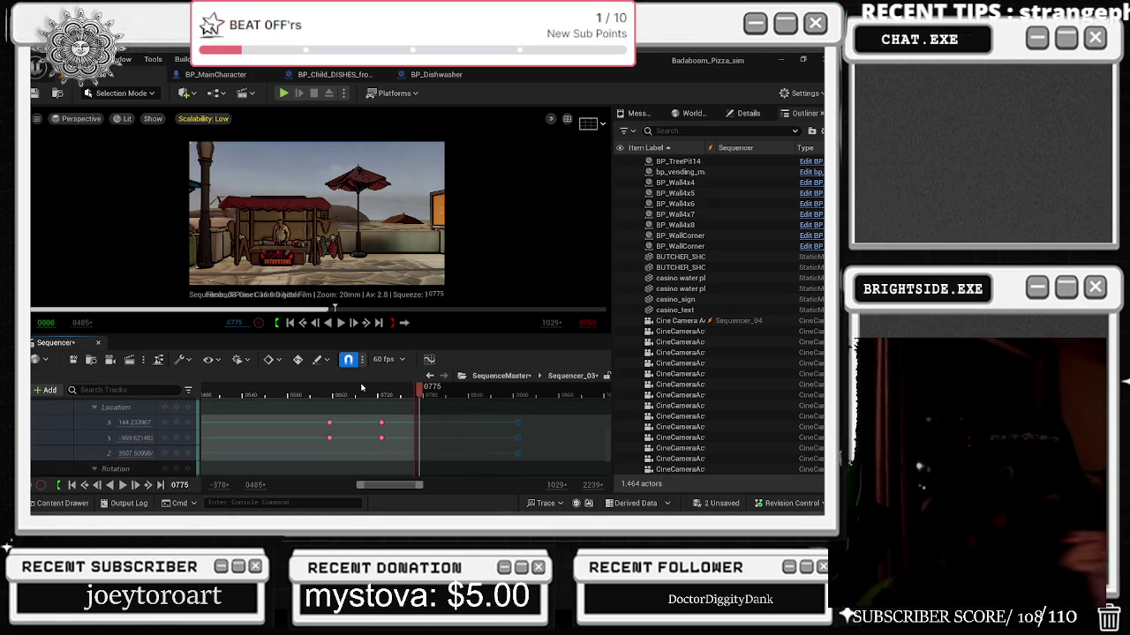
left_click(322, 394)
key("space")
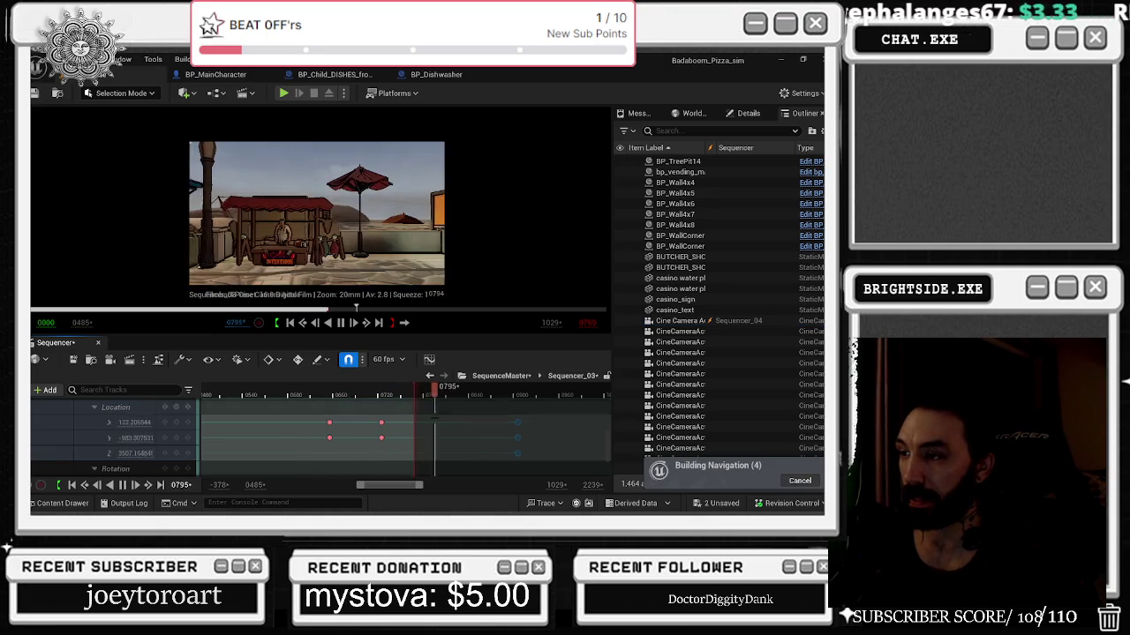
Move the first camera Location keys earlier, replay the move, and save both sequences.
mouse_move(310, 415)
left_mouse_down()
mouse_move(385, 441)
mouse_move(365, 437)
left_mouse_up()
left_click(308, 396)
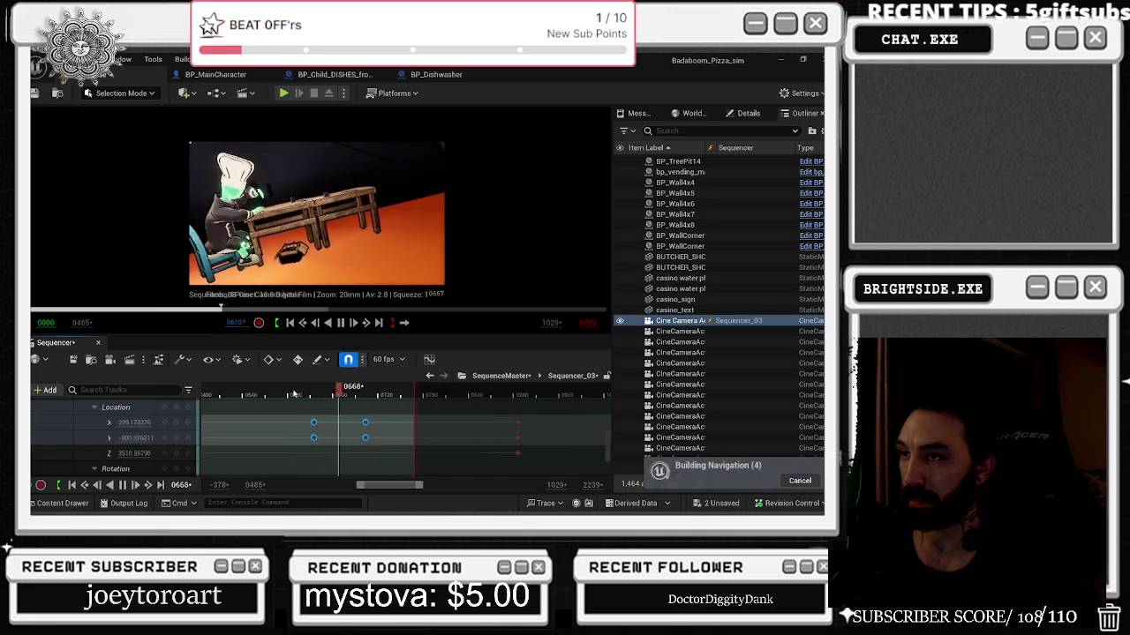
key("ctrl+z")
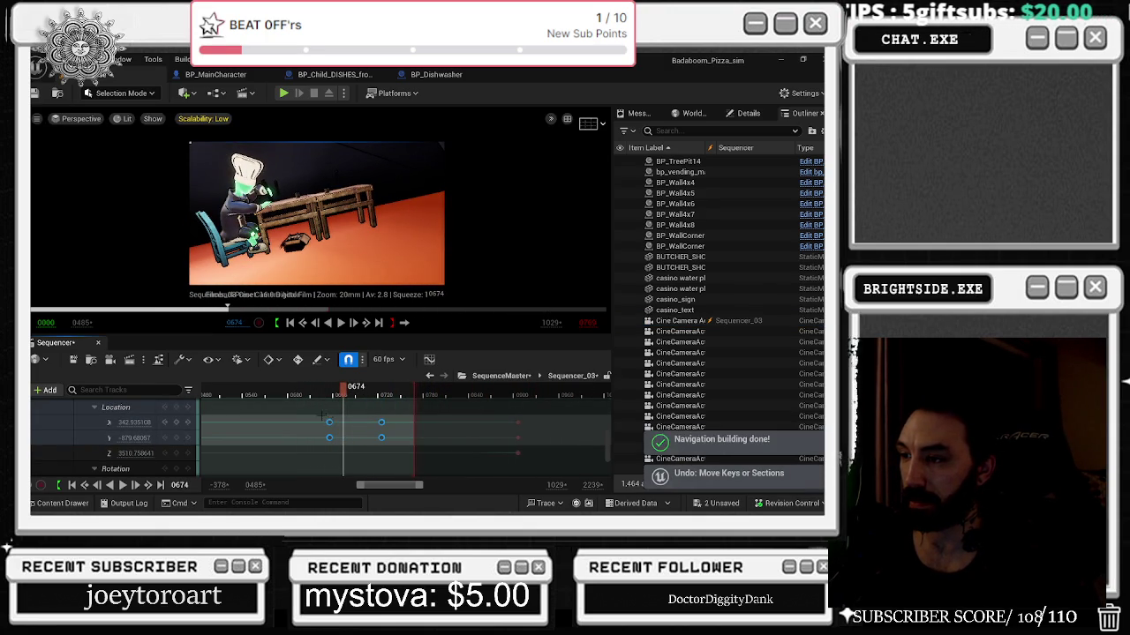
left_click(329, 423)
left_click_drag(329, 437, 309, 437)
left_click(271, 390)
key("space")
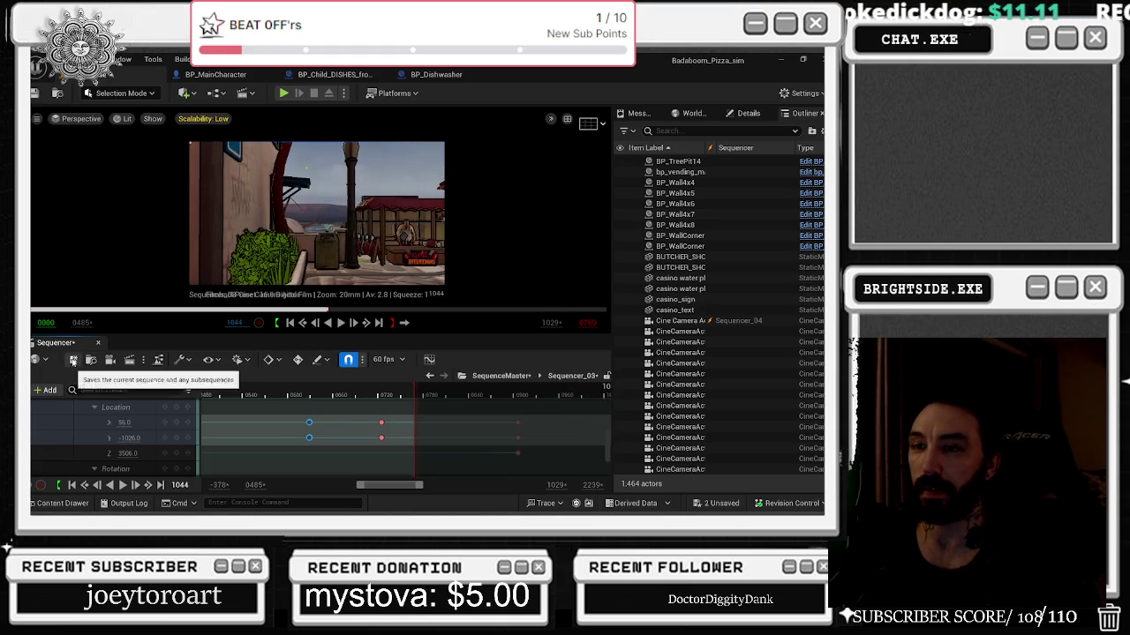
left_click(73, 359)
left_click(445, 408)
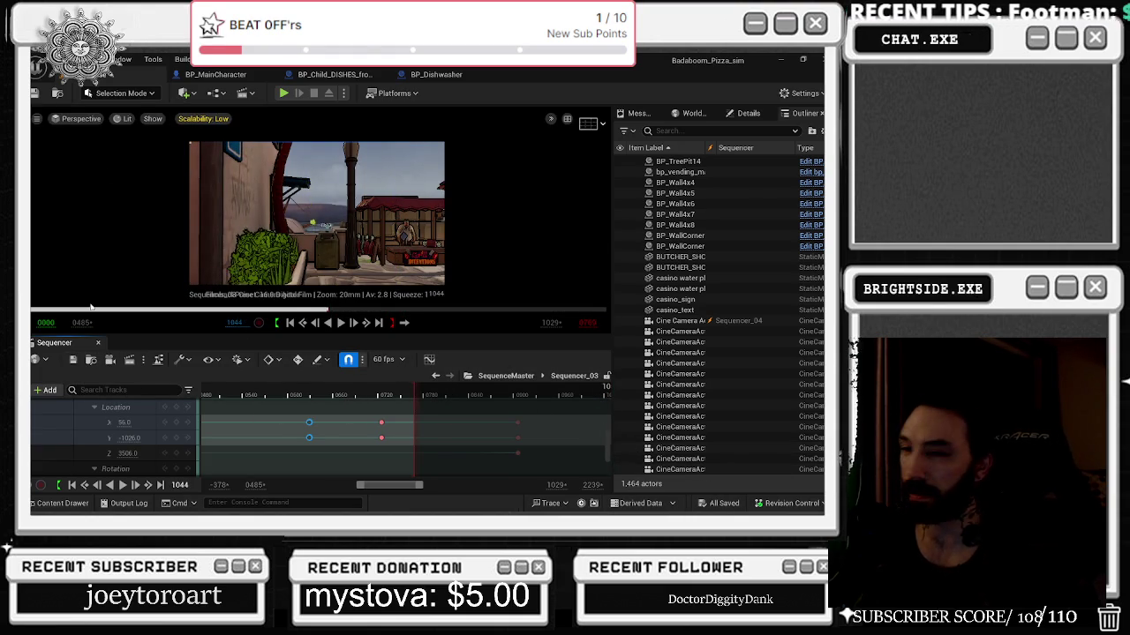
Return to the SequenceMaster timeline and play it from a later frame.
left_click(235, 392)
left_click(435, 378)
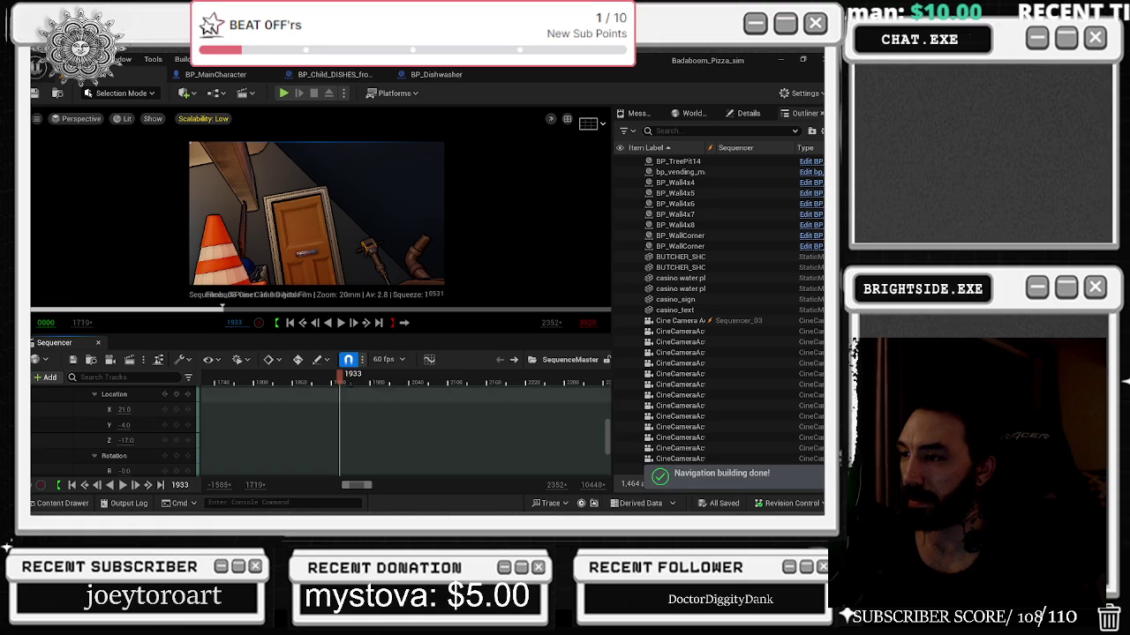
key("space")
scroll(344, 418, "down", 3)
left_click(326, 383)
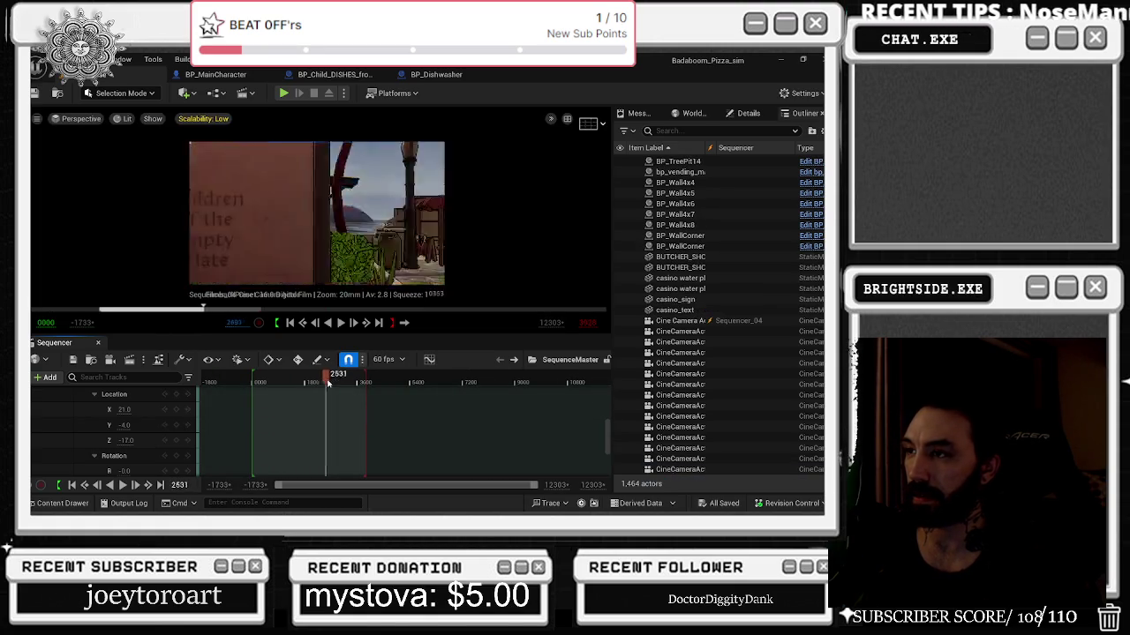
Scrub through the CASINO sign, restaurant and character shots, stopping at frame 2220.
mouse_move(354, 383)
left_mouse_down()
mouse_move(299, 380)
mouse_move(311, 376)
left_mouse_up()
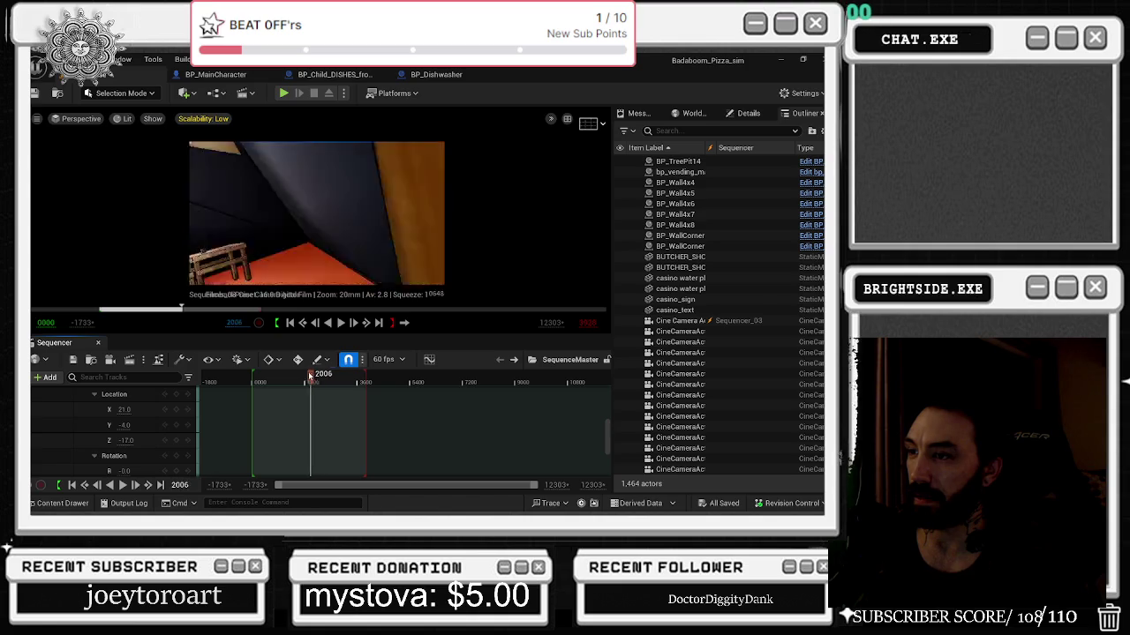
left_click_drag(313, 377, 285, 378)
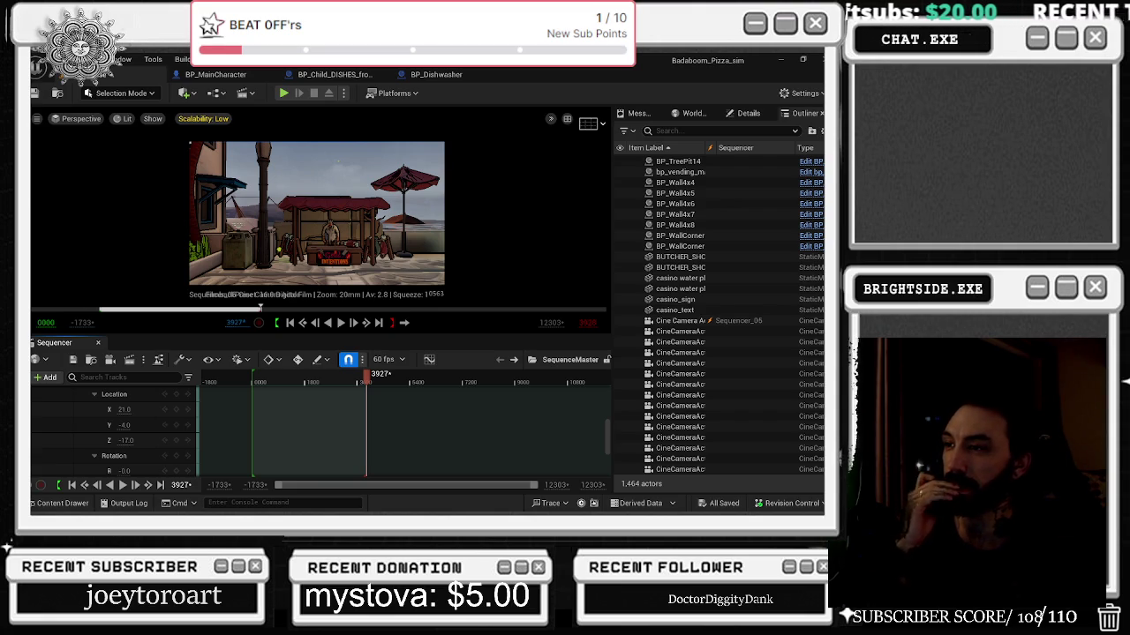
mouse_move(316, 378)
left_mouse_down()
mouse_move(304, 377)
mouse_move(354, 377)
left_mouse_up()
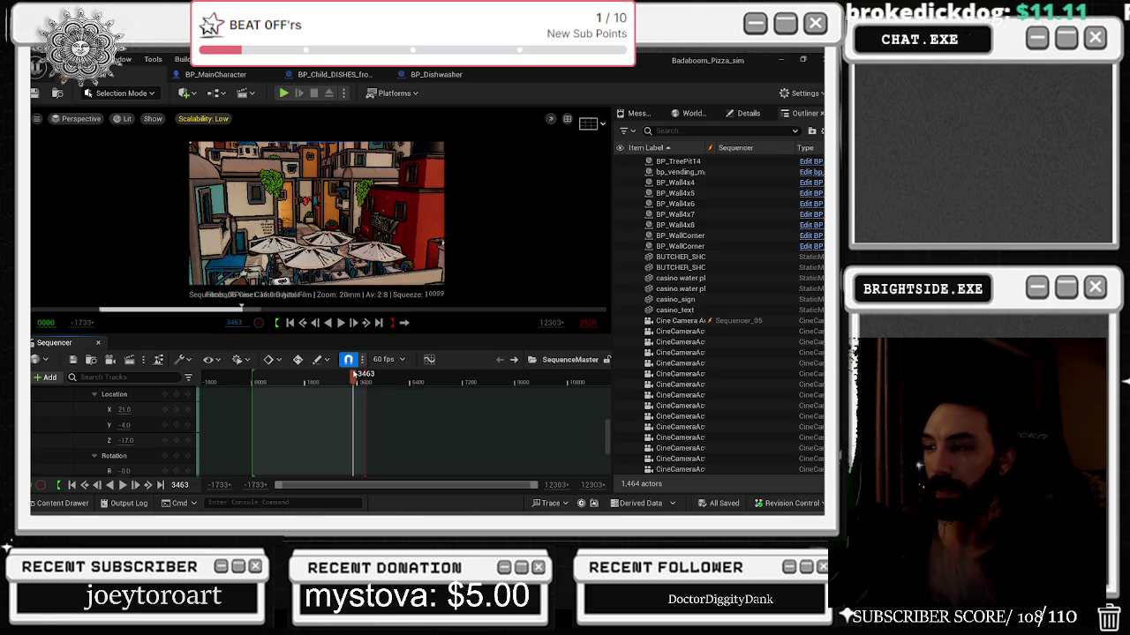
mouse_move(354, 377)
left_mouse_down()
mouse_move(333, 380)
mouse_move(356, 382)
left_mouse_up()
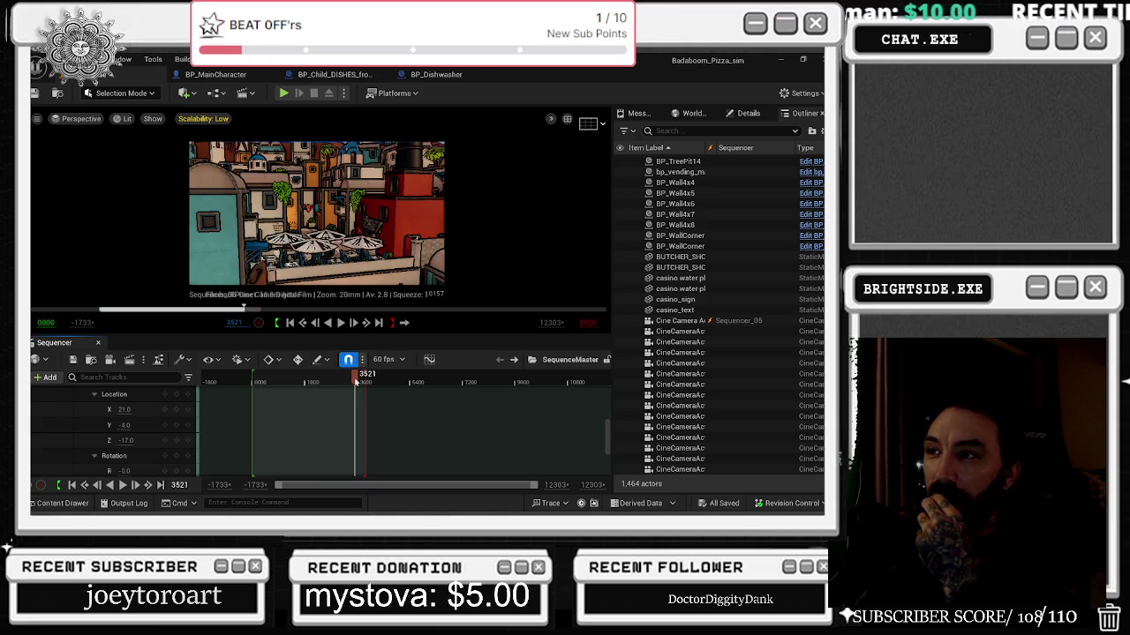
mouse_move(355, 381)
left_mouse_down()
mouse_move(305, 381)
mouse_move(316, 382)
left_mouse_up()
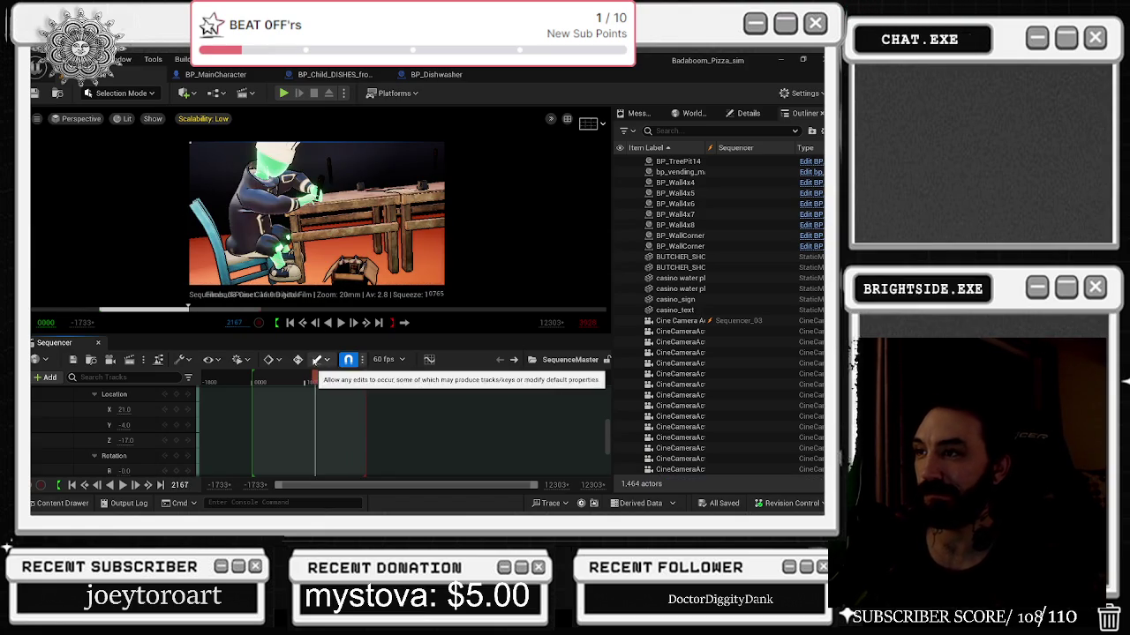
left_click_drag(315, 376, 301, 375)
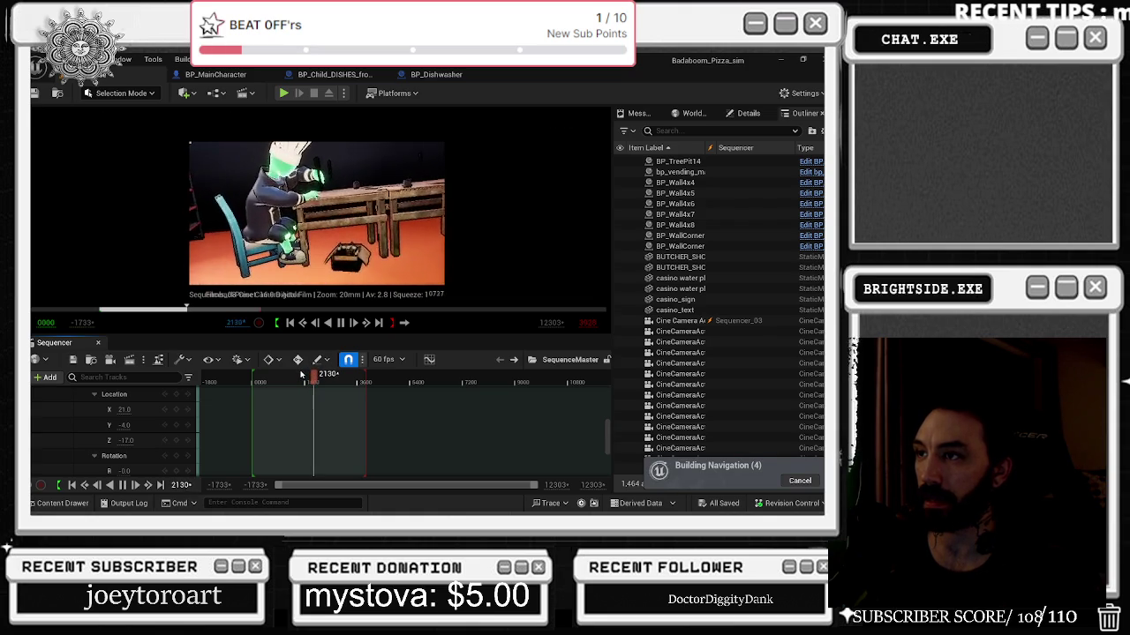
key("space")
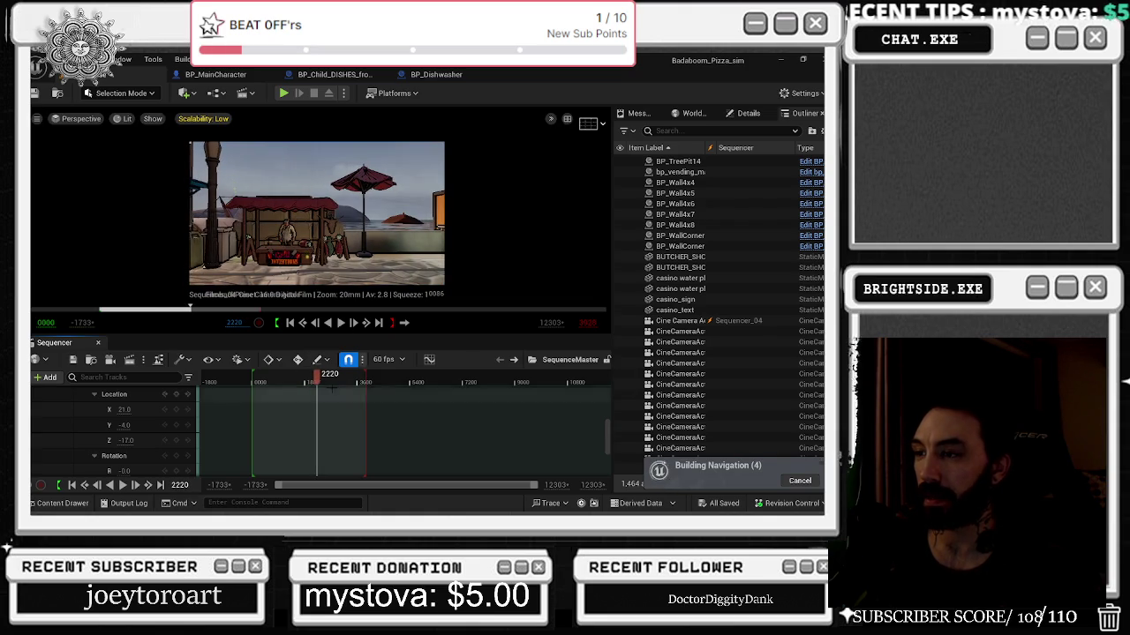
left_click(283, 225)
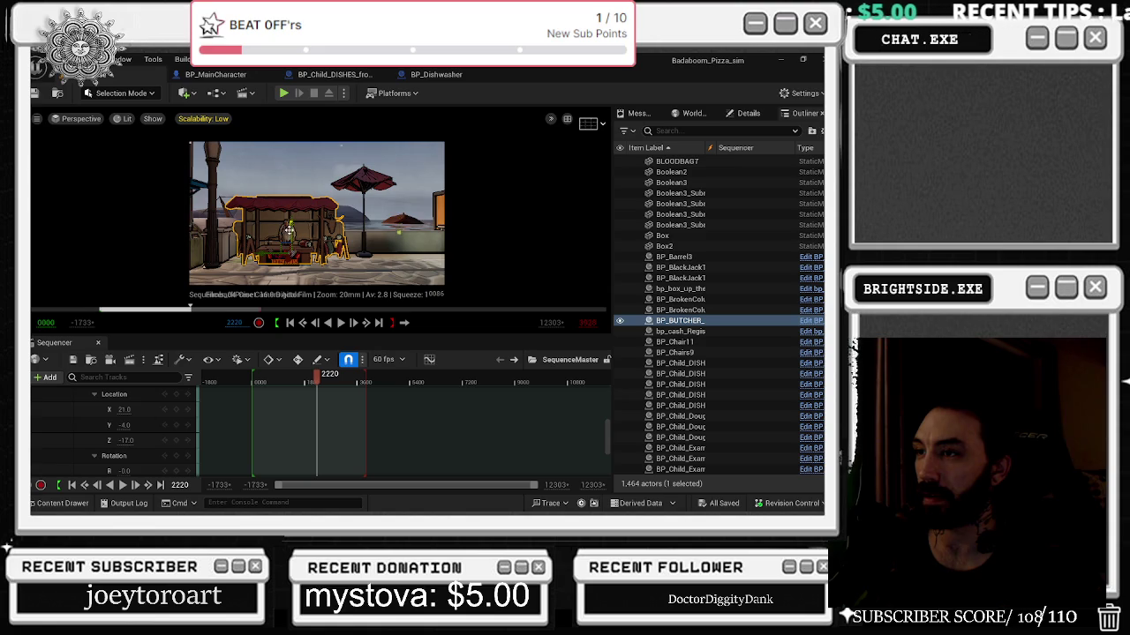
Filter the Content Drawer to all 19 Level Sequence assets and open LS_meet_the_Enemies.
left_click(63, 503)
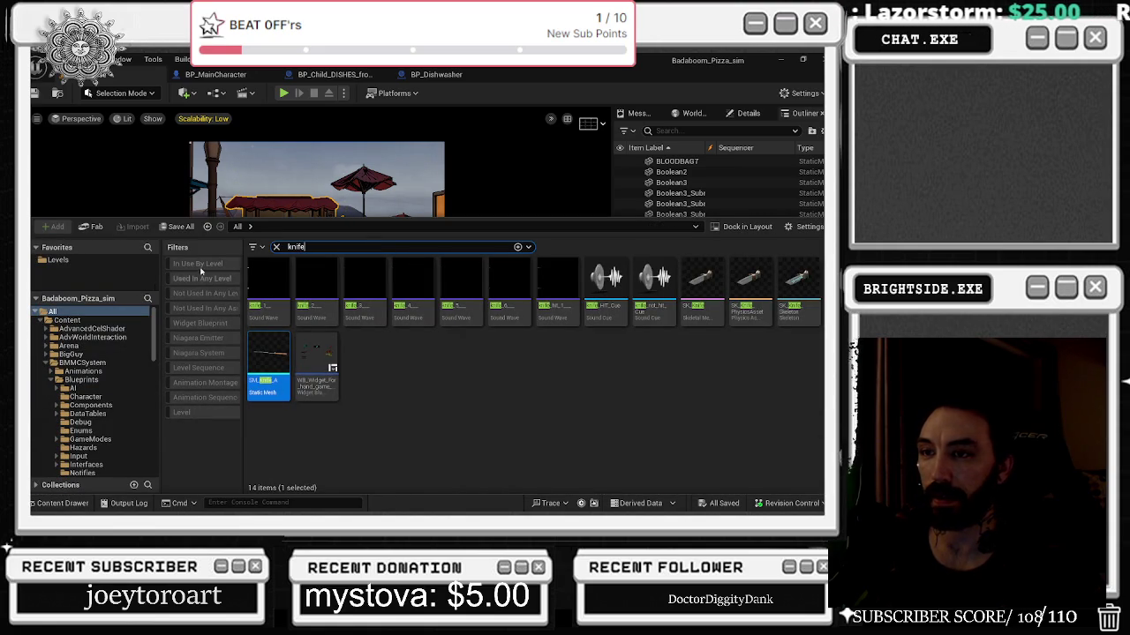
type("cash")
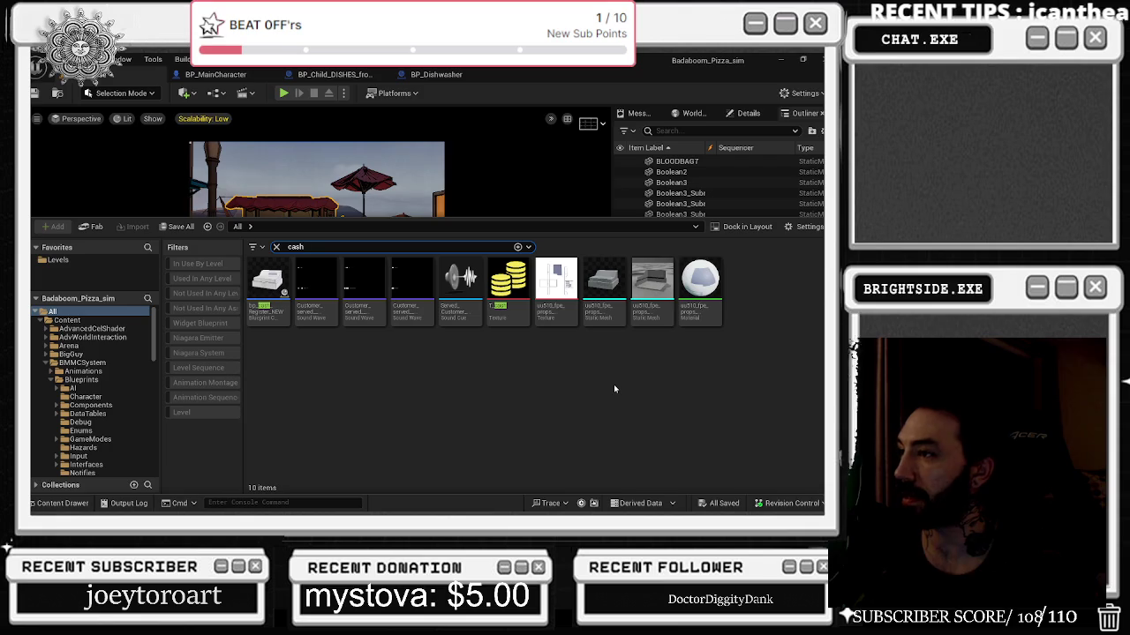
type("money")
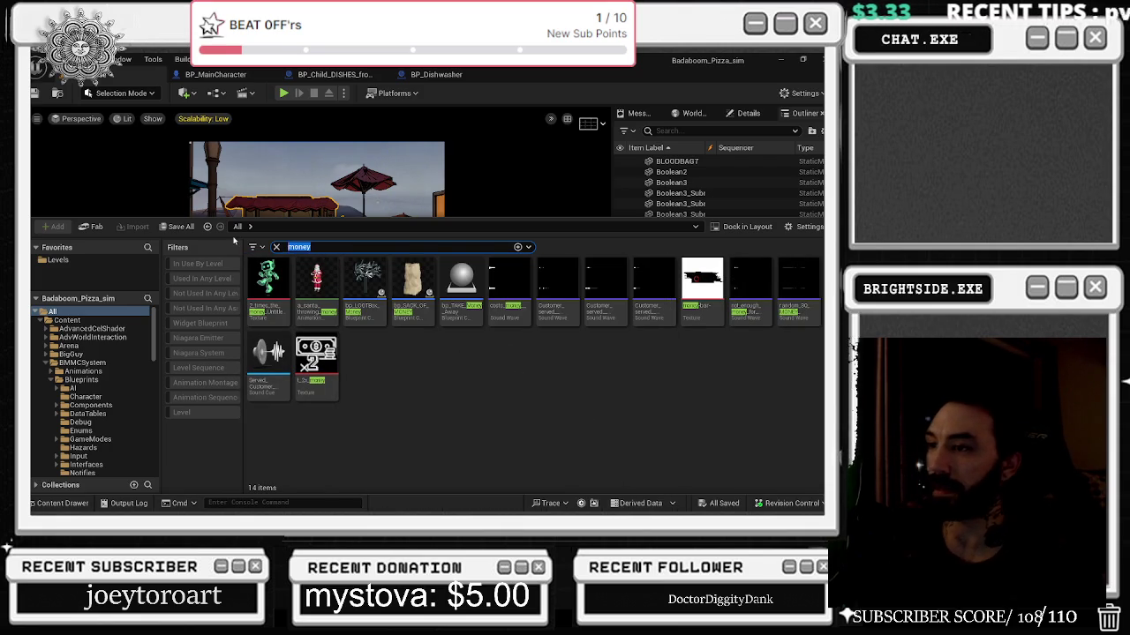
type("doll")
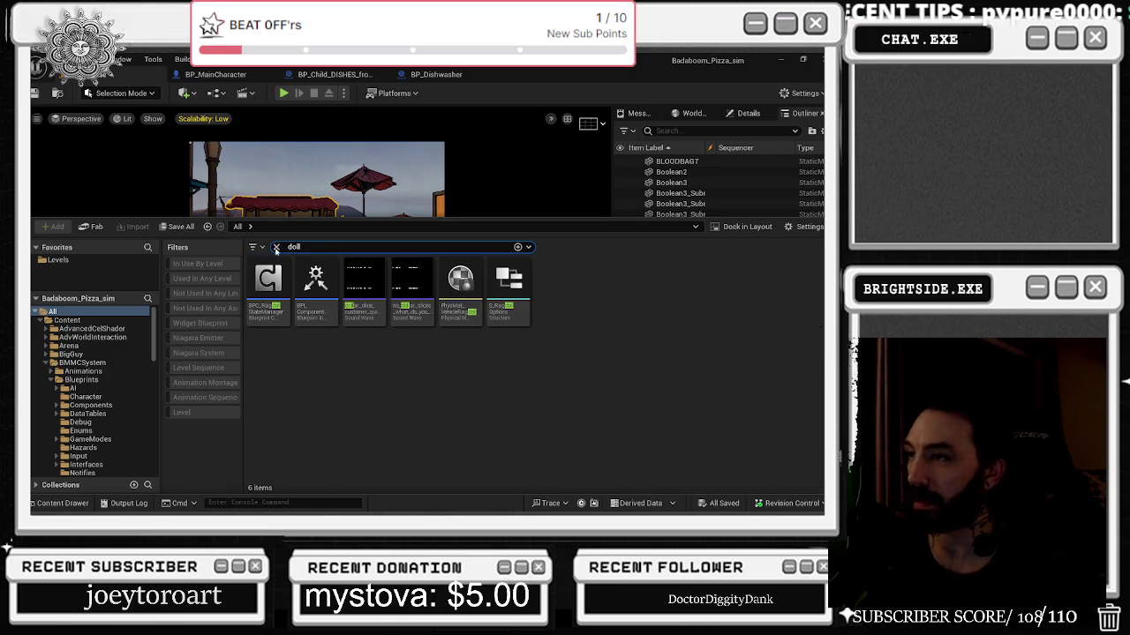
left_click(277, 248)
type("cas")
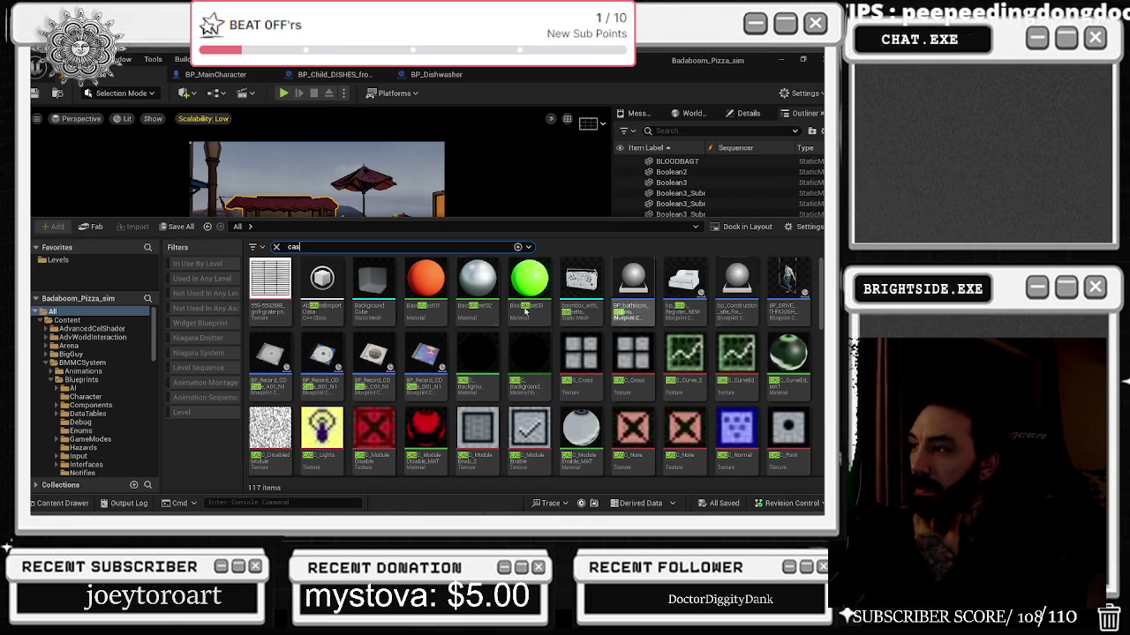
left_click(197, 367)
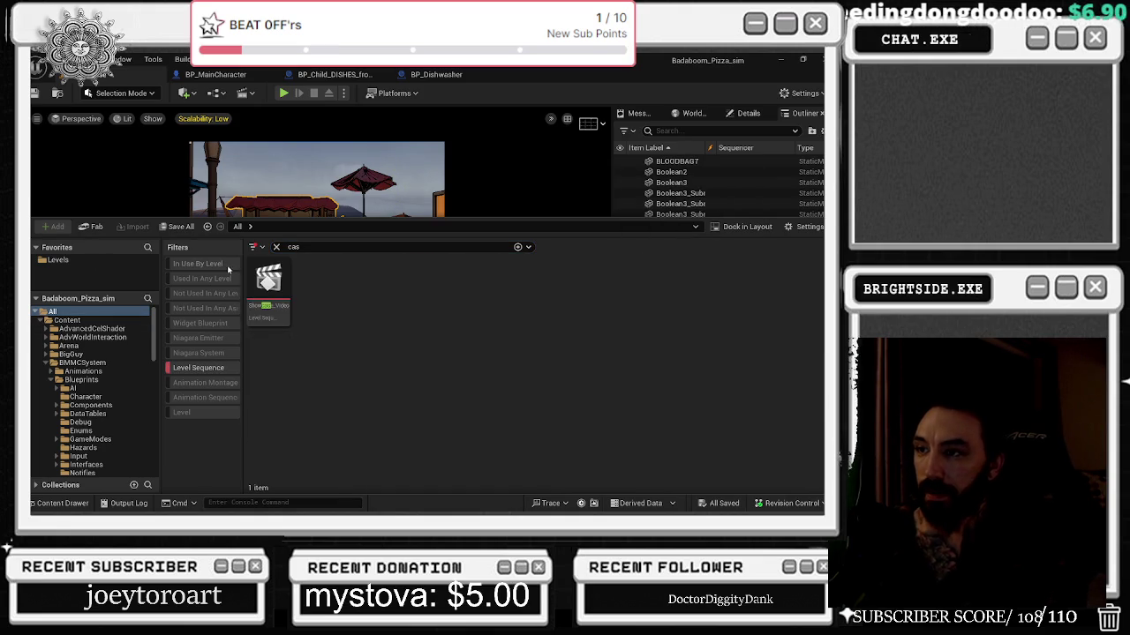
left_click(276, 247)
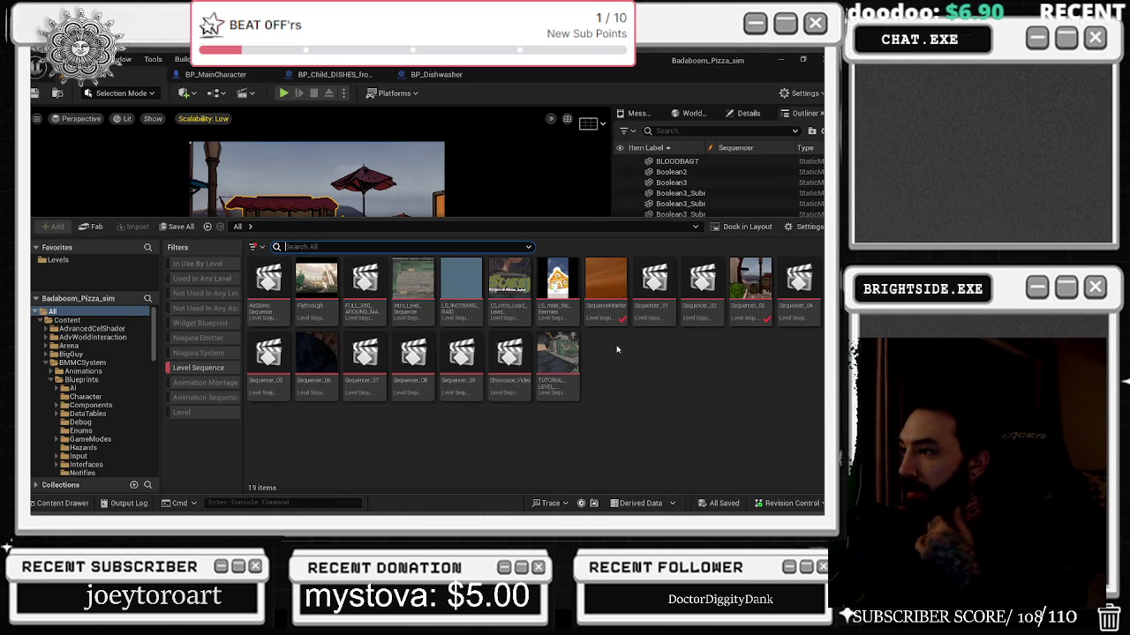
double_click(557, 287)
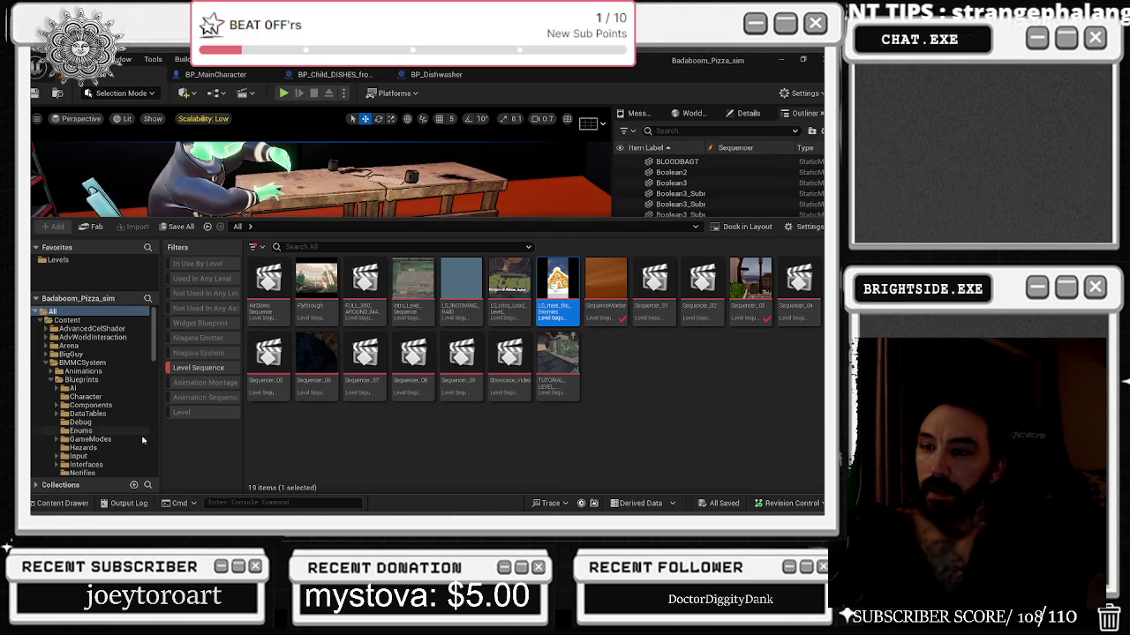
Select the card track in Sequencer, show its details, and expand its attach and transform.
left_click(77, 503)
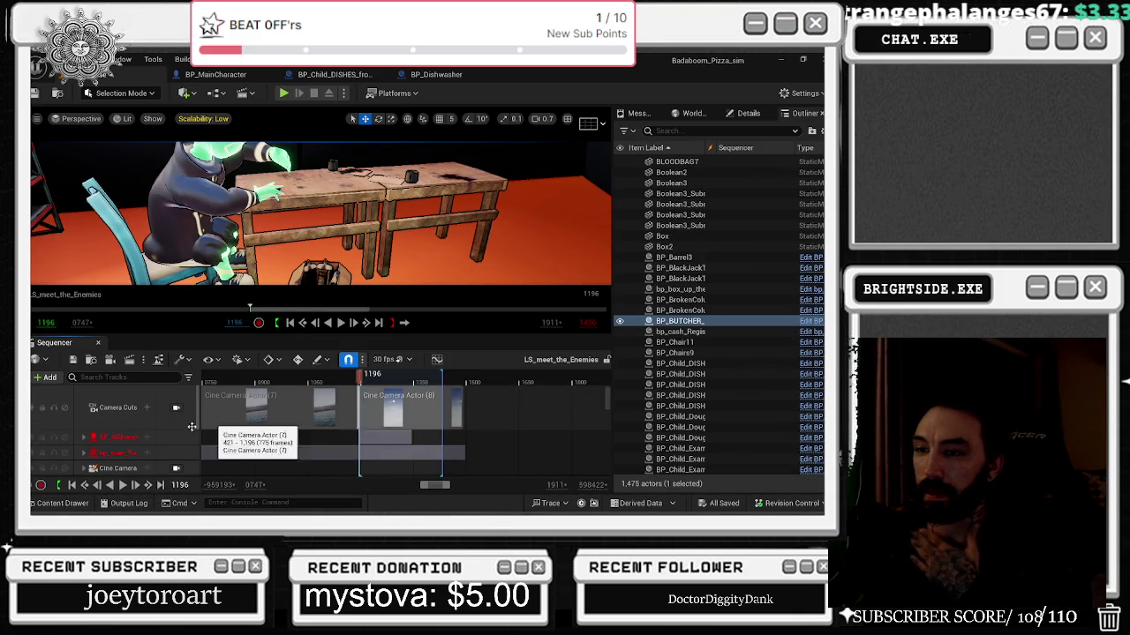
scroll(124, 430, "down", 3)
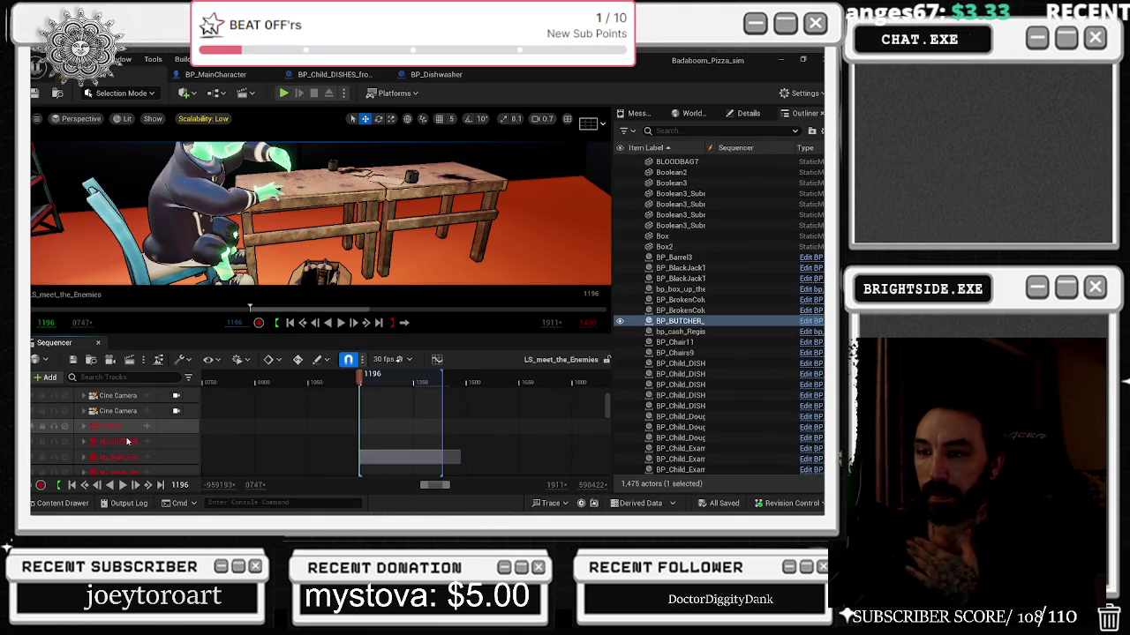
scroll(127, 441, "up", 3)
scroll(128, 434, "down", 5)
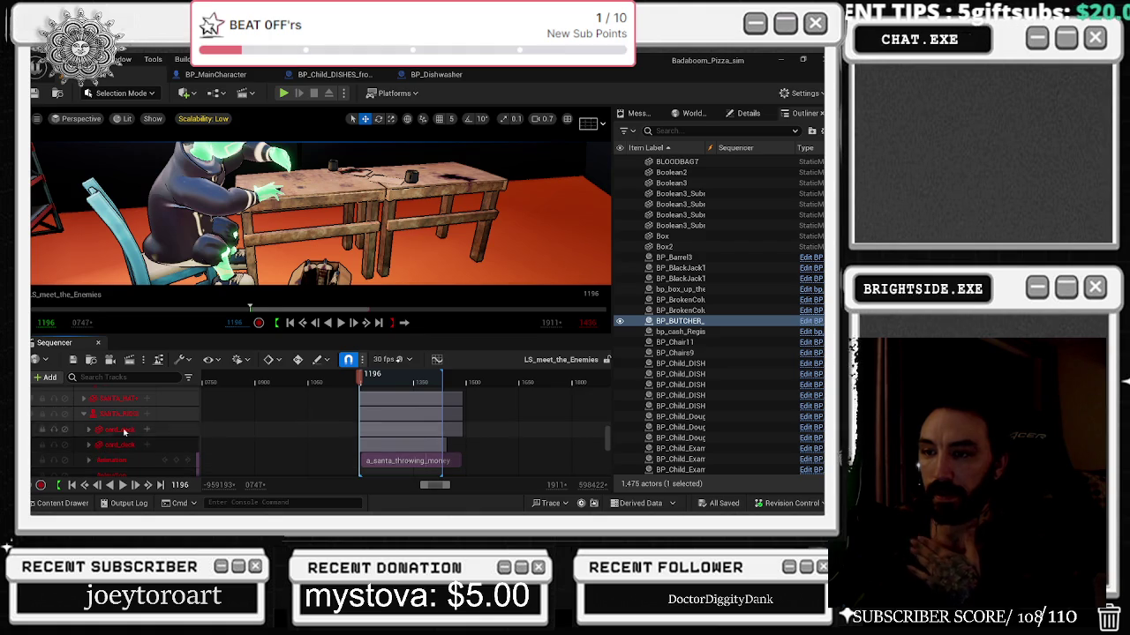
left_click(123, 430)
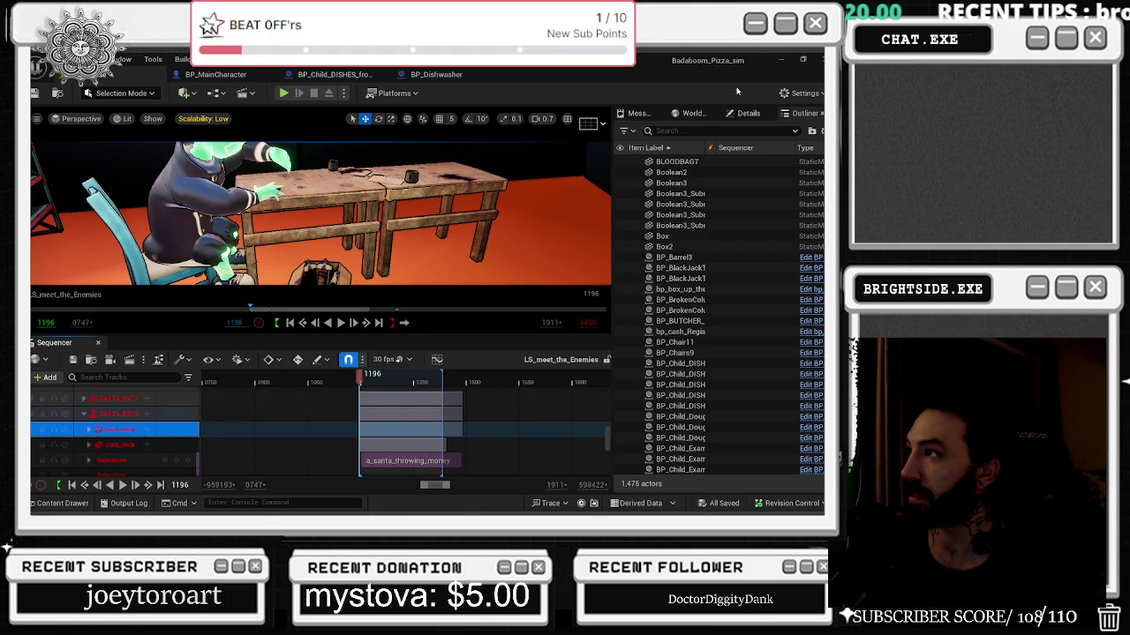
left_click(746, 115)
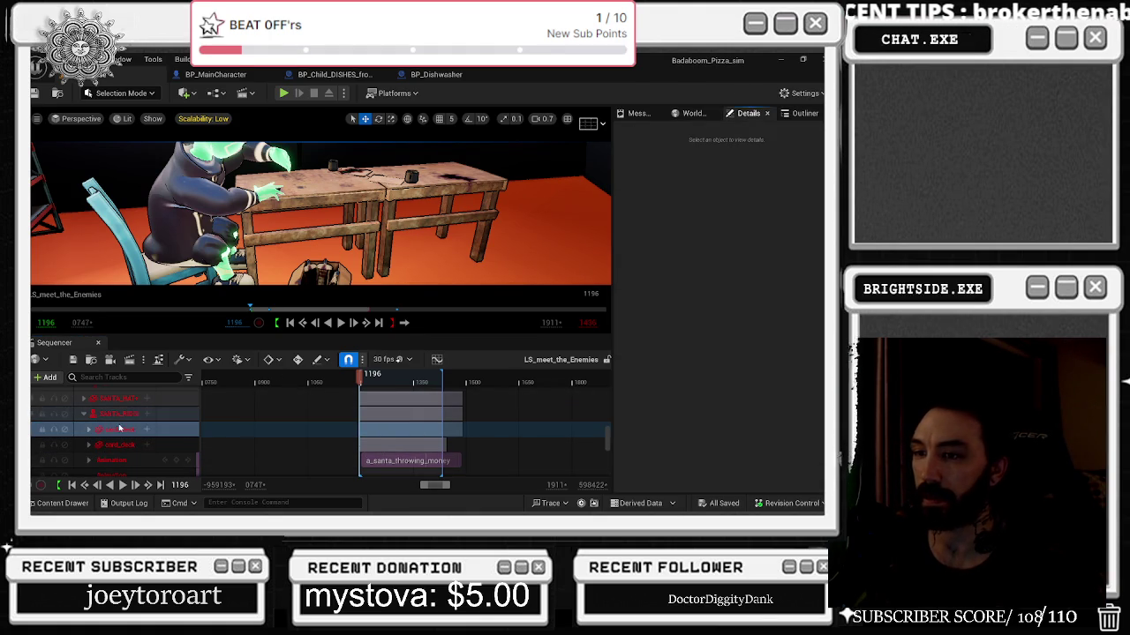
left_click(94, 431)
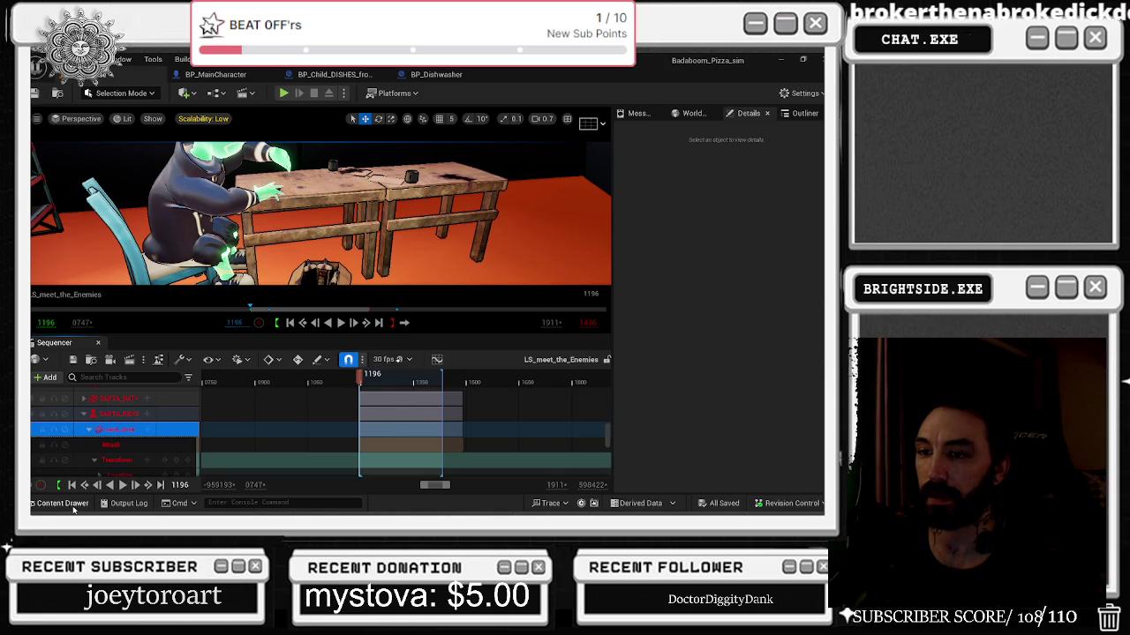
Show the 28 assets in the favourite Levels folder without the Level Sequence filter.
left_click(65, 505)
left_click(58, 259)
left_click(196, 369)
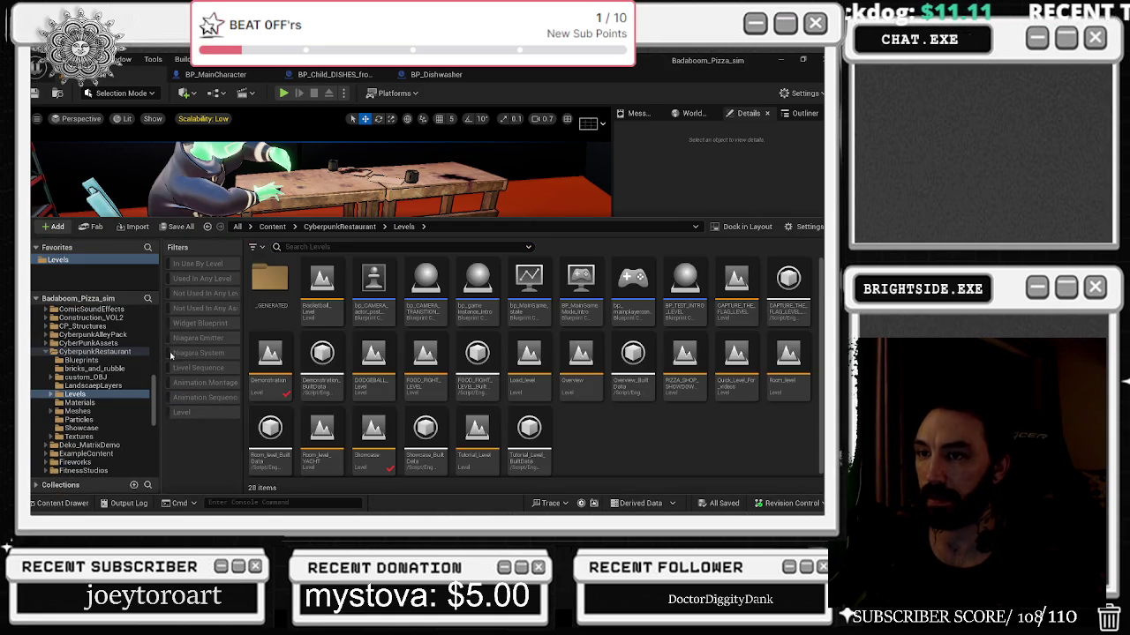
Load the Demonstration level from the Levels folder and look around it.
scroll(106, 397, "up", 10)
left_click(53, 311)
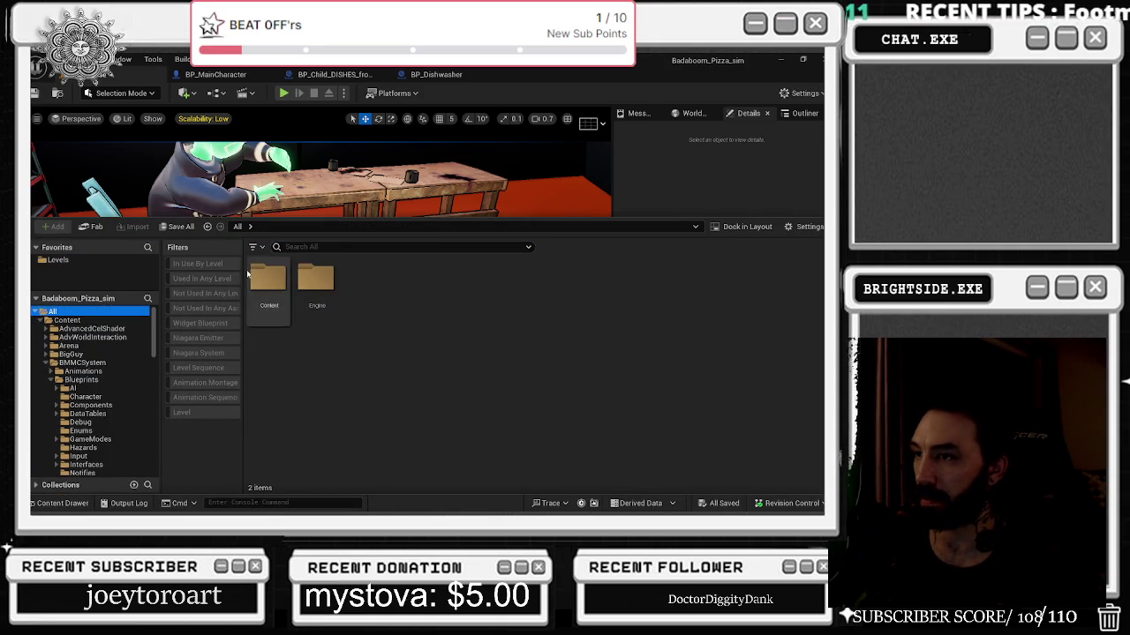
left_click(106, 262)
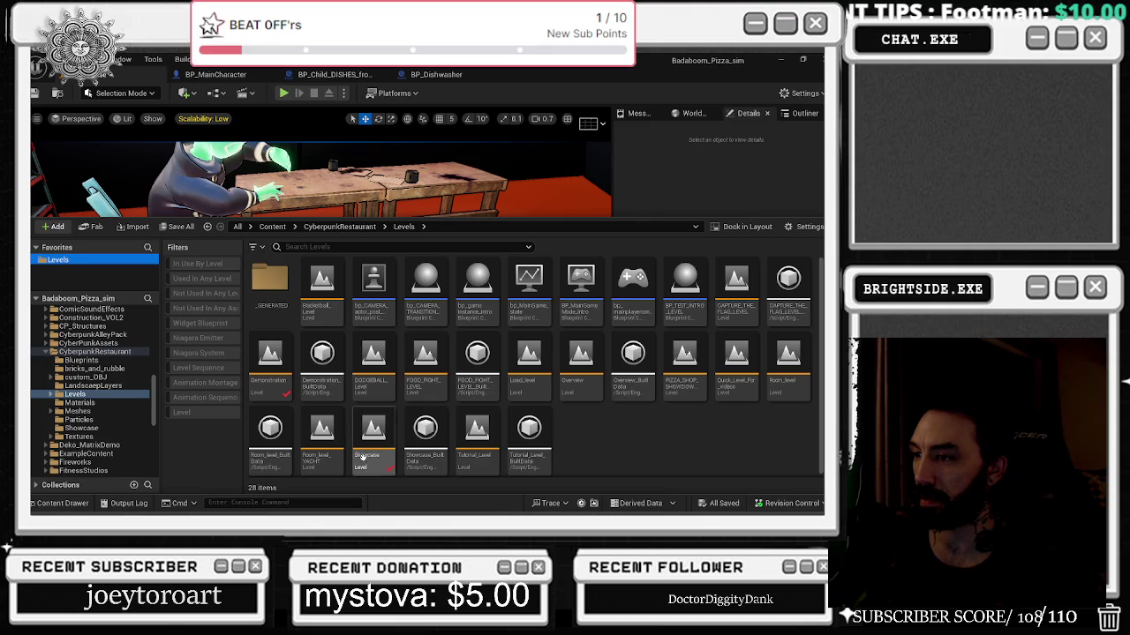
double_click(270, 360)
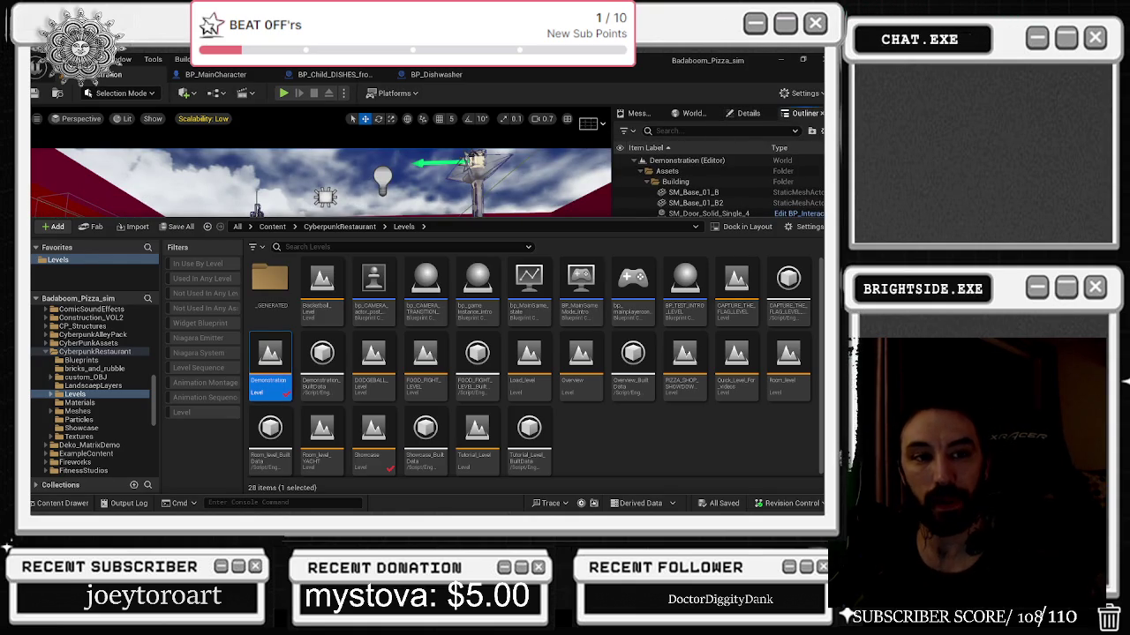
left_click_drag(351, 200, 355, 185)
List every Level Sequence in the project and pick LS_meet_the_Enemies.
left_click(59, 503)
left_click(198, 367)
scroll(145, 384, "up", 10)
left_click(53, 311)
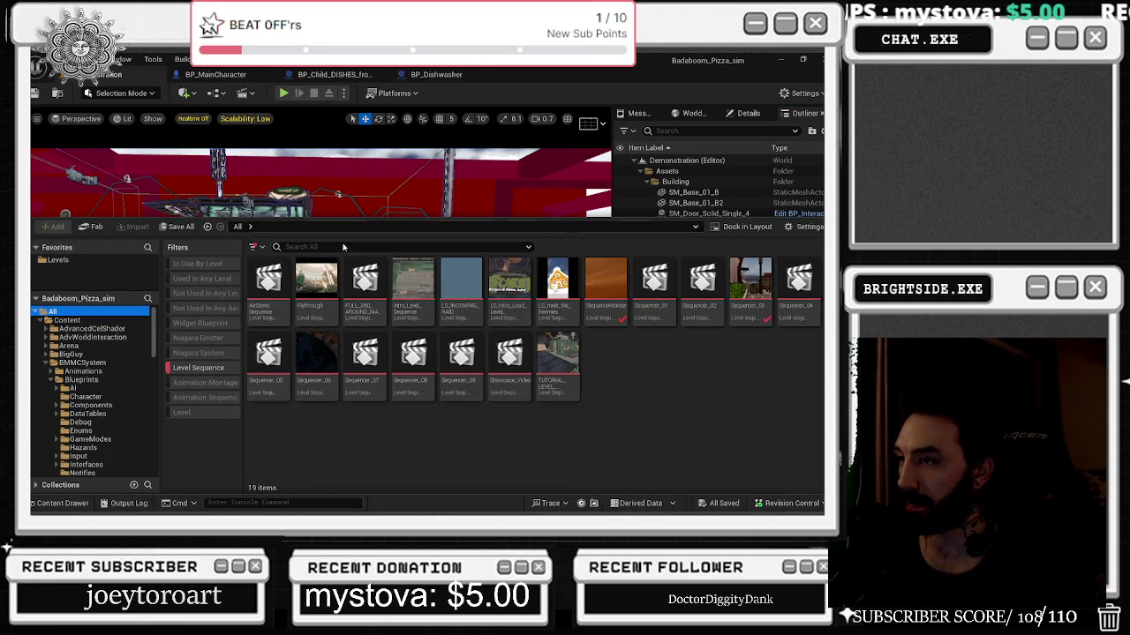
left_click(565, 287)
Open LS_meet_the_Enemies and inspect a selected track's details, message log and world settings.
double_click(570, 292)
scroll(106, 437, "down", 3)
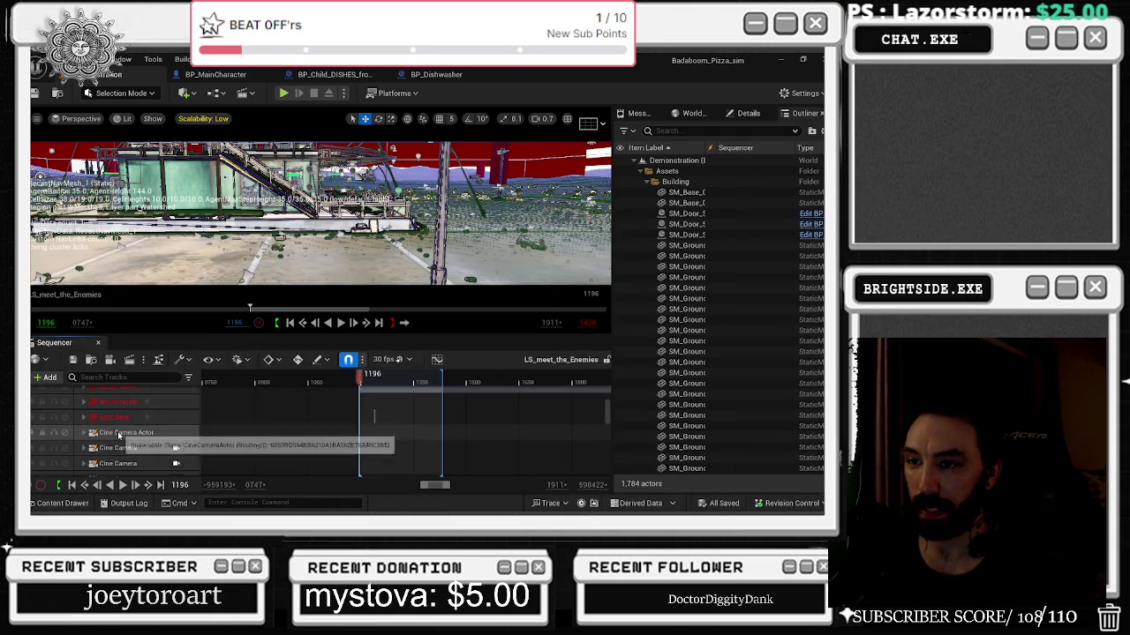
left_click(115, 417)
left_click(741, 114)
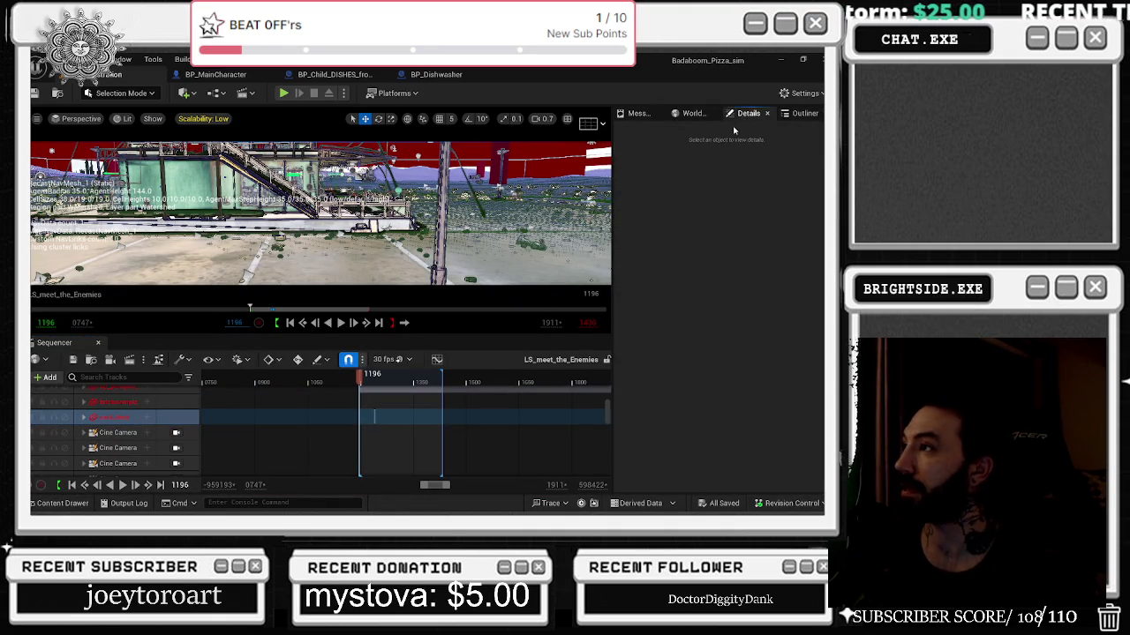
left_click(637, 113)
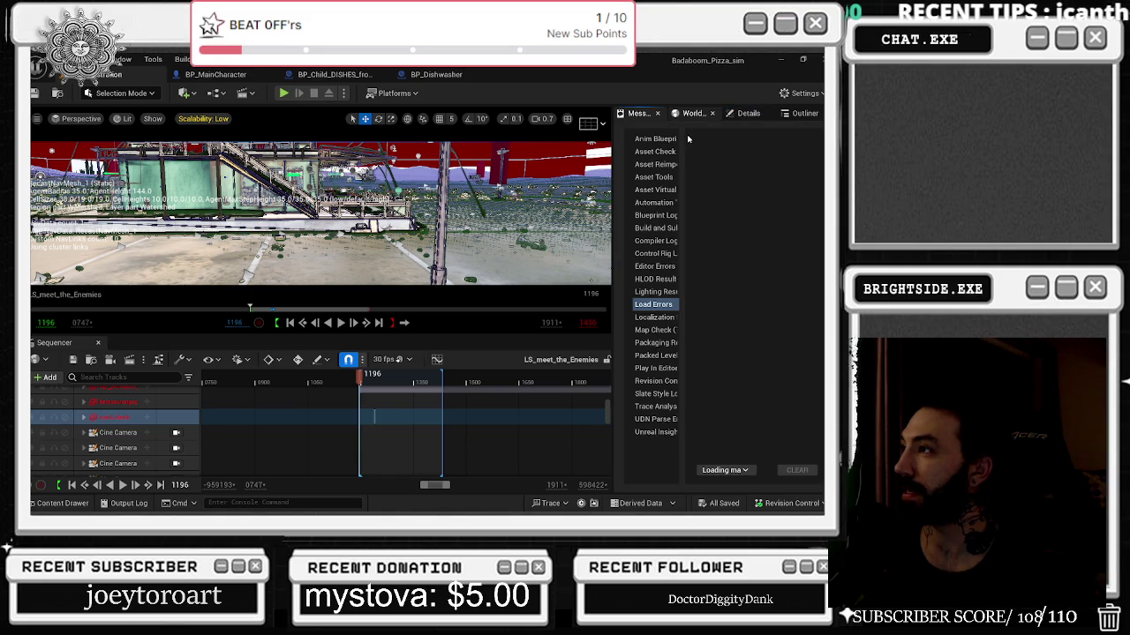
left_click(693, 113)
Search the Outliner for the card deck actor, narrowing the term to 'card_'.
left_click(801, 114)
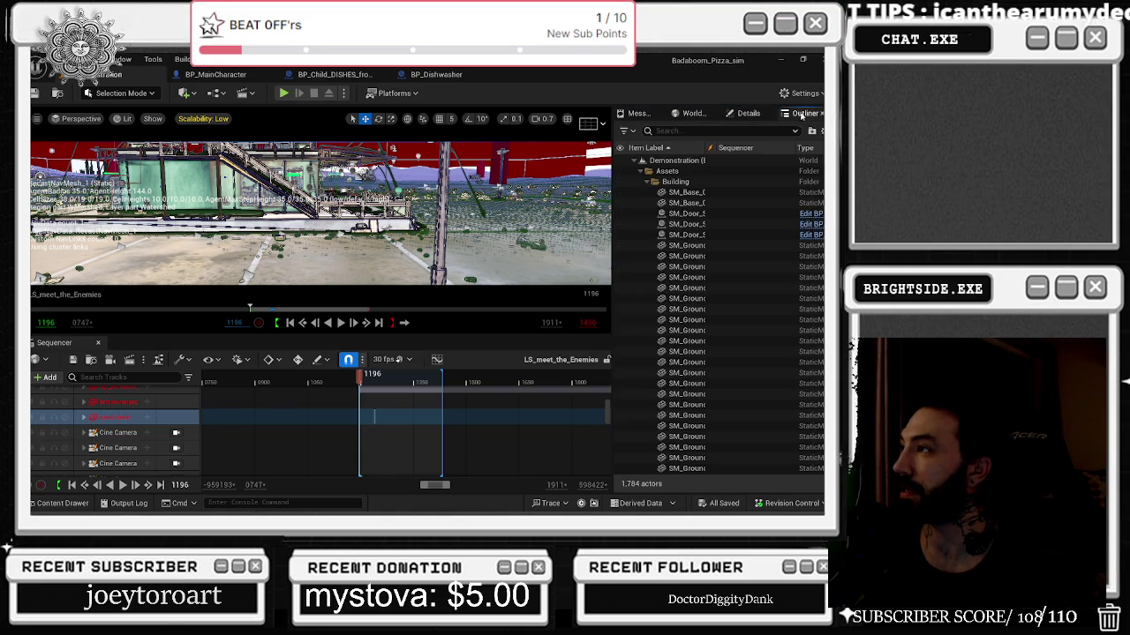
type("card deck")
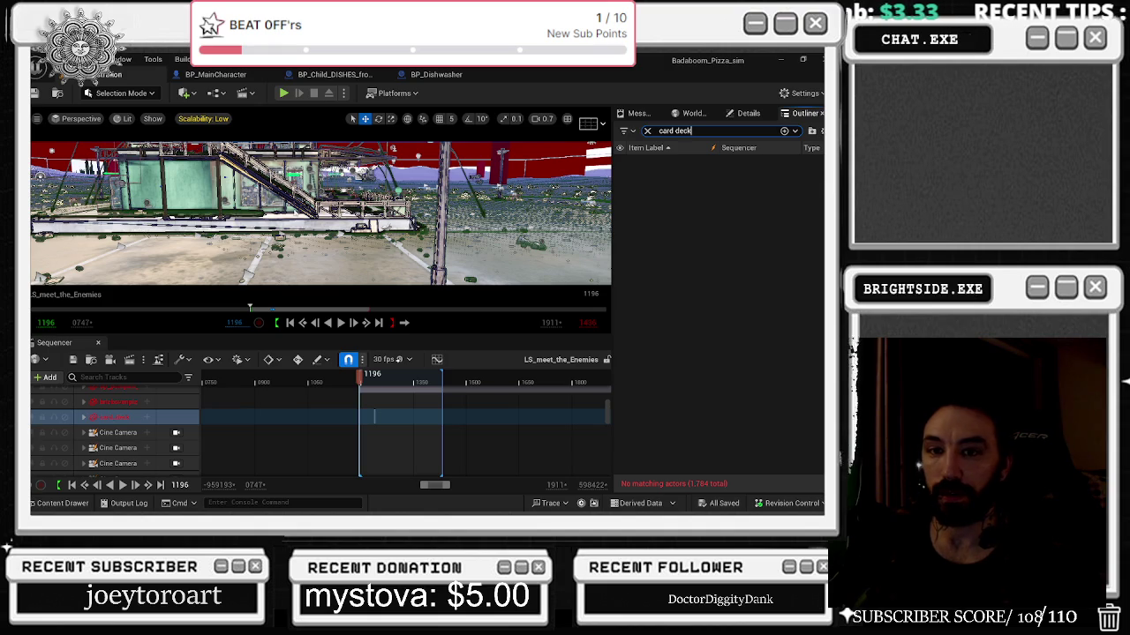
key("BackSpace")
key("BackSpace")
key("BackSpace")
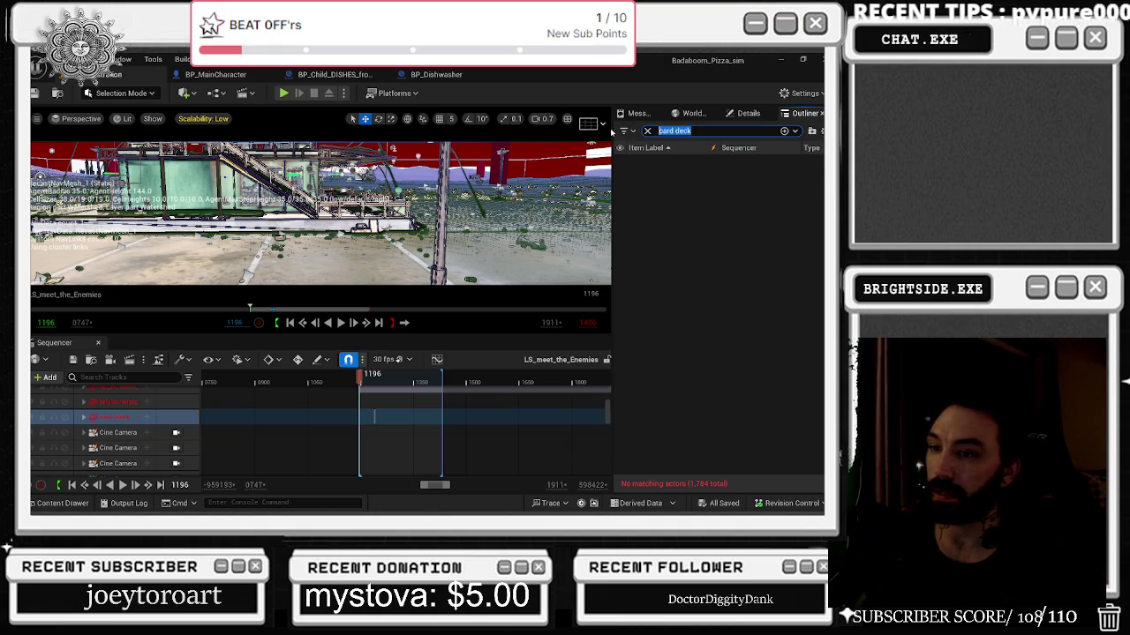
type("car_")
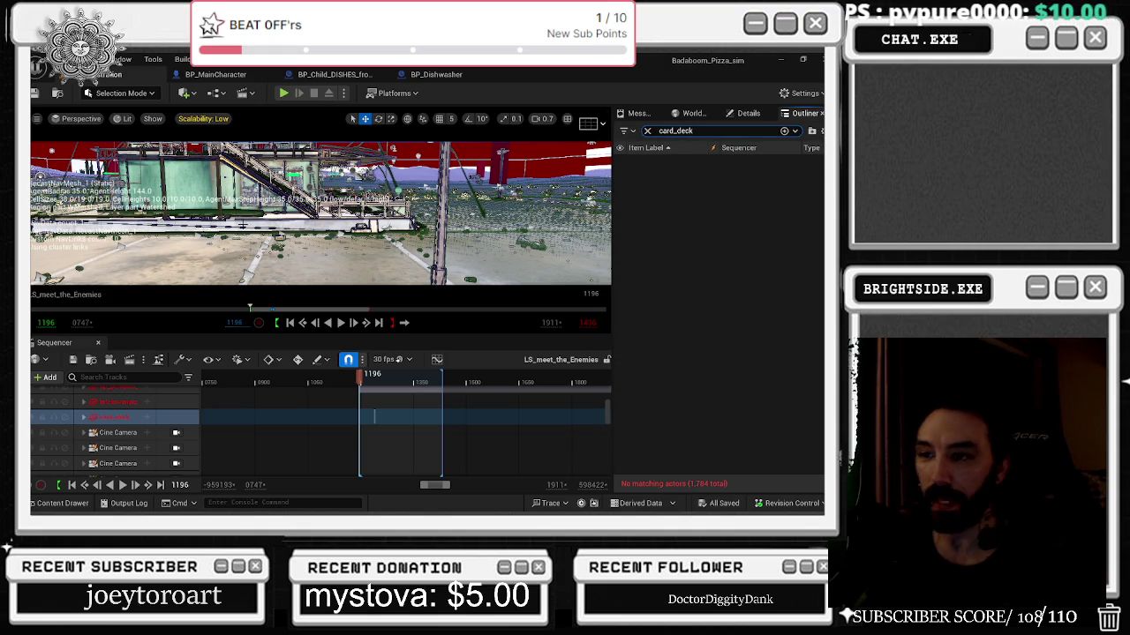
Filter Sequencer tracks by 'ca', select card_deck, then switch to the BP_MainCharacter blueprint.
left_click(78, 501)
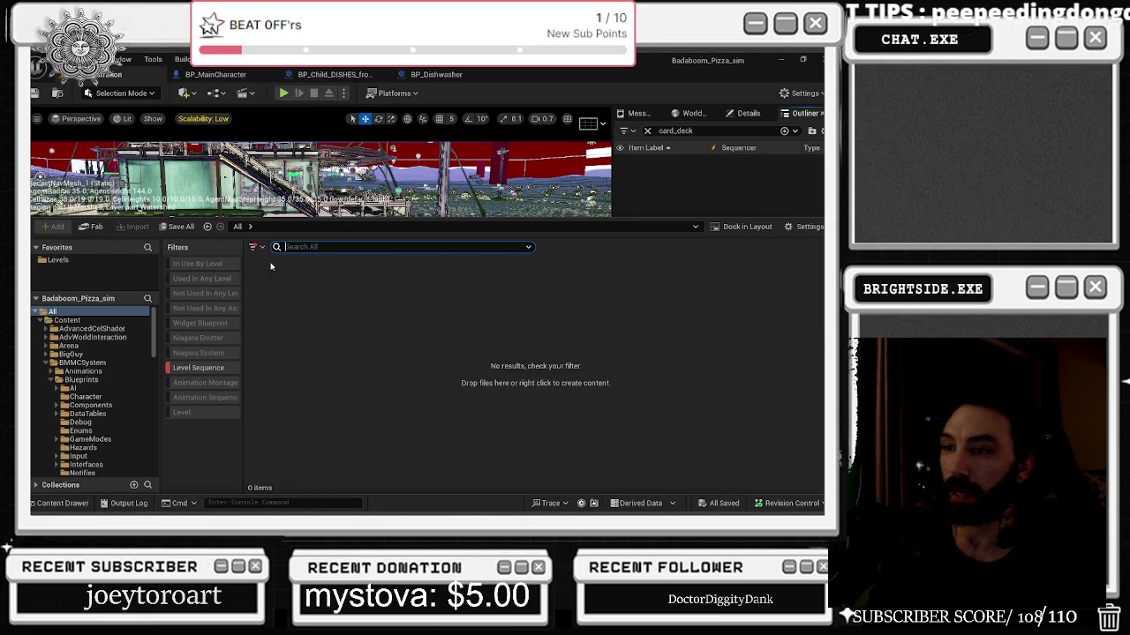
left_click(196, 368)
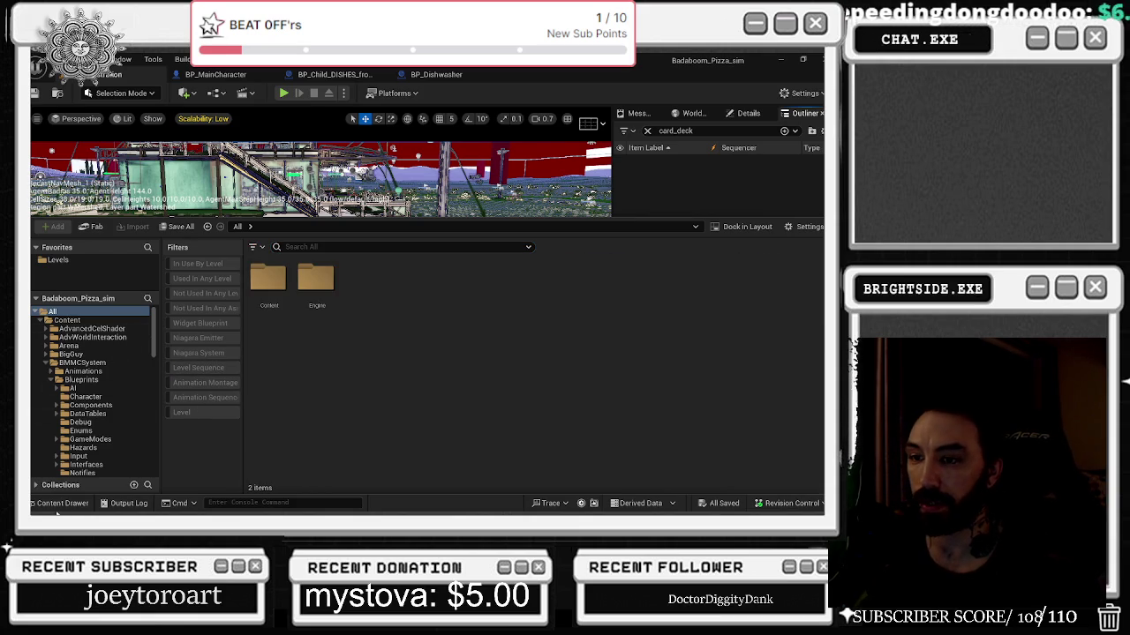
left_click(62, 503)
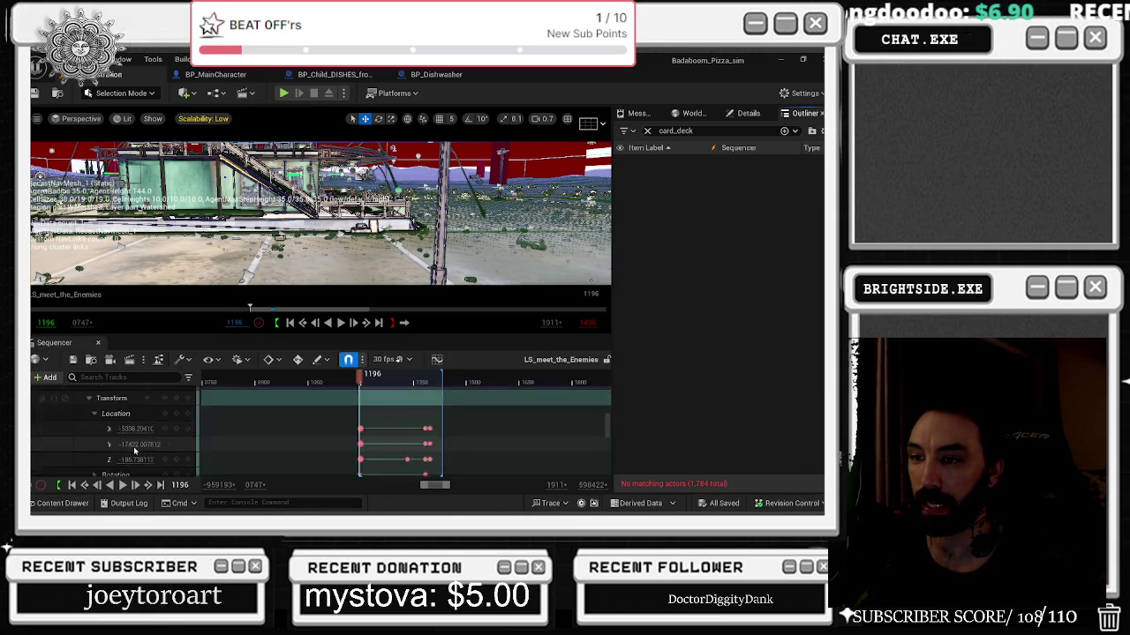
left_click(130, 378)
type("card")
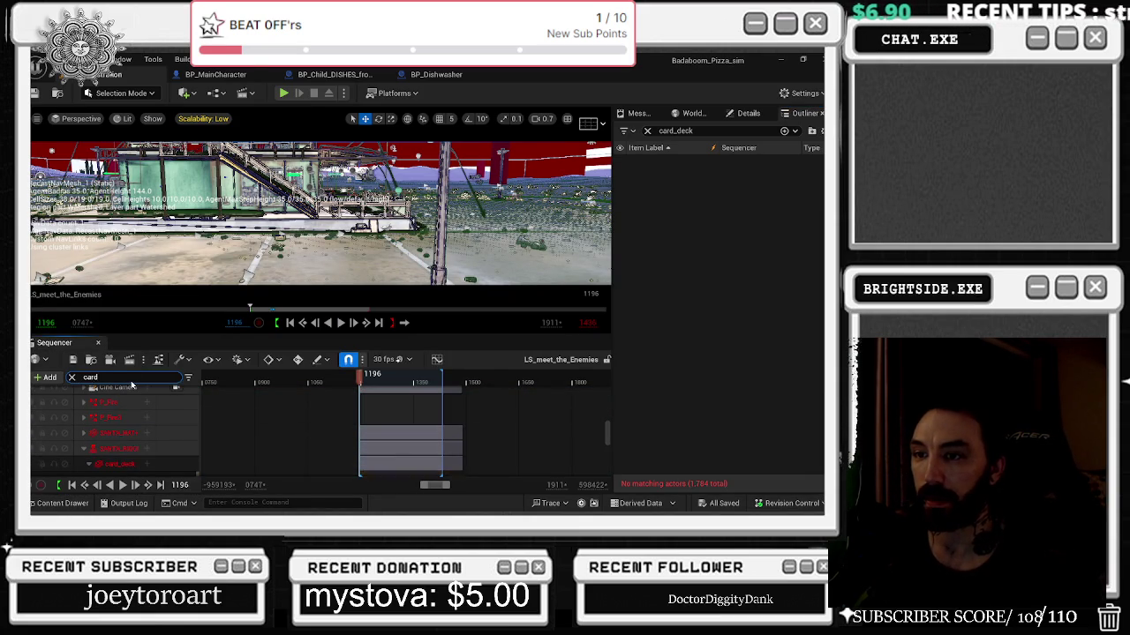
left_click(197, 412)
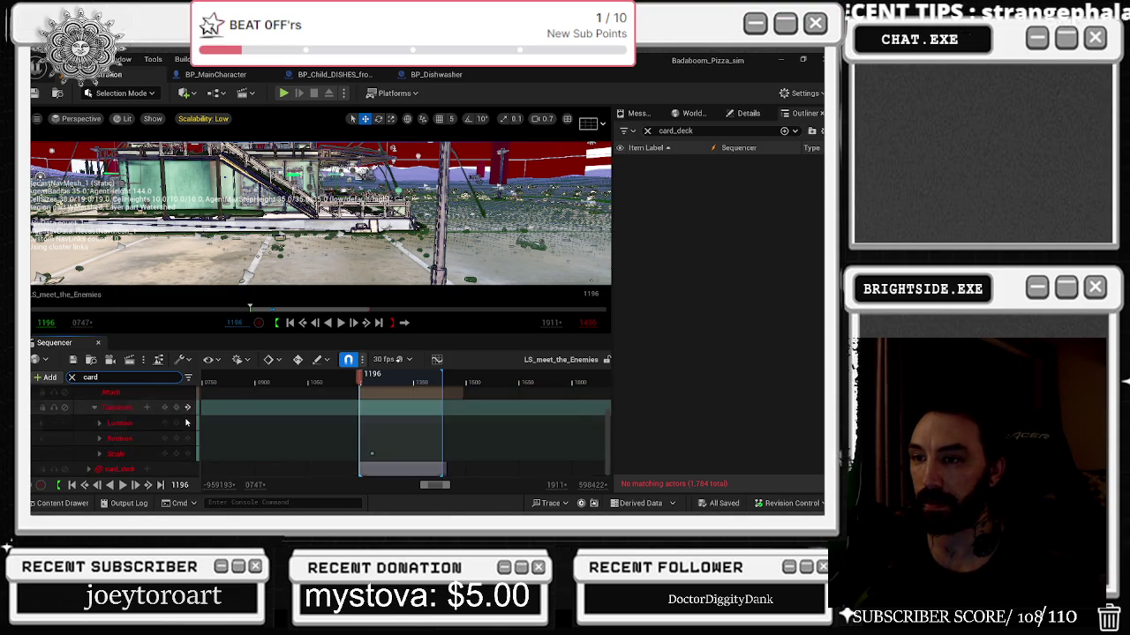
left_click(130, 465)
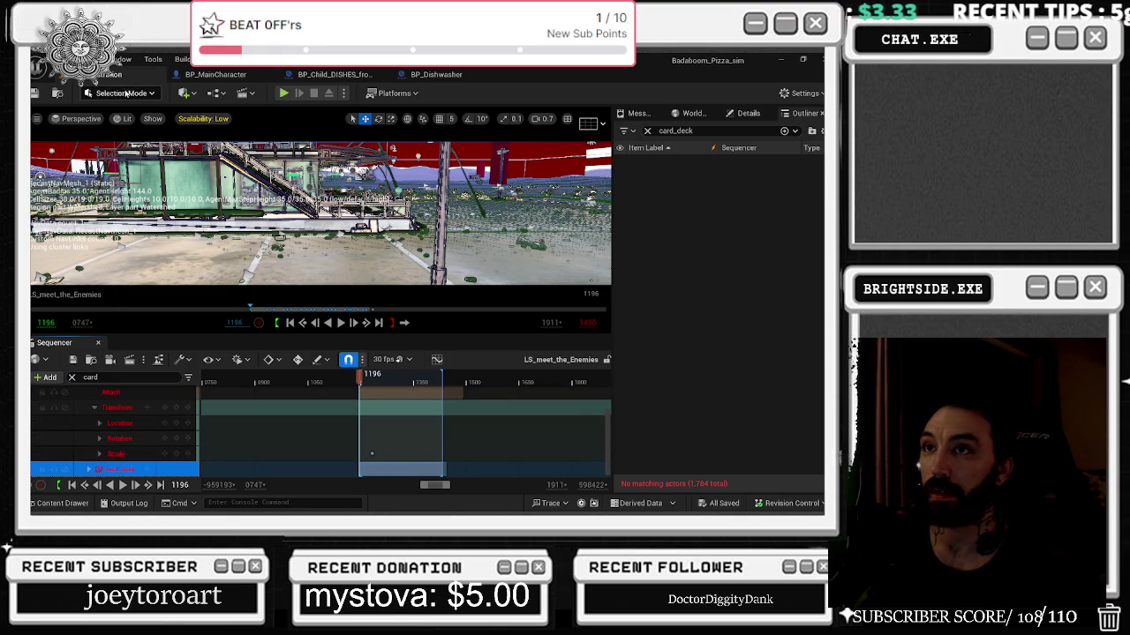
left_click(210, 77)
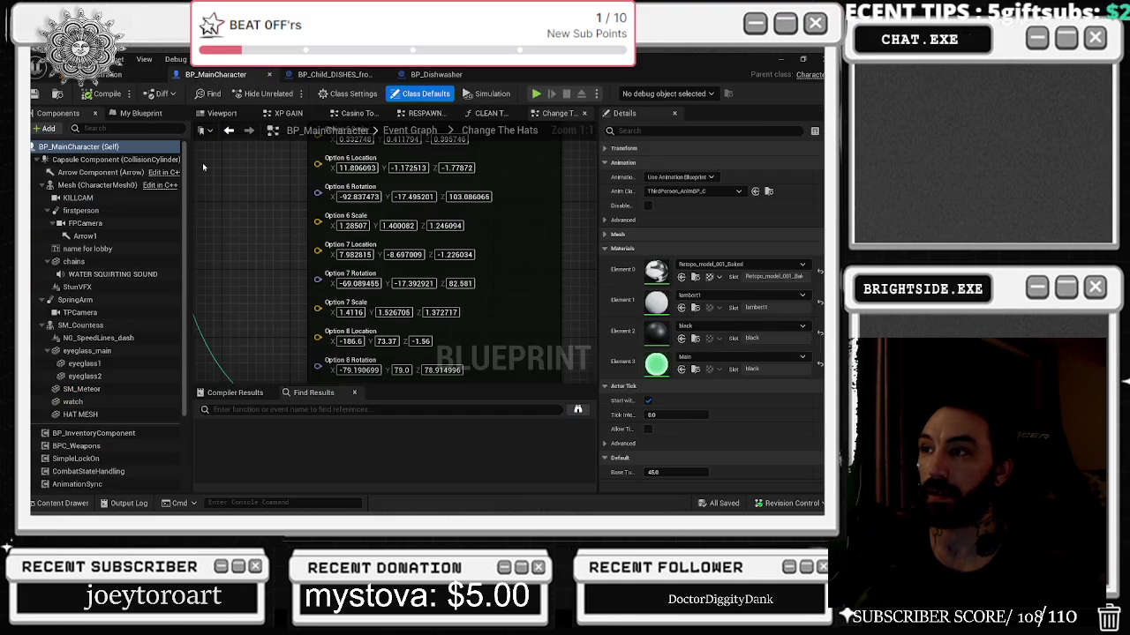
Open the Showcase level from the favourite Levels folder.
left_click(60, 503)
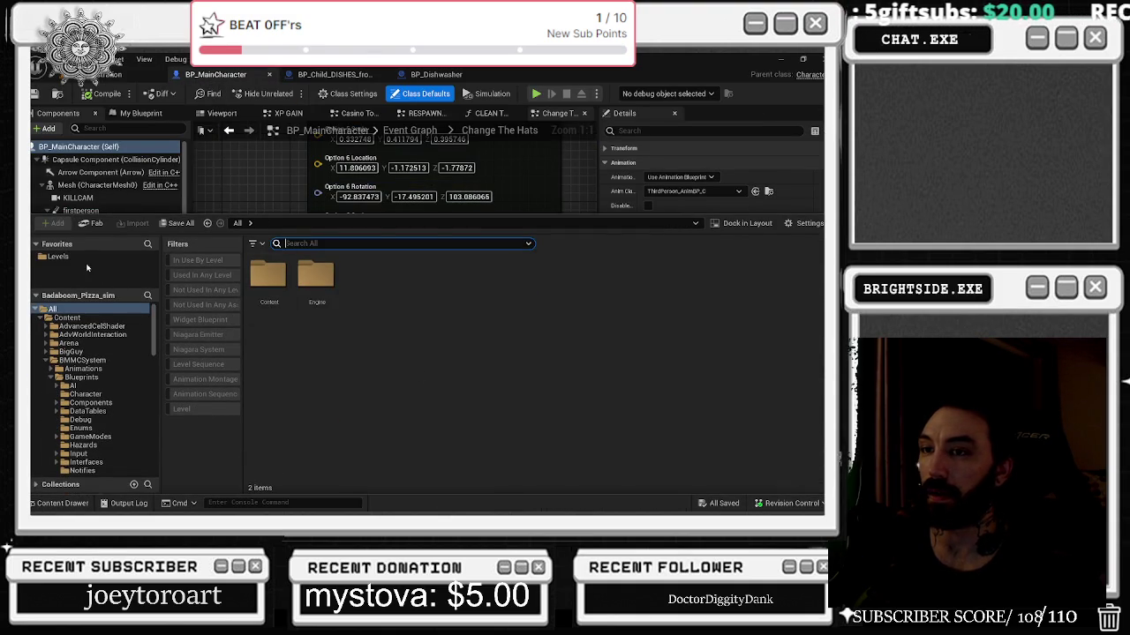
left_click(59, 257)
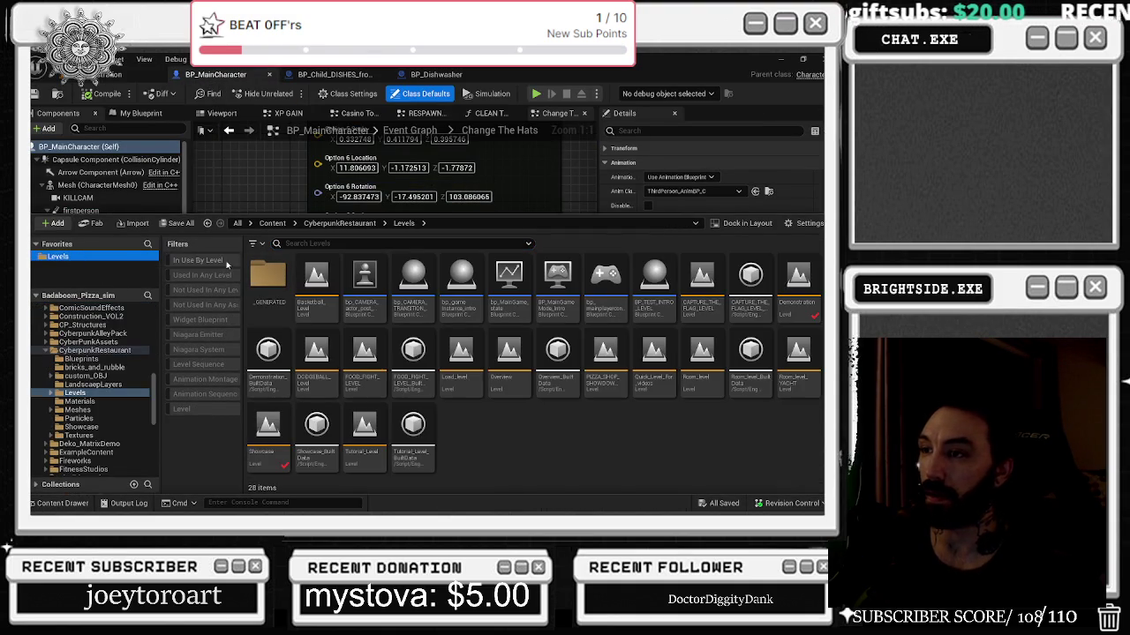
double_click(277, 438)
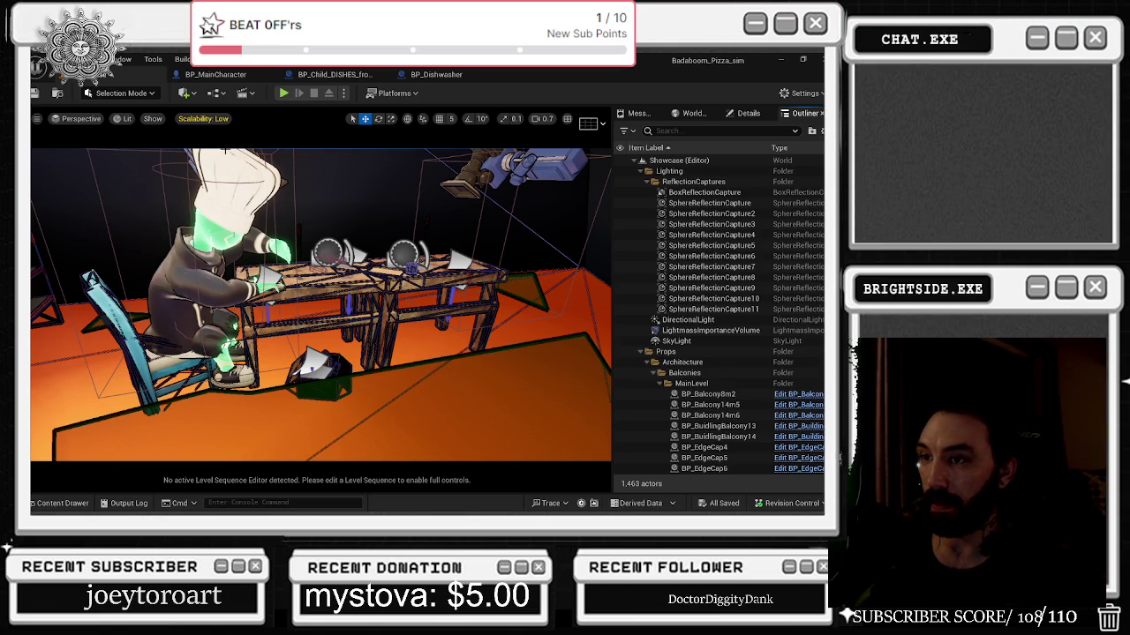
Save the modified packages and close the open blueprints to get back to the level.
left_click(36, 96)
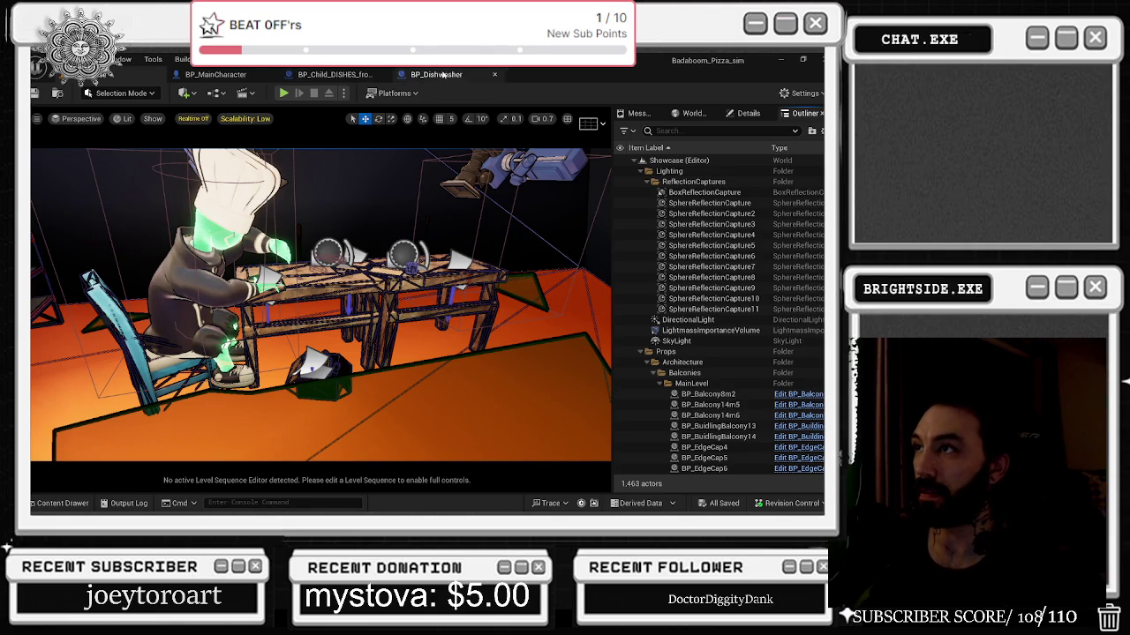
left_click(437, 74)
left_click(357, 75)
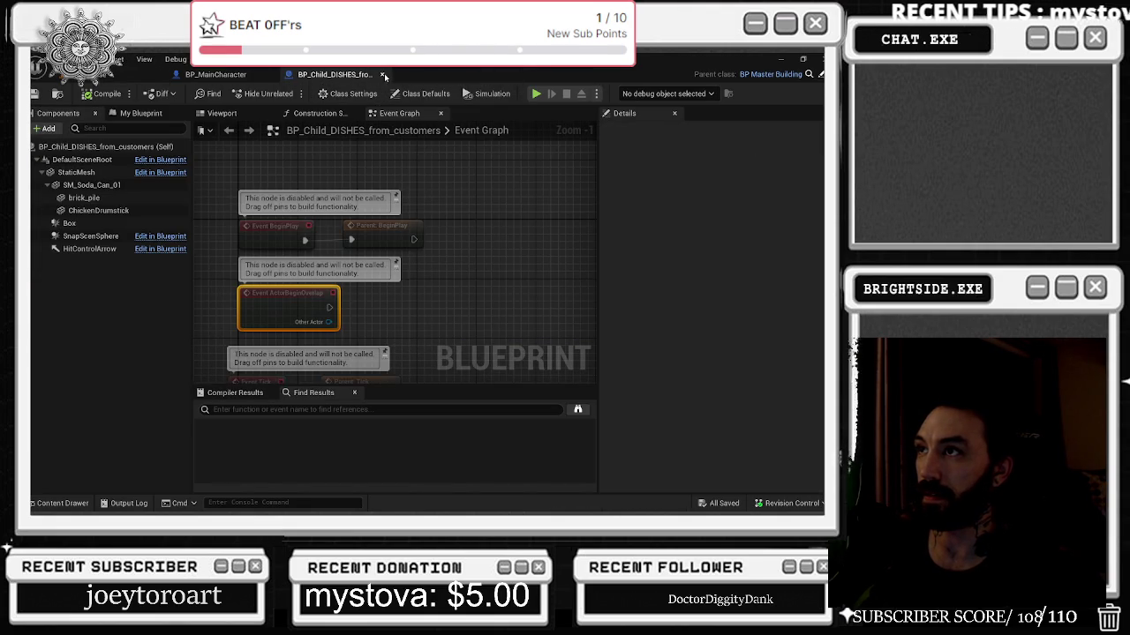
left_click(384, 74)
left_click(384, 75)
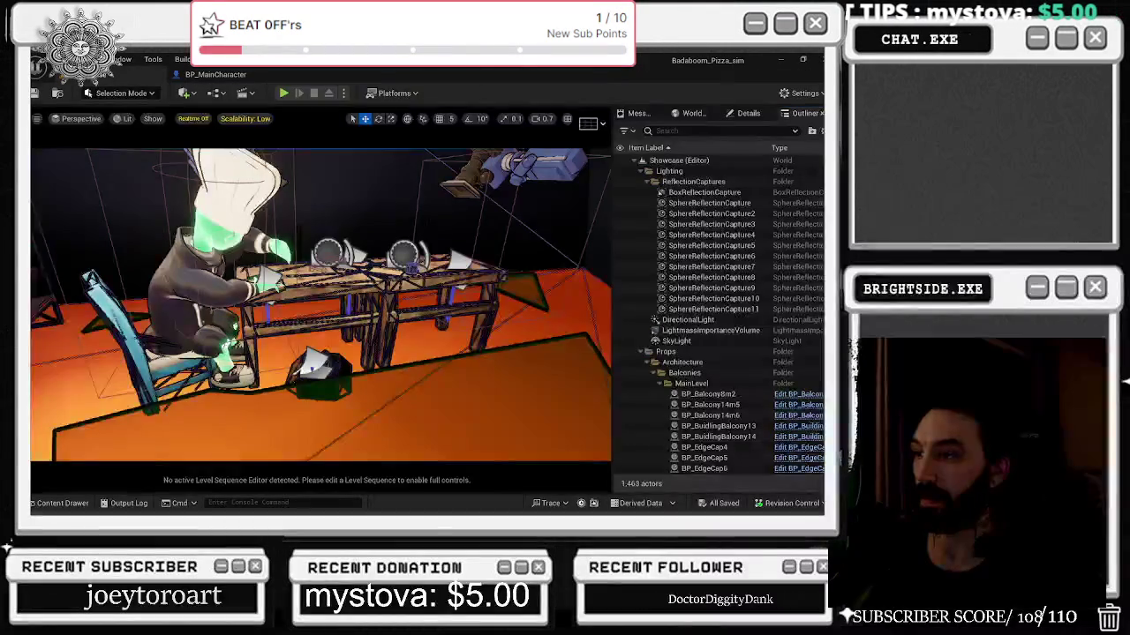
key("p")
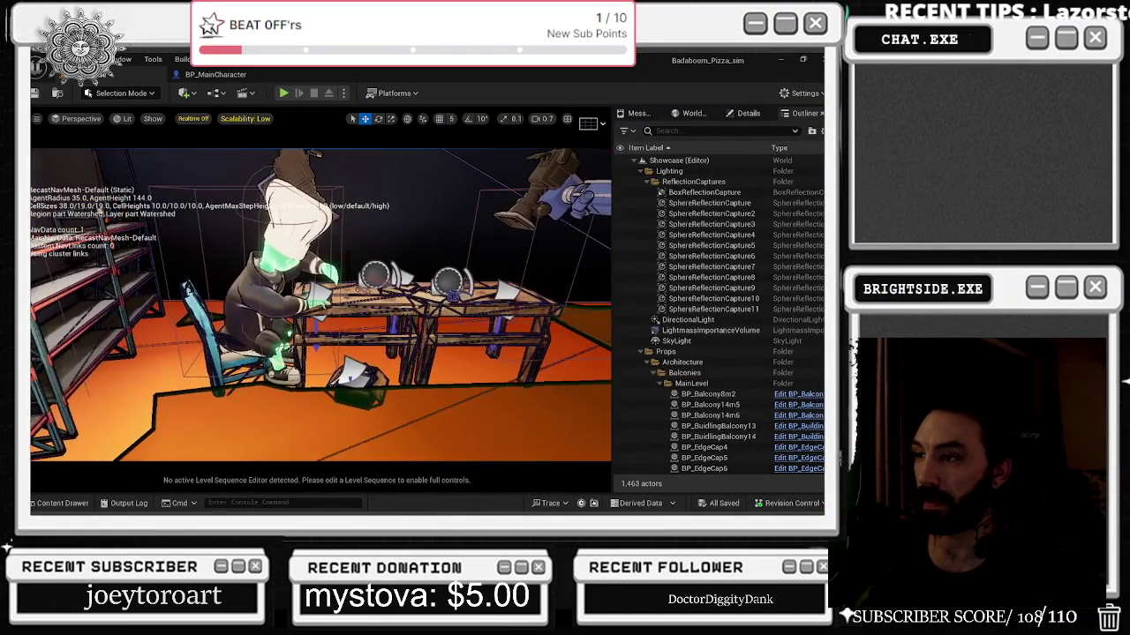
Return the Content Browser to the top-level All folder.
left_click(61, 504)
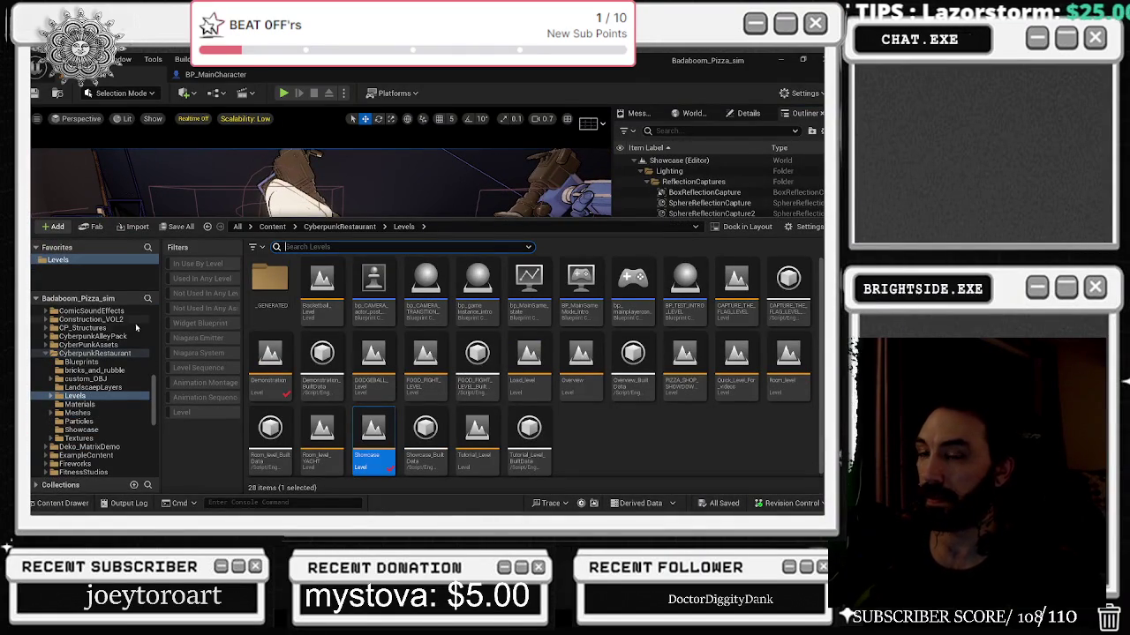
left_click(237, 226)
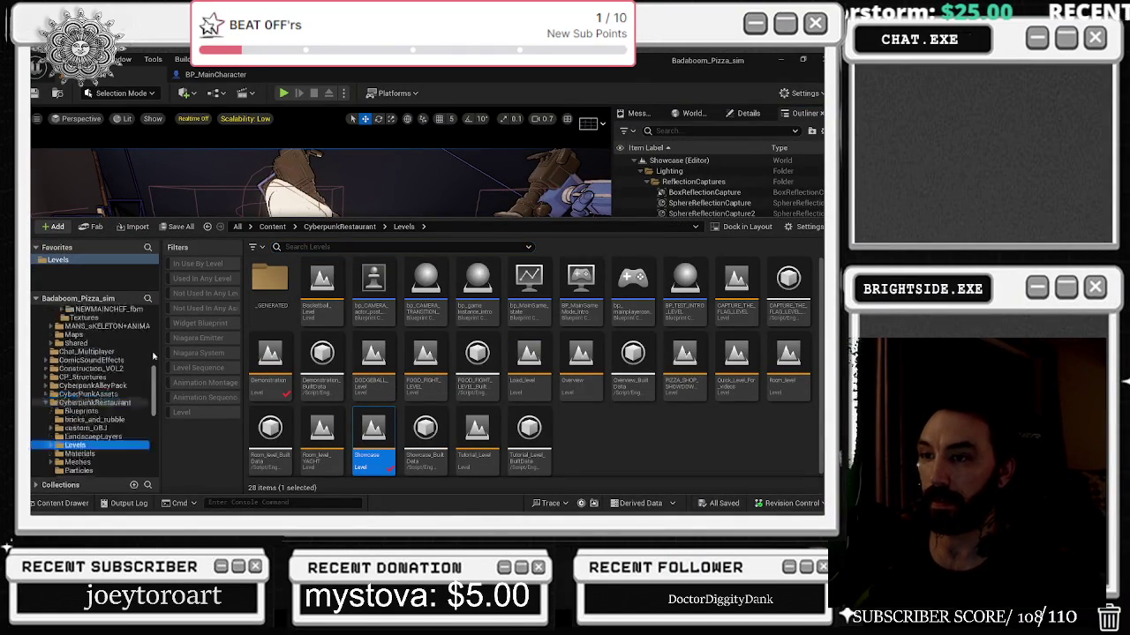
left_click(303, 248)
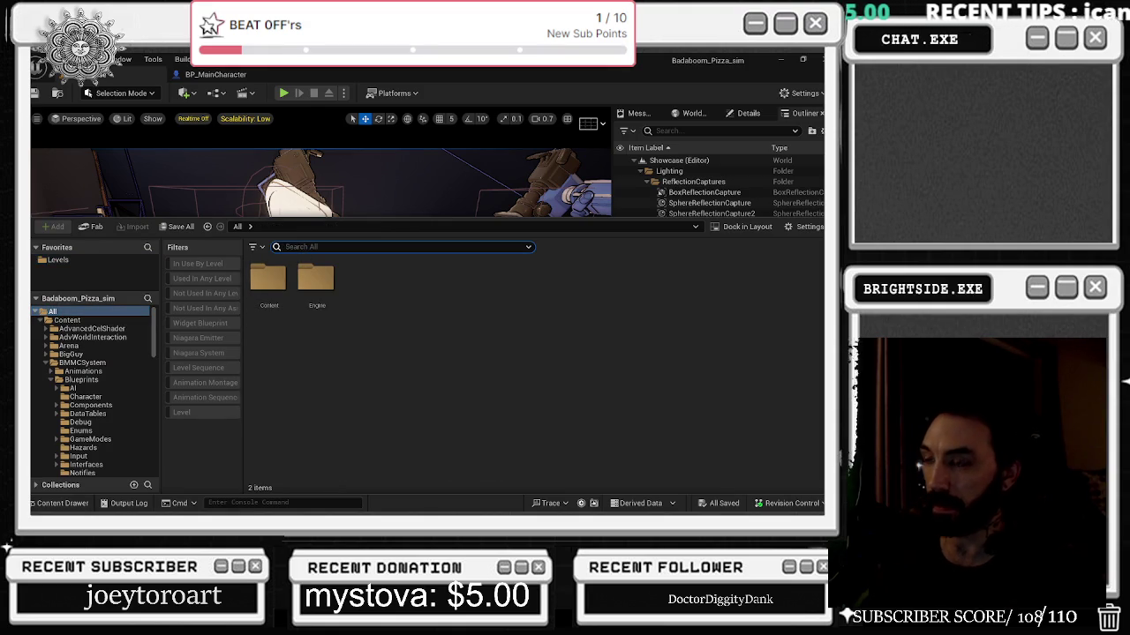
type("dol")
Search 'money' and open the a_santa_throwing_money animation.
key("BackSpace")
key("BackSpace")
key("BackSpace")
type("money")
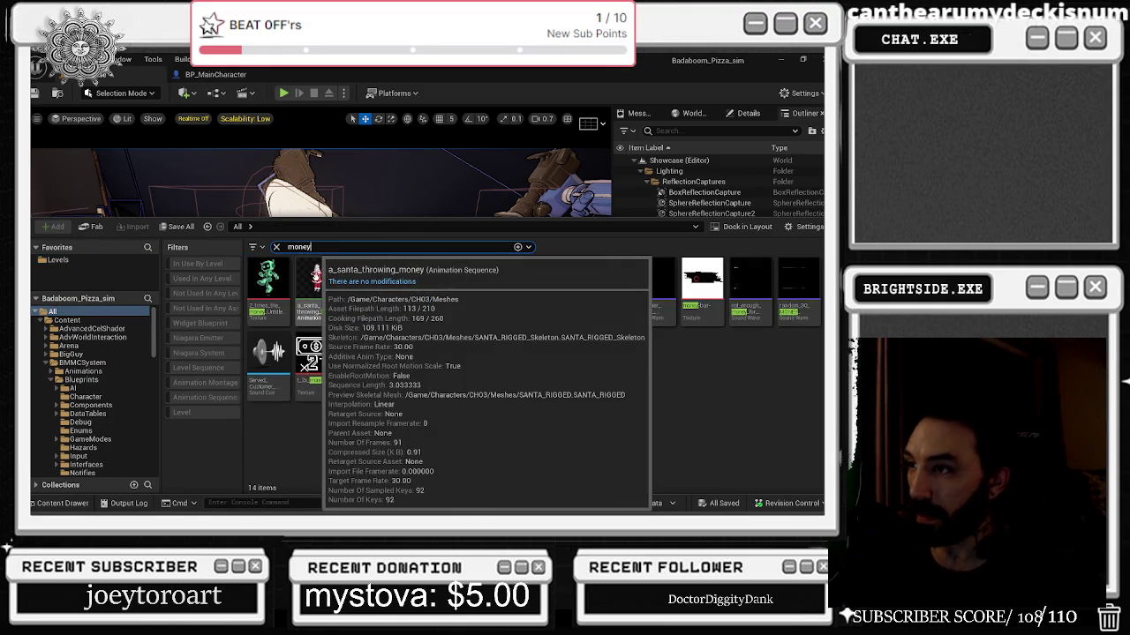
left_click(316, 279)
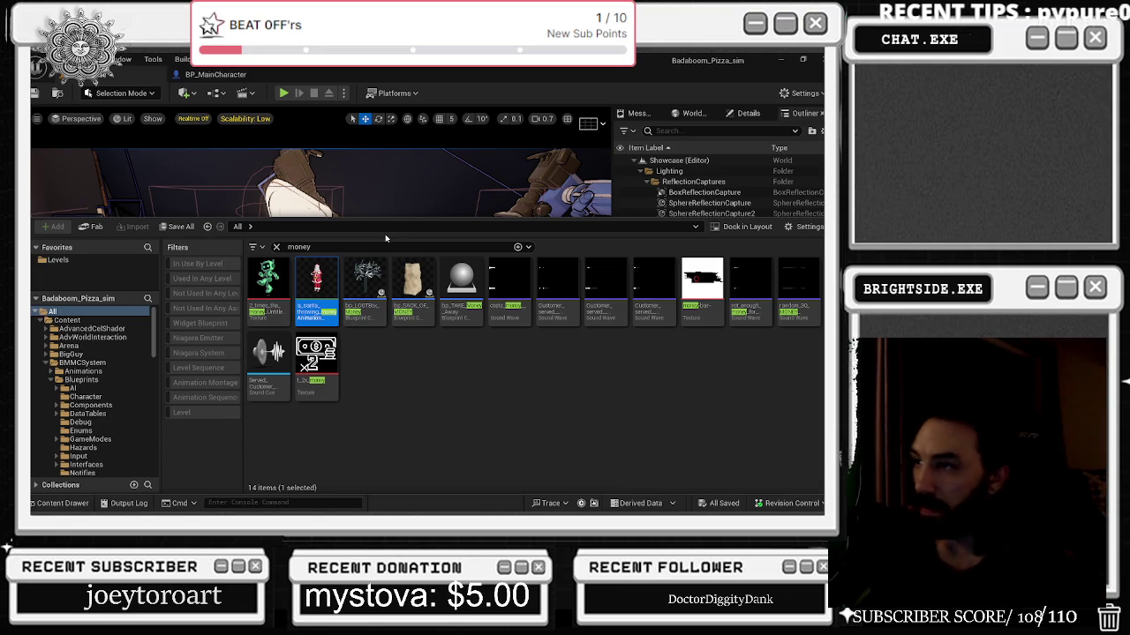
mouse_move(310, 287)
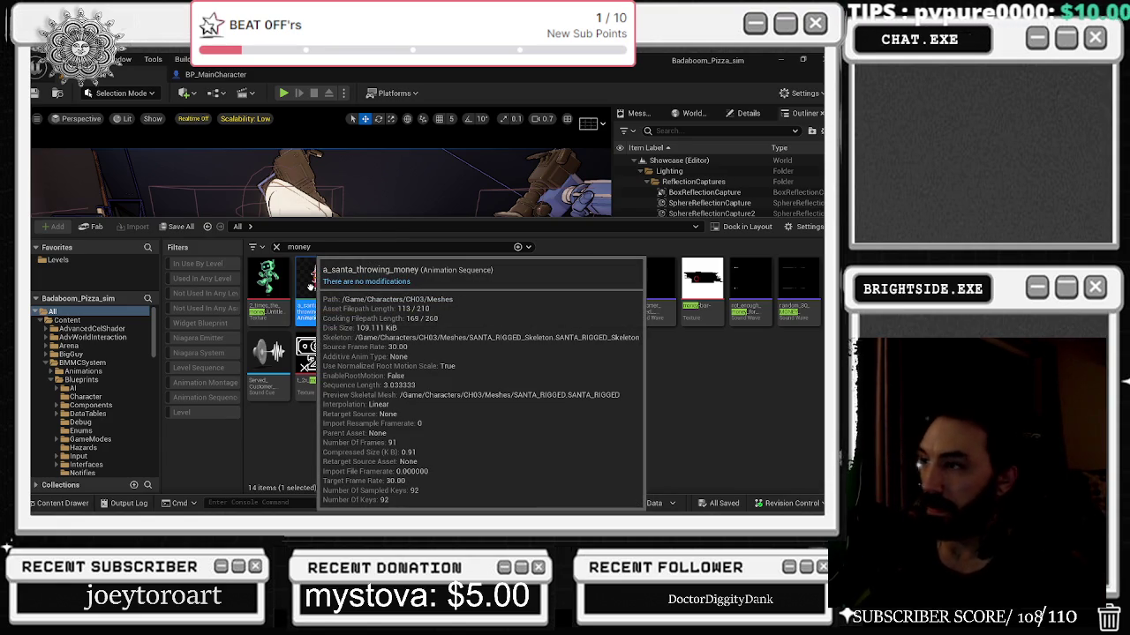
double_click(311, 285)
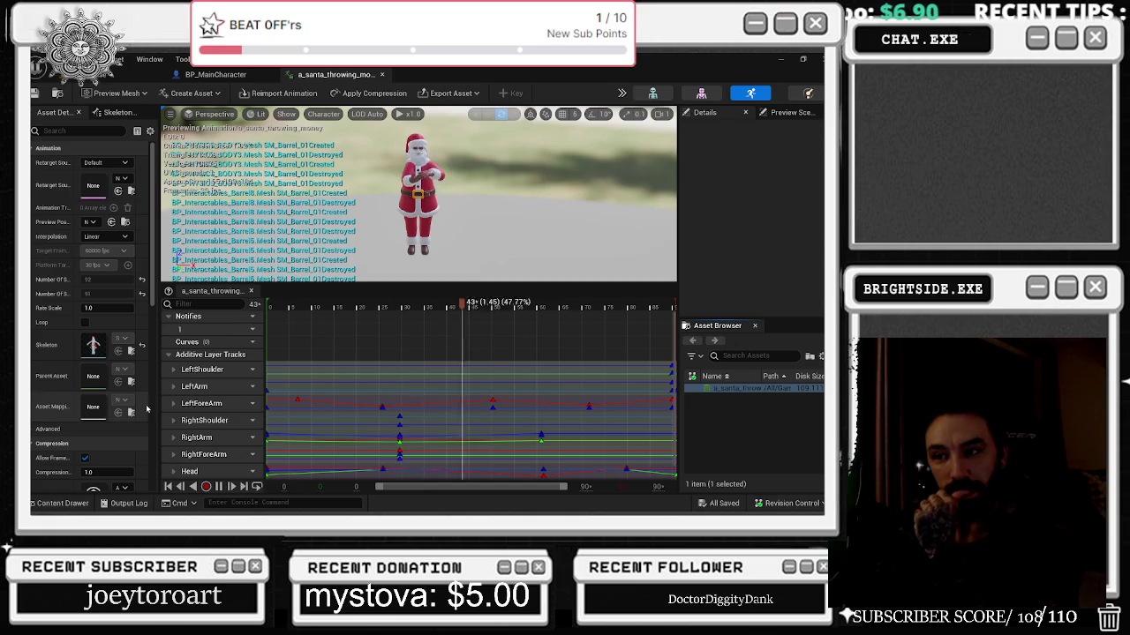
Review the santa skeleton's bone hierarchy, then close the animation editor.
left_click(117, 112)
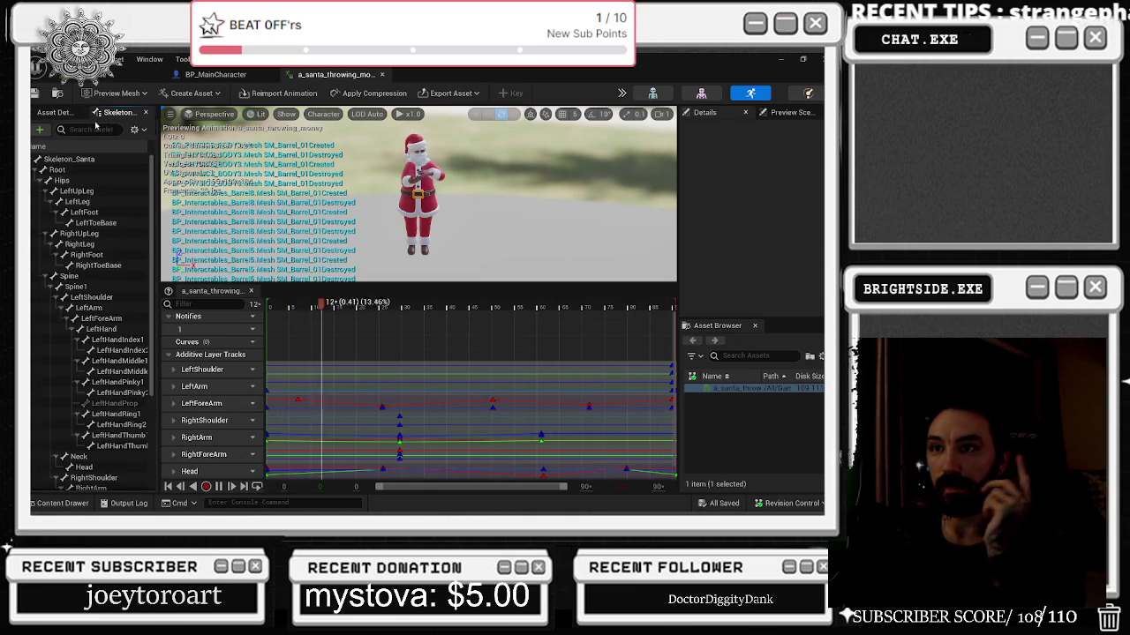
scroll(112, 306, "down", 5)
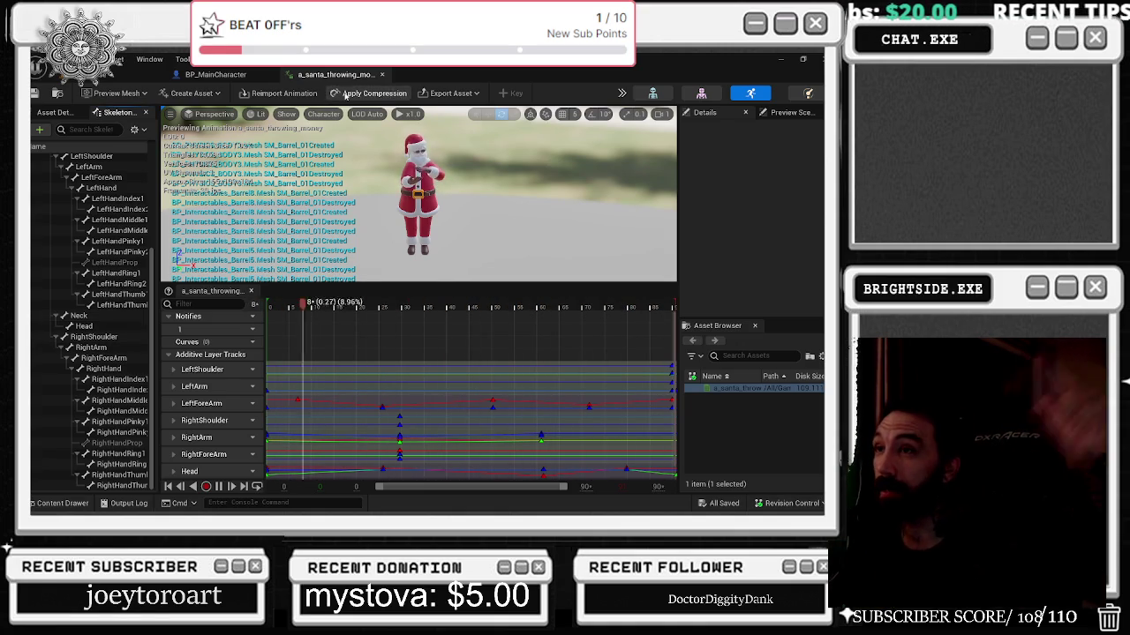
left_click(381, 74)
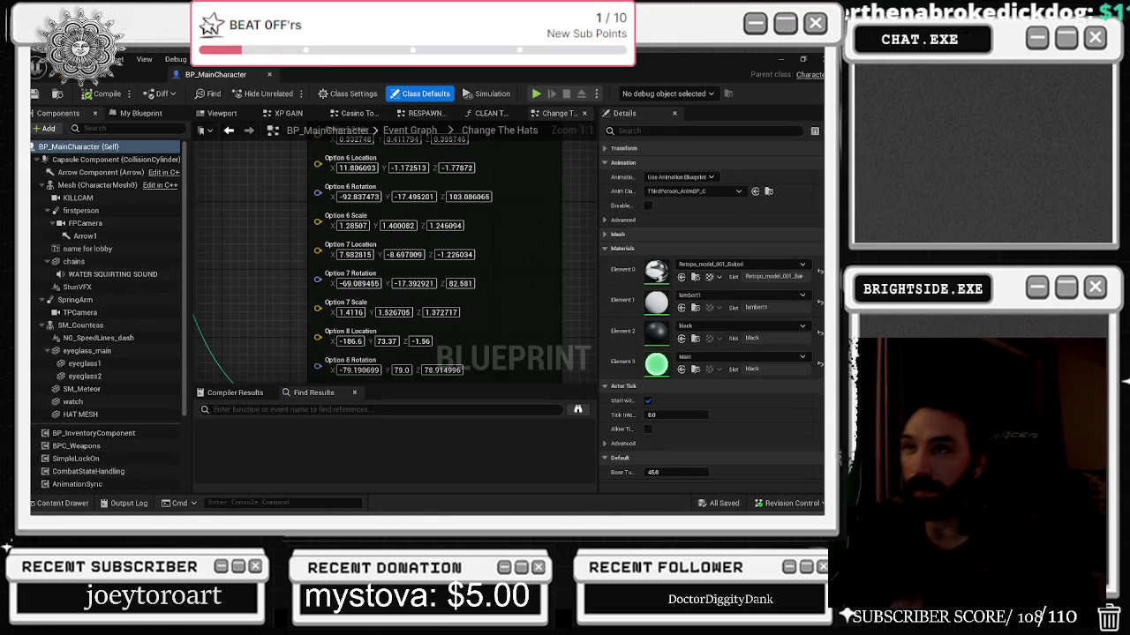
left_click(75, 103)
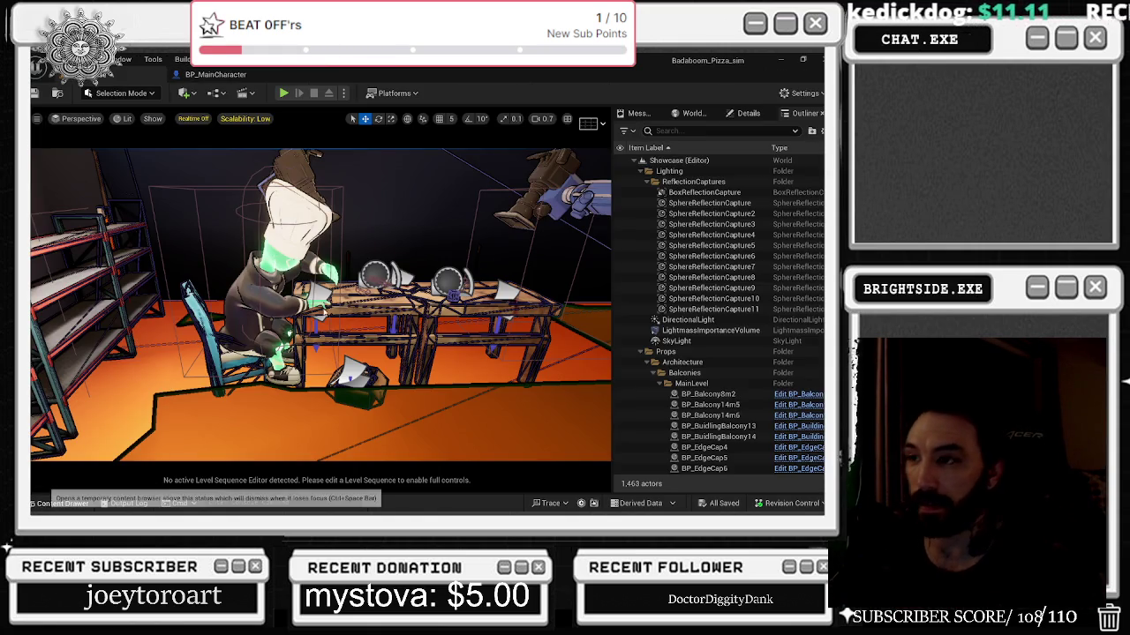
Drag bp_AI_for_Trailer into the Showcase level and open its blueprint.
left_click(38, 506)
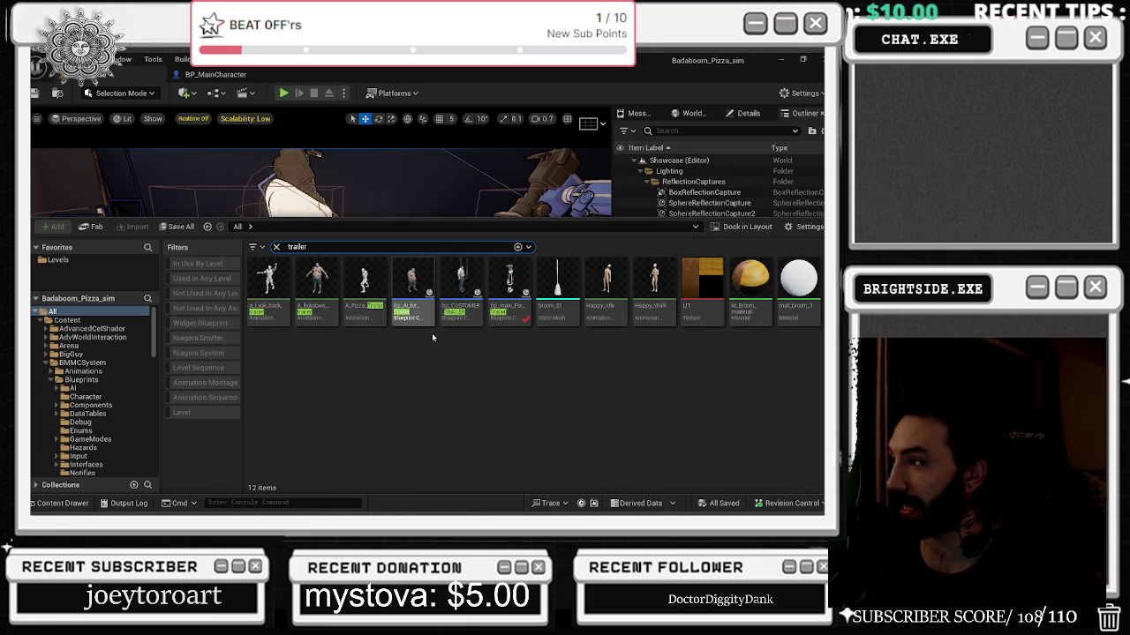
mouse_move(413, 289)
left_mouse_down()
mouse_move(373, 304)
mouse_move(372, 291)
mouse_move(320, 280)
left_mouse_up()
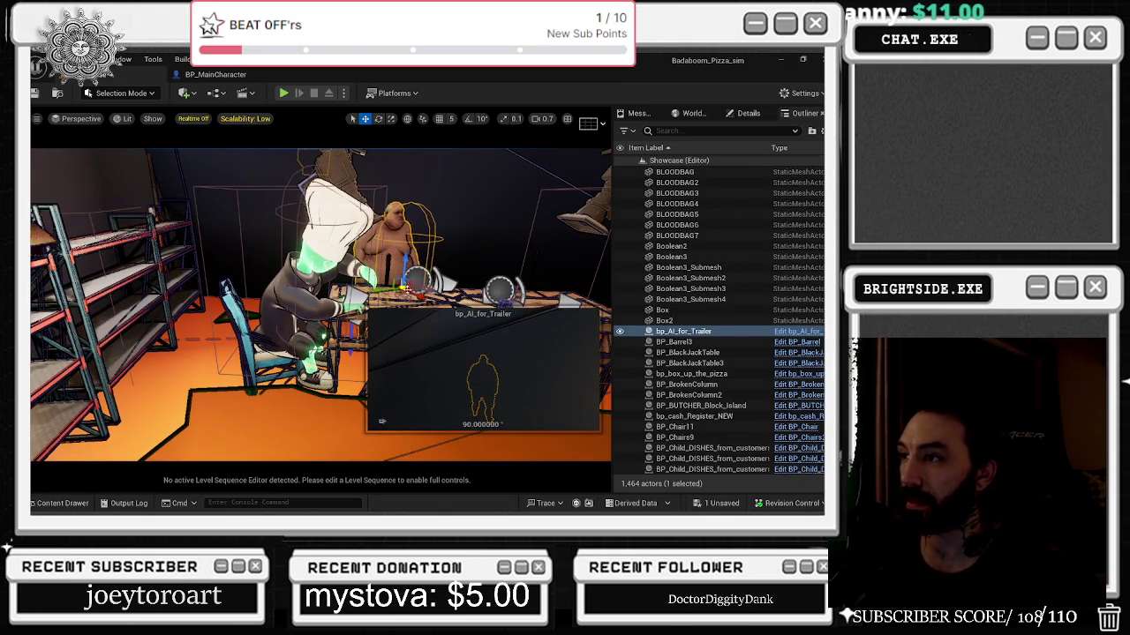
double_click(401, 246)
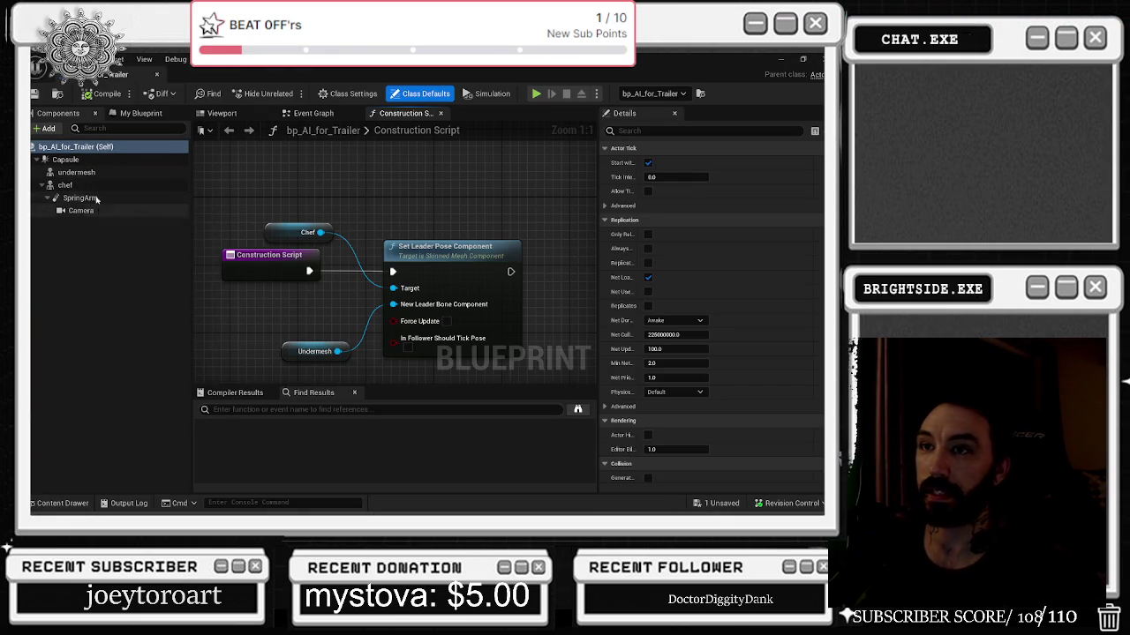
Select the undermesh component and pick a_santa_throwing_money in the Content Drawer.
left_click(77, 173)
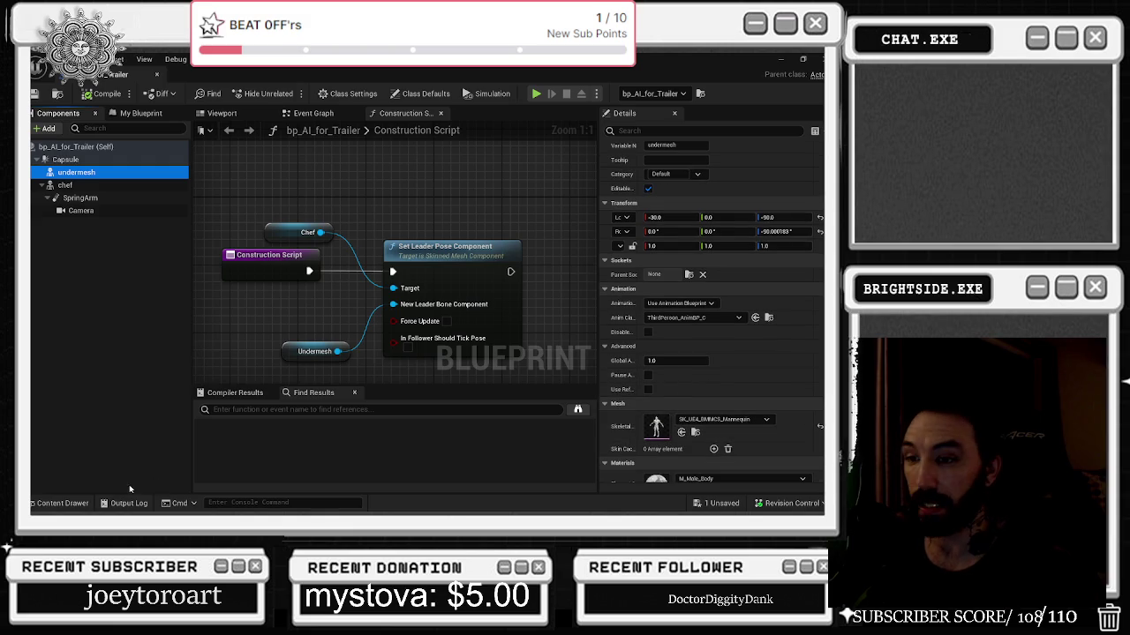
left_click(58, 503)
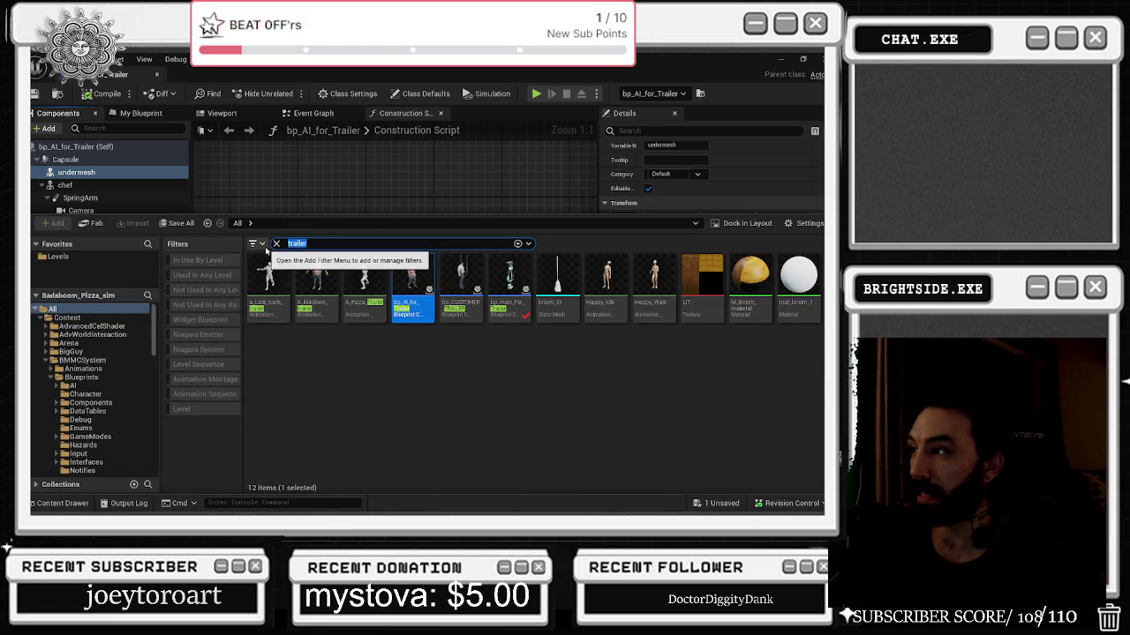
type("money")
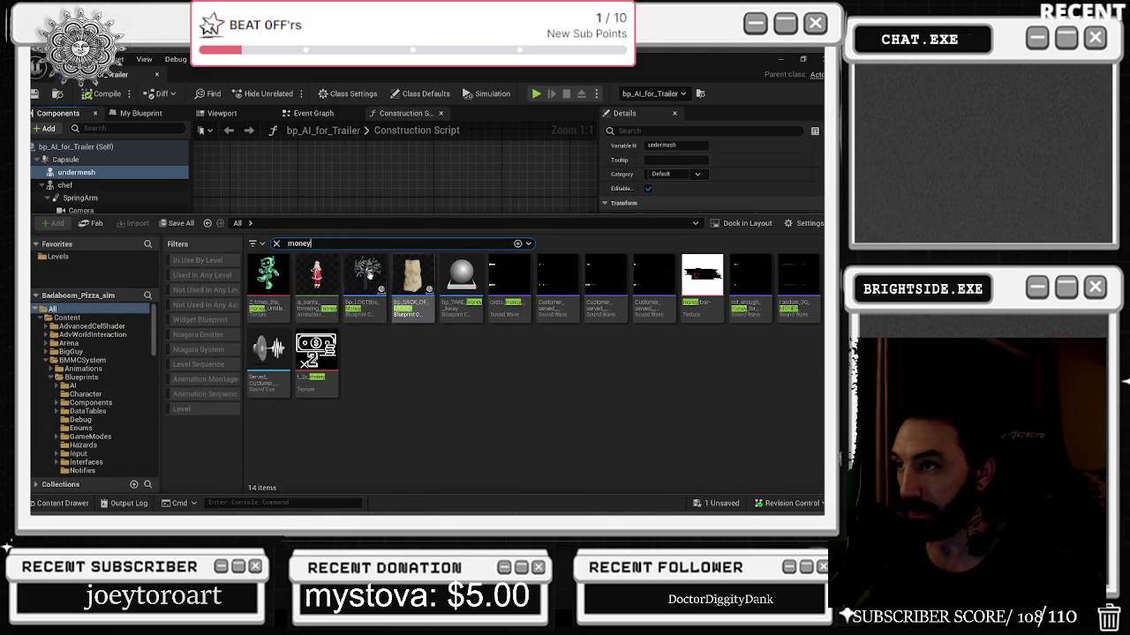
left_click(316, 283)
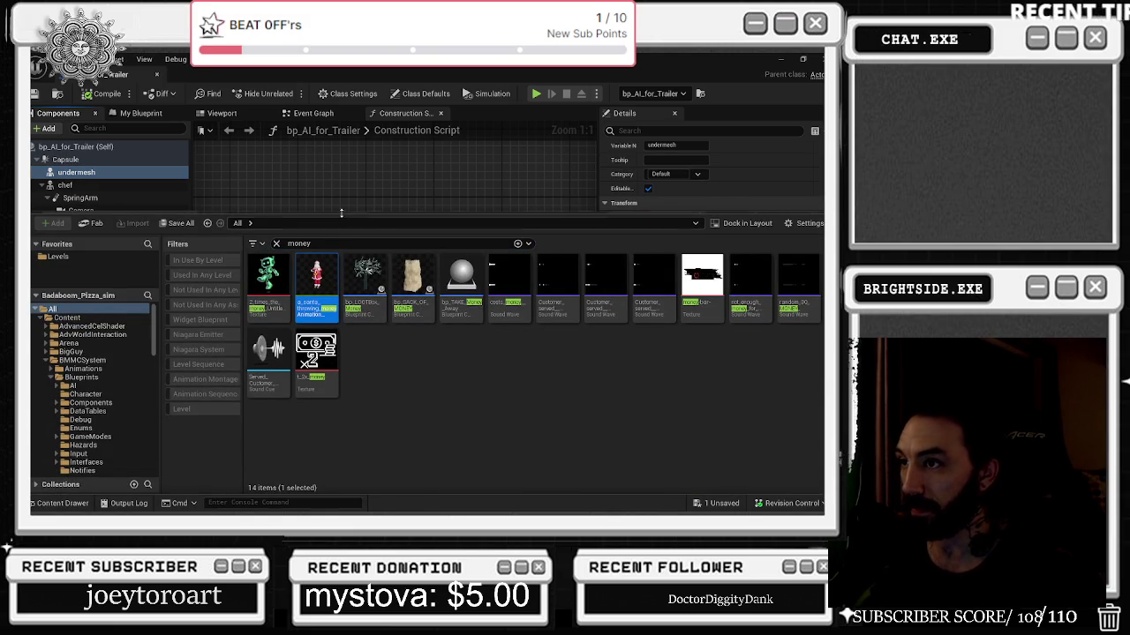
Set undermesh's Anim Class to None and have it play a_santa_throwing_money as an animation asset.
left_click(79, 173)
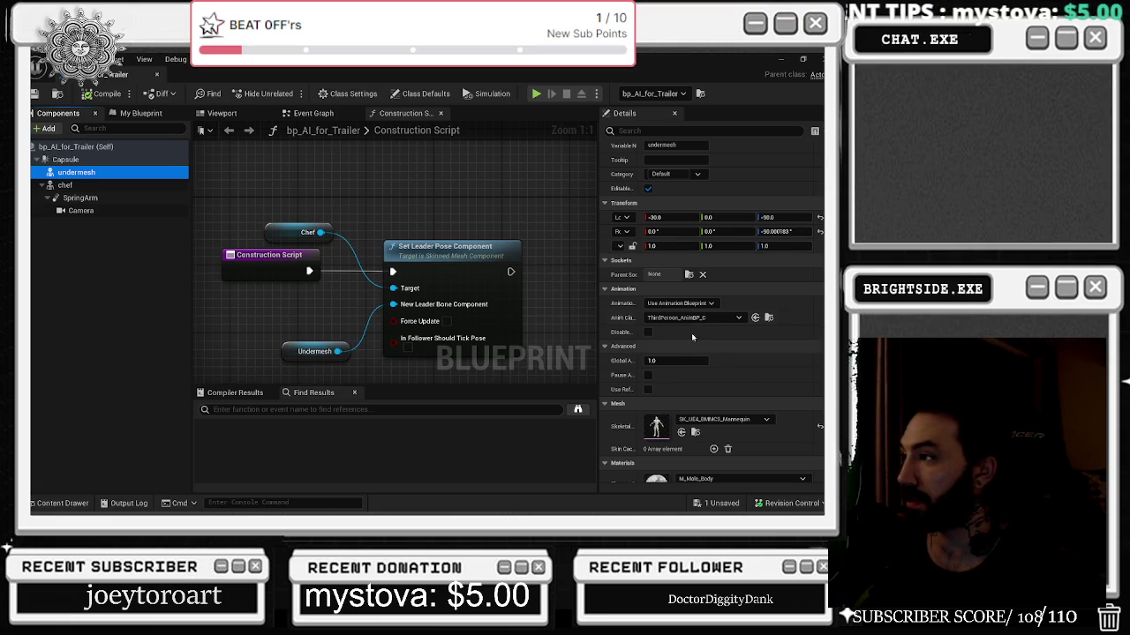
left_click(736, 317)
left_click(566, 170)
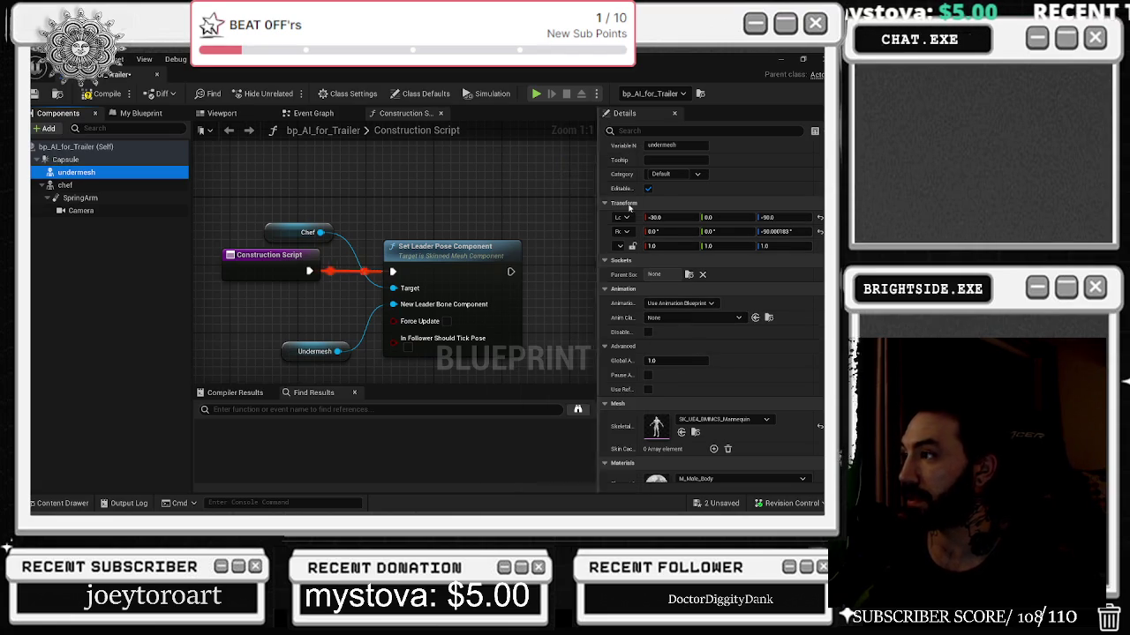
left_click(676, 304)
left_click(663, 314)
left_click(680, 332)
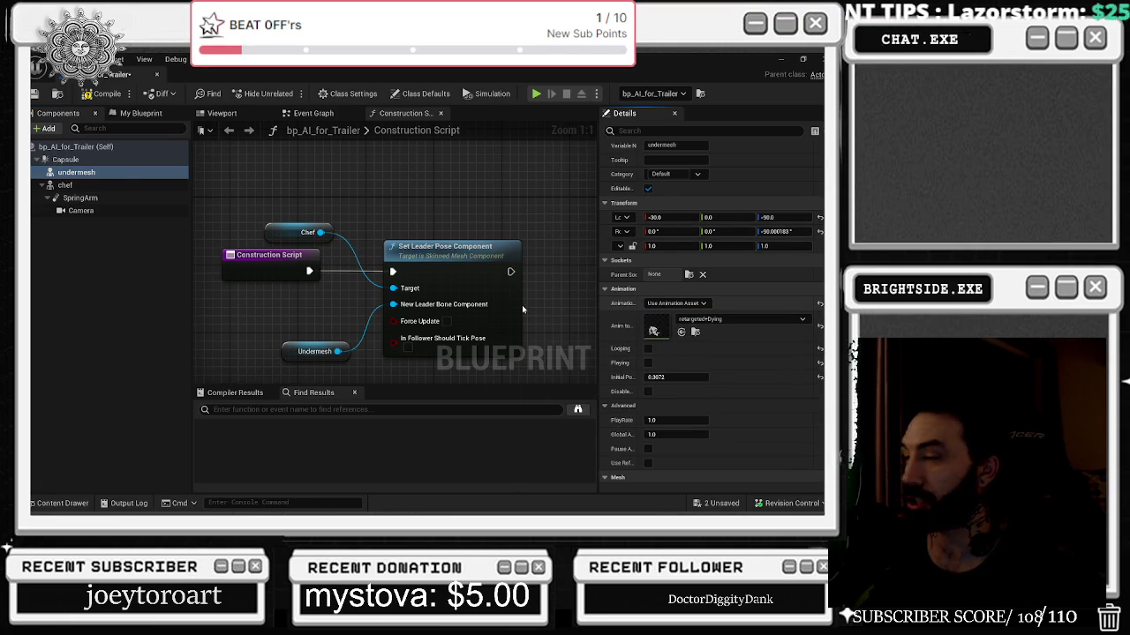
Set the undermesh skeletal mesh to SANTA_RIGGED and preview it in the viewport.
scroll(639, 308, "down", 3)
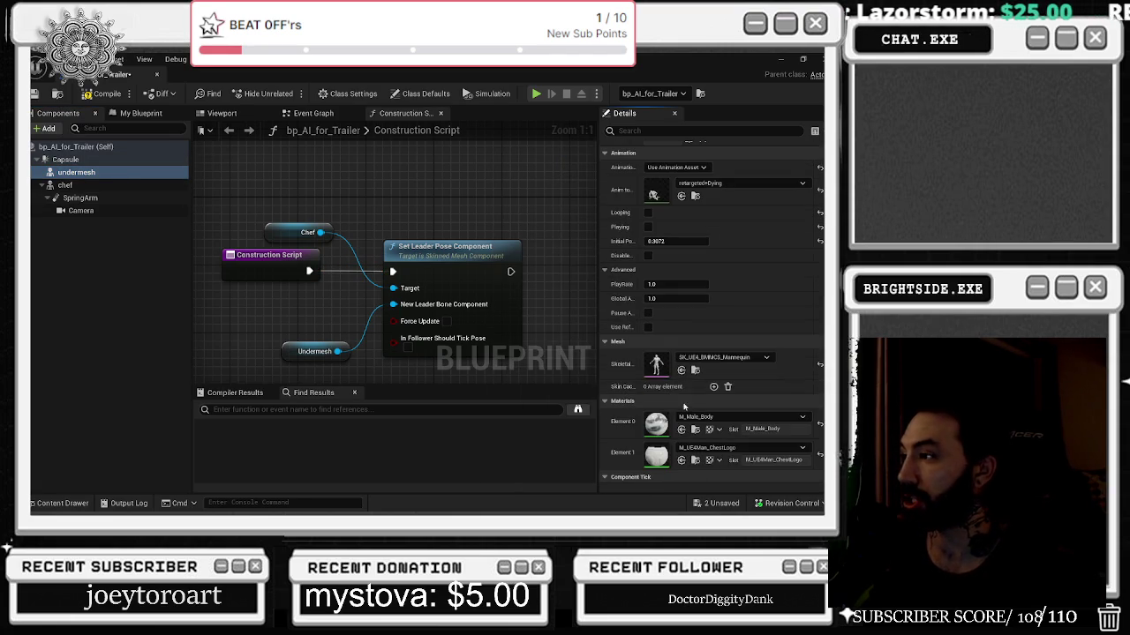
left_click(686, 359)
type("mann")
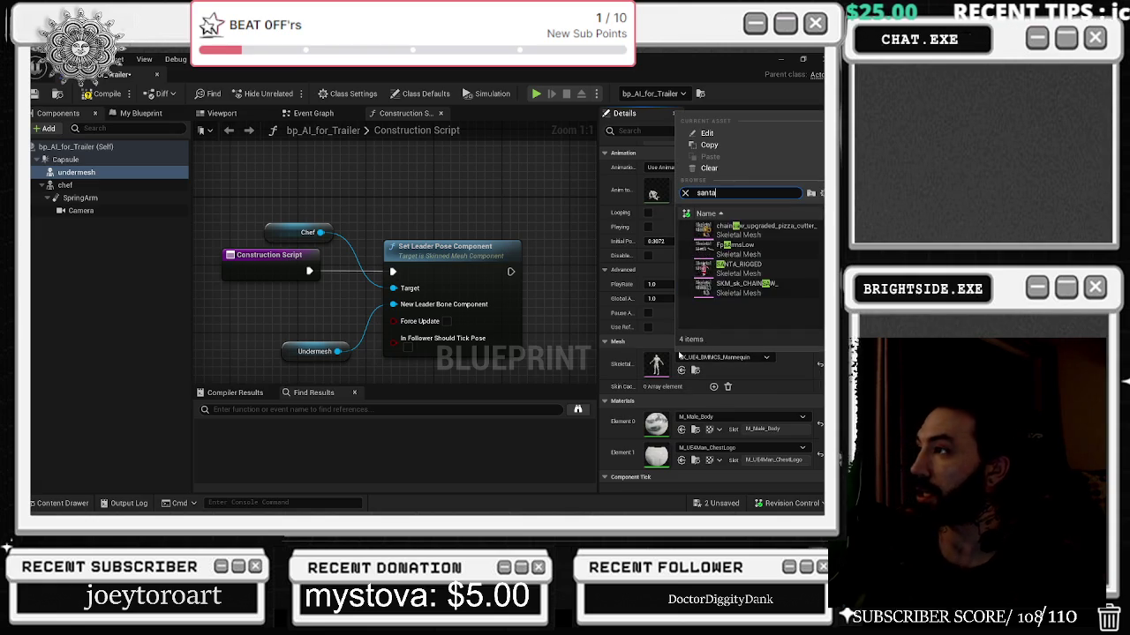
left_click(749, 227)
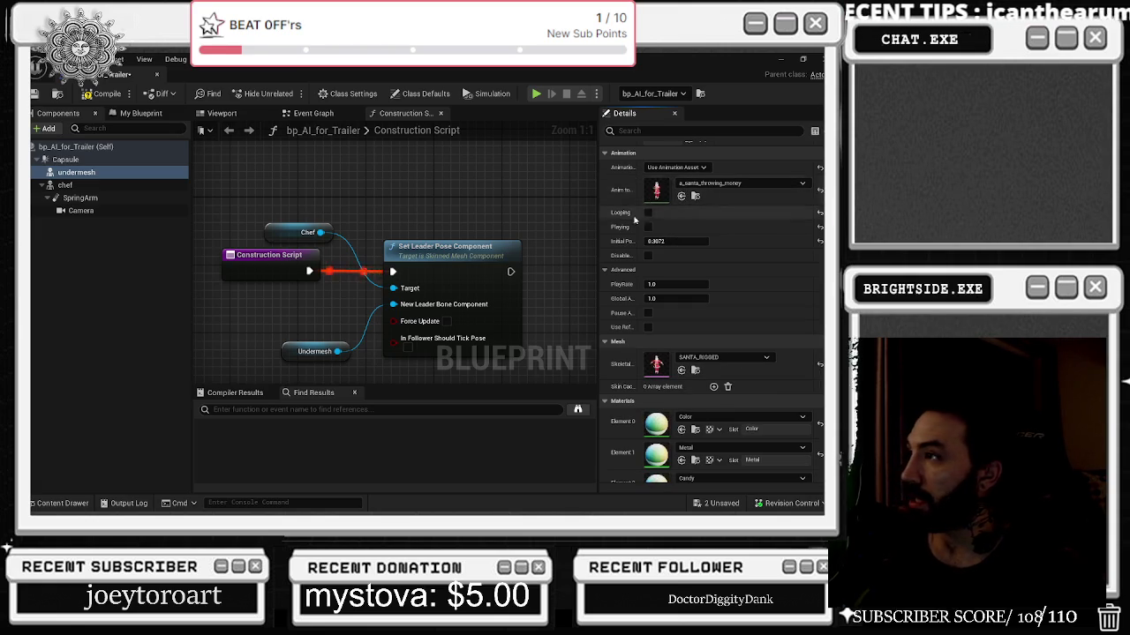
left_click(228, 114)
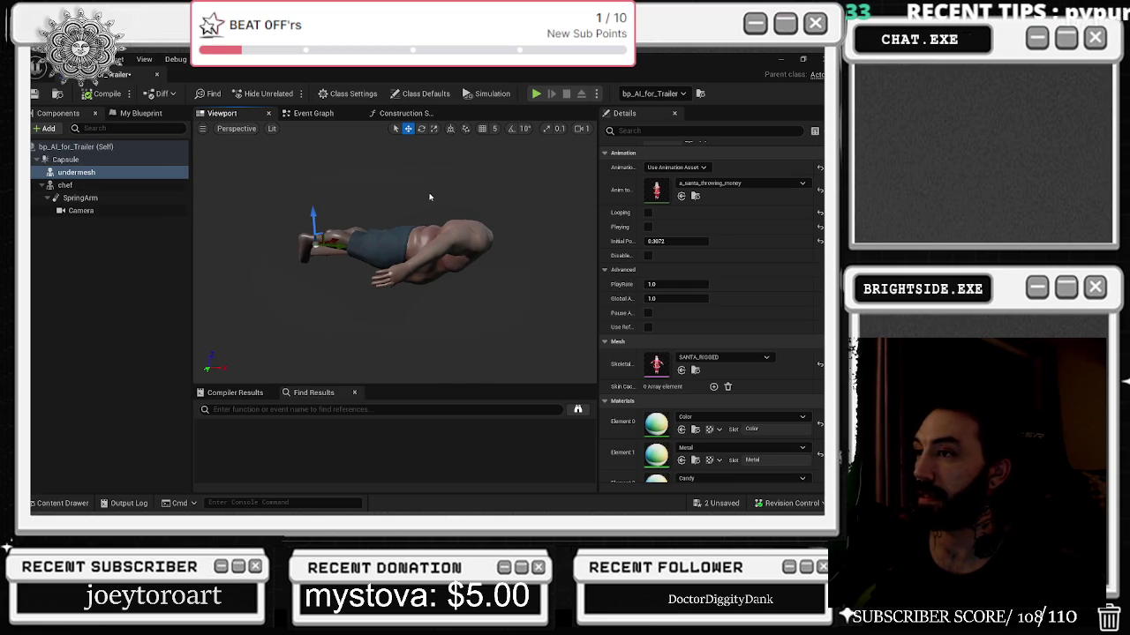
Select the chef mesh, check it in the level, and try rotating it before undoing.
left_click(106, 184)
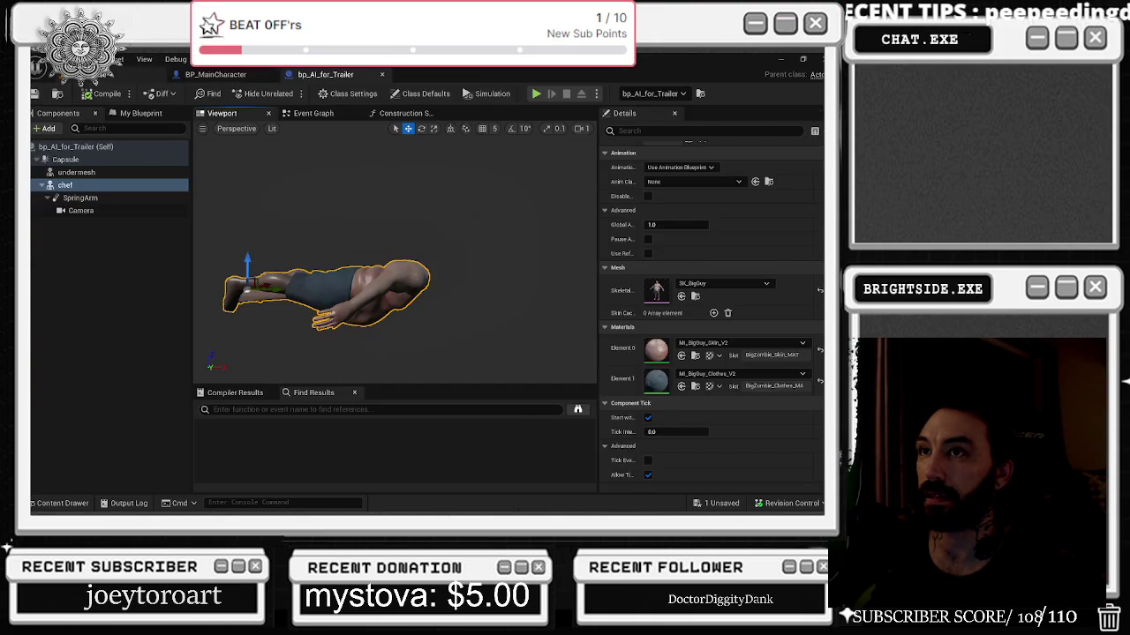
left_click(261, 74)
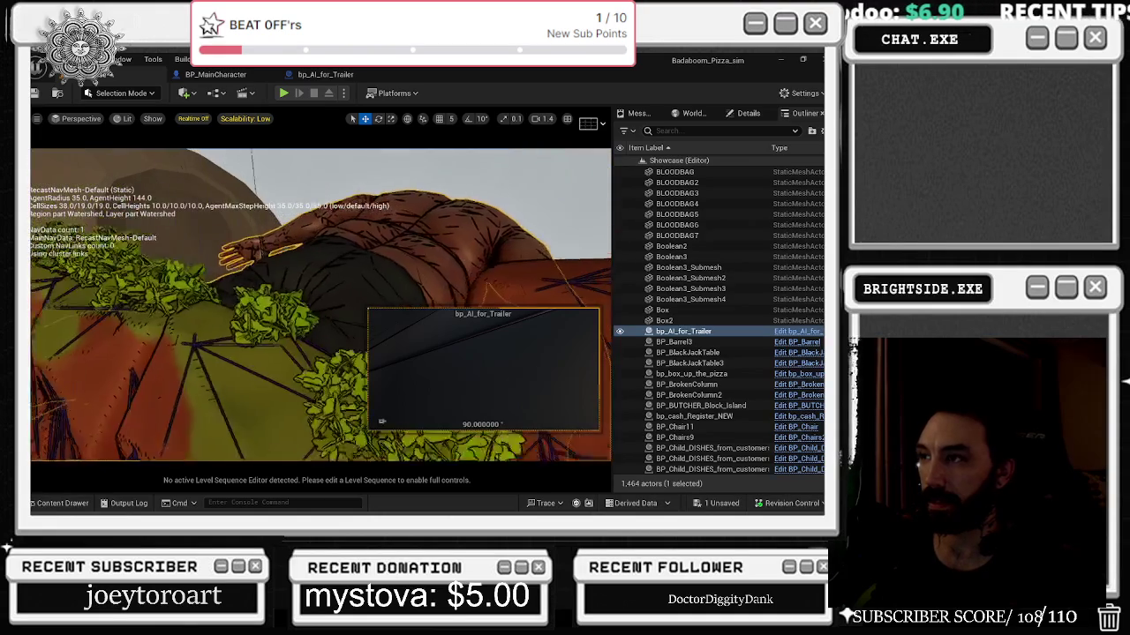
key("ctrl+e")
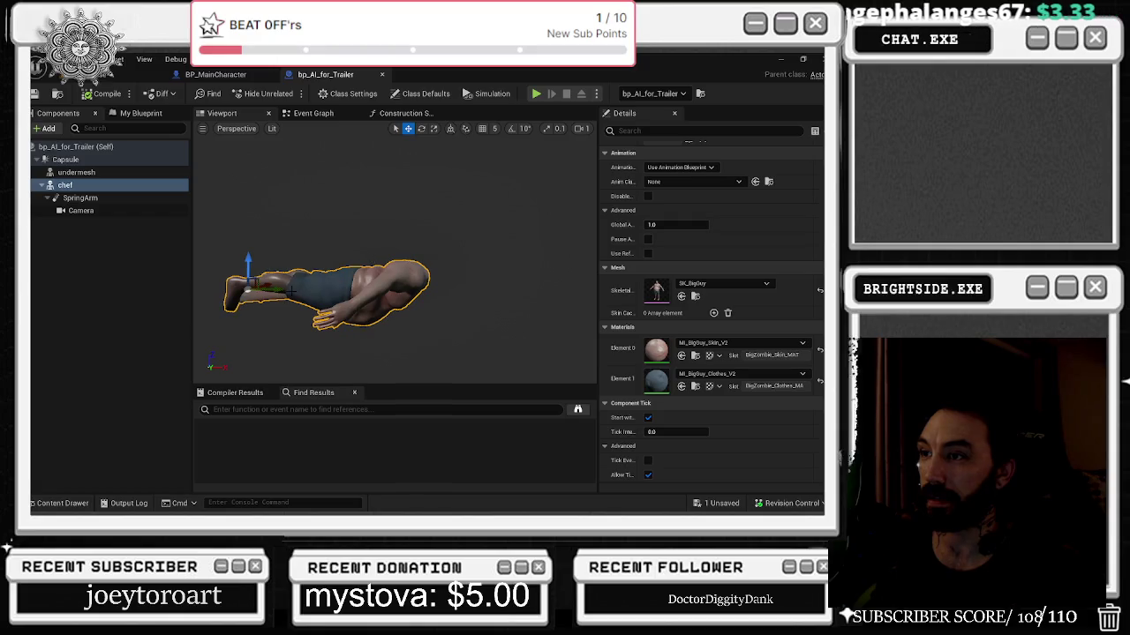
key("e")
mouse_move(282, 290)
left_mouse_down()
mouse_move(252, 318)
mouse_move(265, 334)
mouse_move(406, 327)
left_mouse_up()
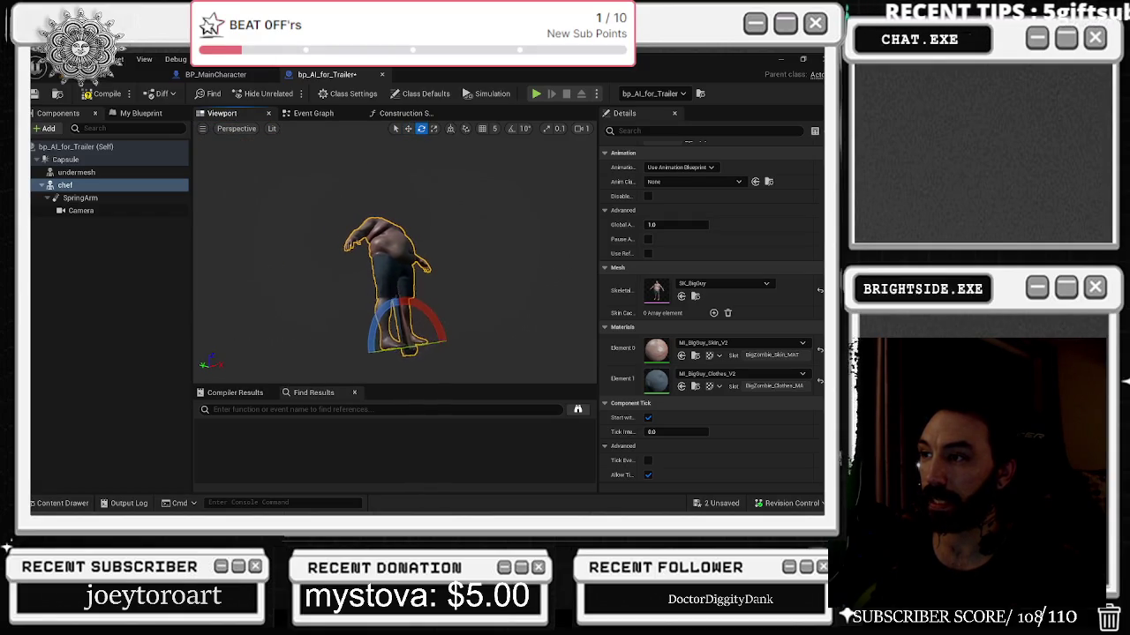
key("ctrl+z")
key("ctrl+z")
key("ctrl+z")
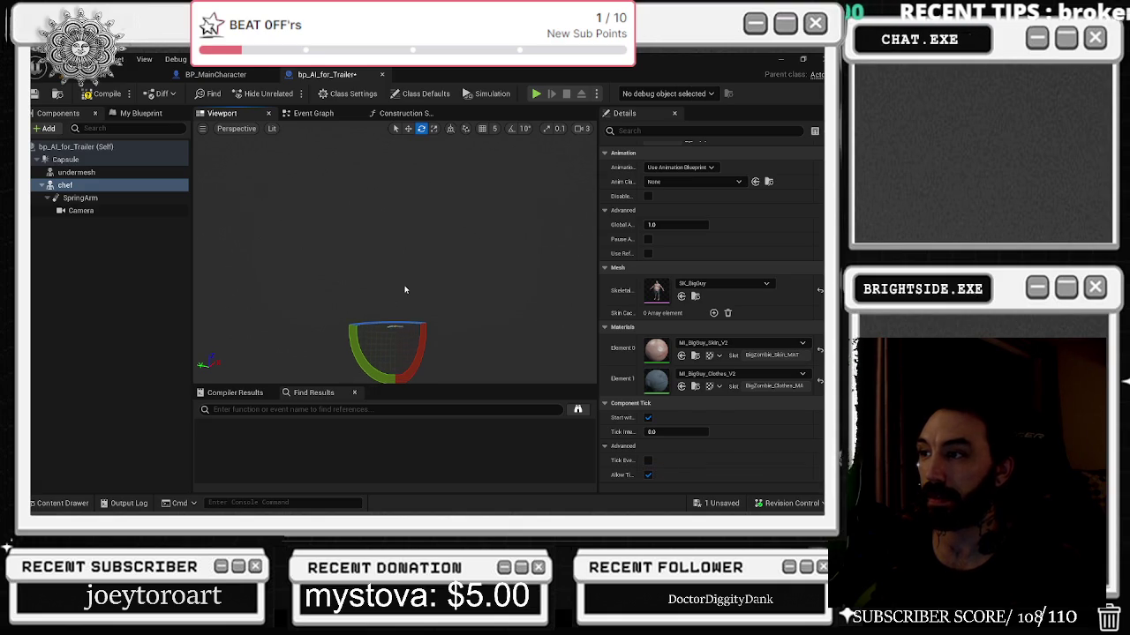
left_click_drag(405, 290, 378, 289)
scroll(325, 283, "down", 5)
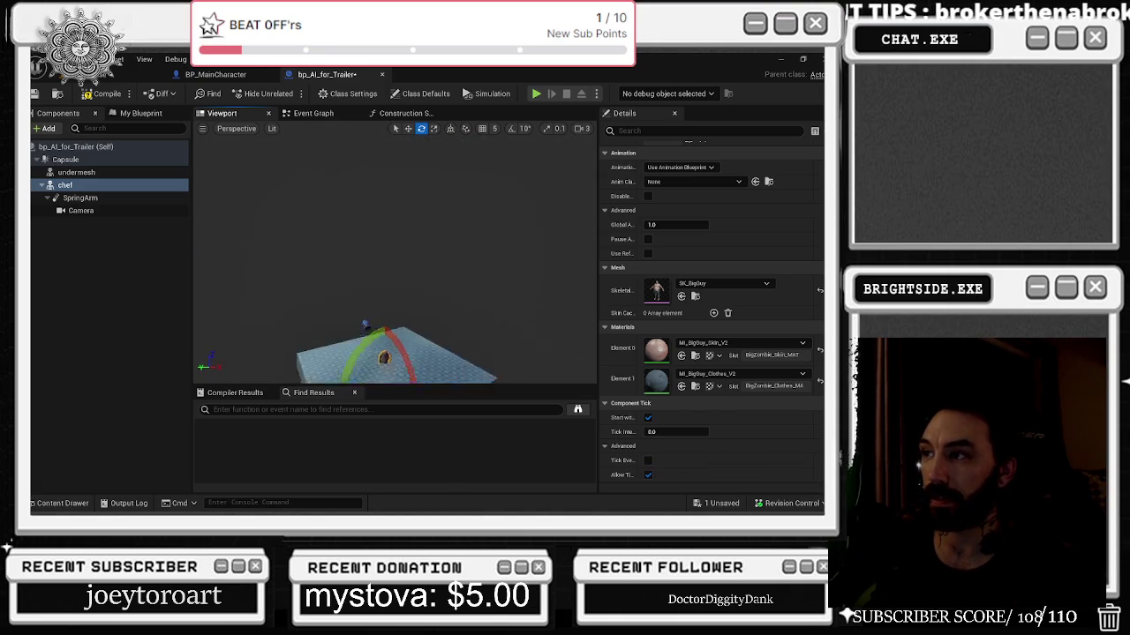
scroll(400, 260, "up", 2)
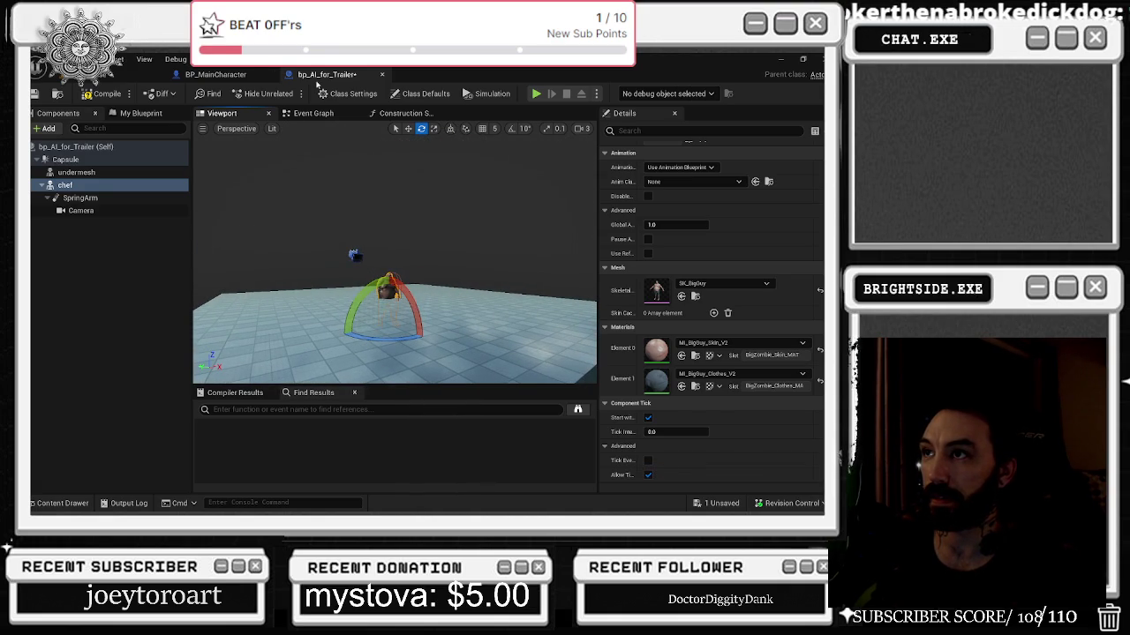
Redo the undone placement and move edits from the Edit menu.
left_click(89, 58)
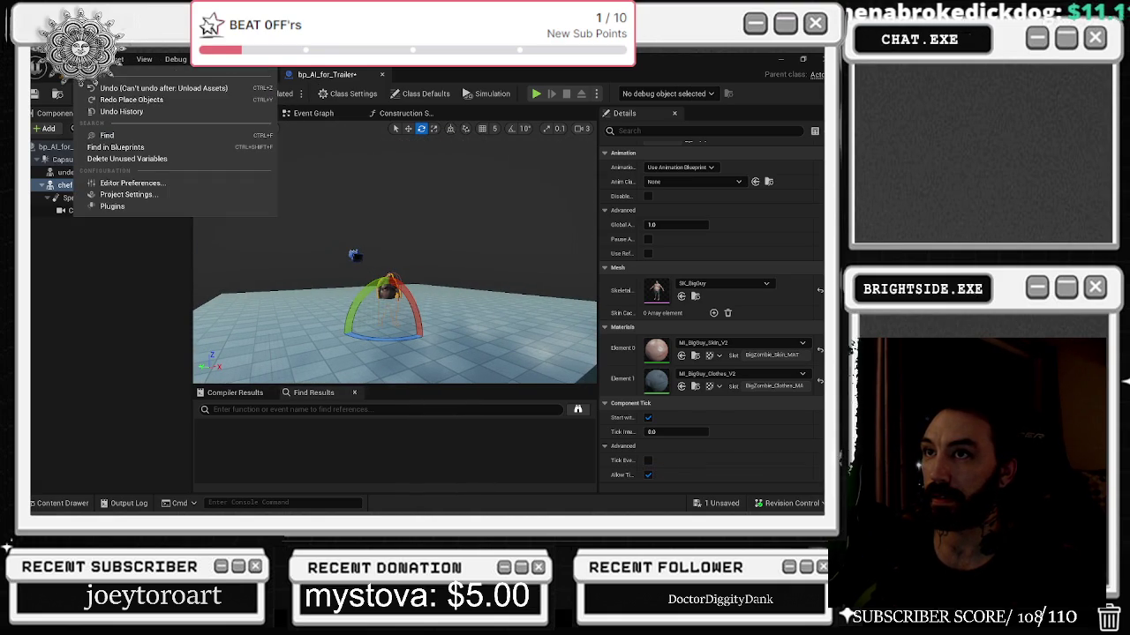
left_click(124, 100)
left_click(91, 60)
left_click(107, 100)
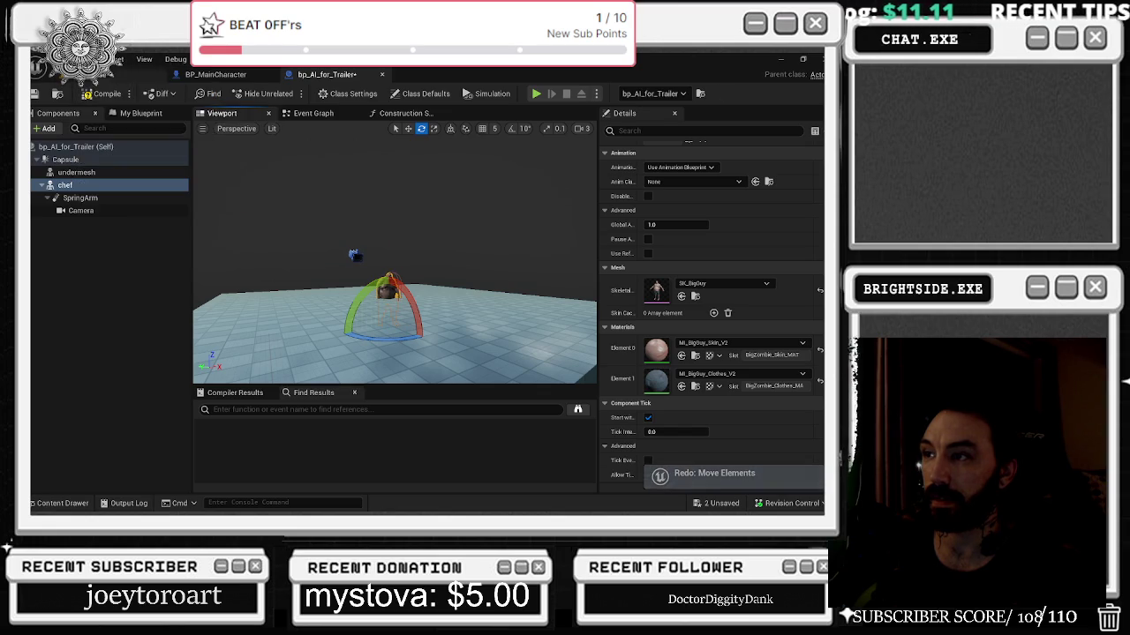
left_click(91, 59)
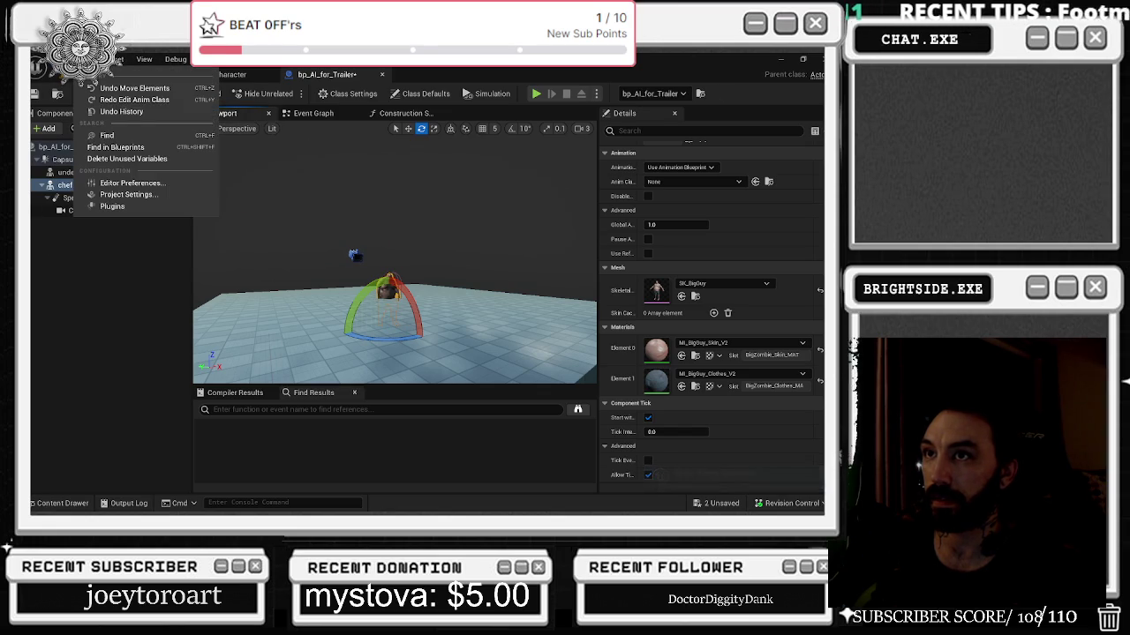
left_click(119, 59)
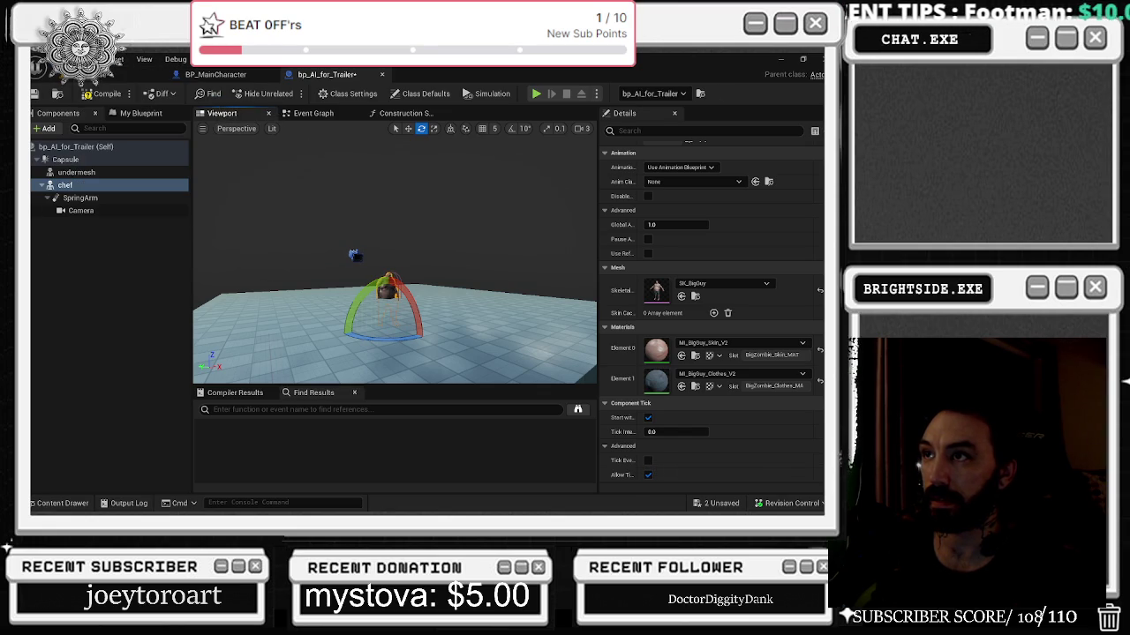
Switch undermesh's Animation Mode to Use Animation Asset and bring up the mannequin's Create Asset options.
left_click(88, 172)
scroll(727, 290, "up", 2)
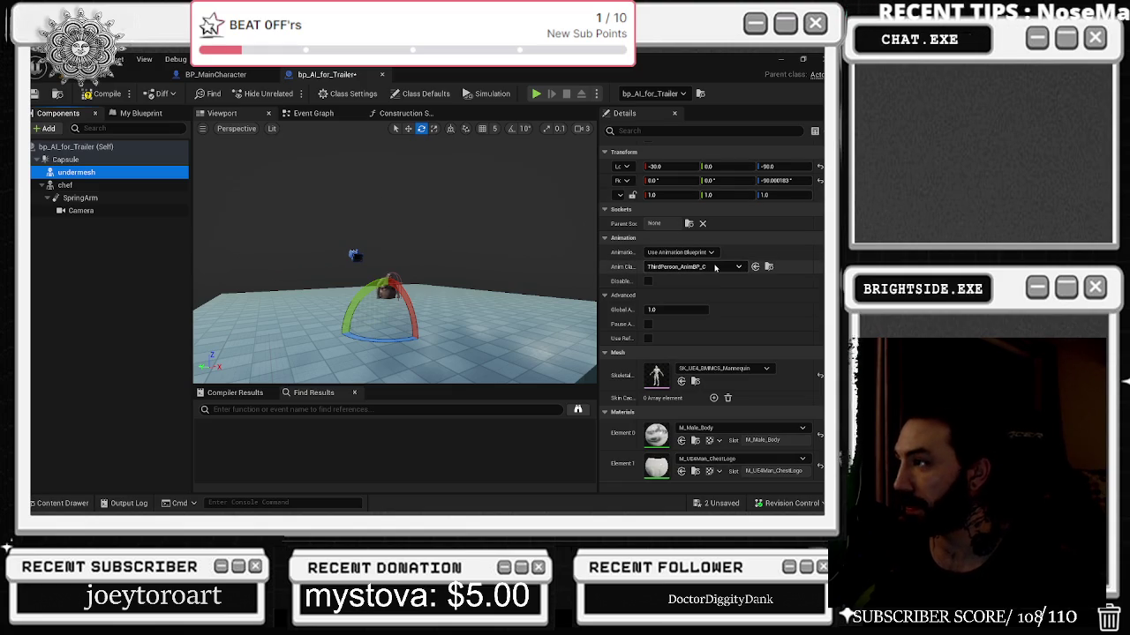
left_click(715, 267)
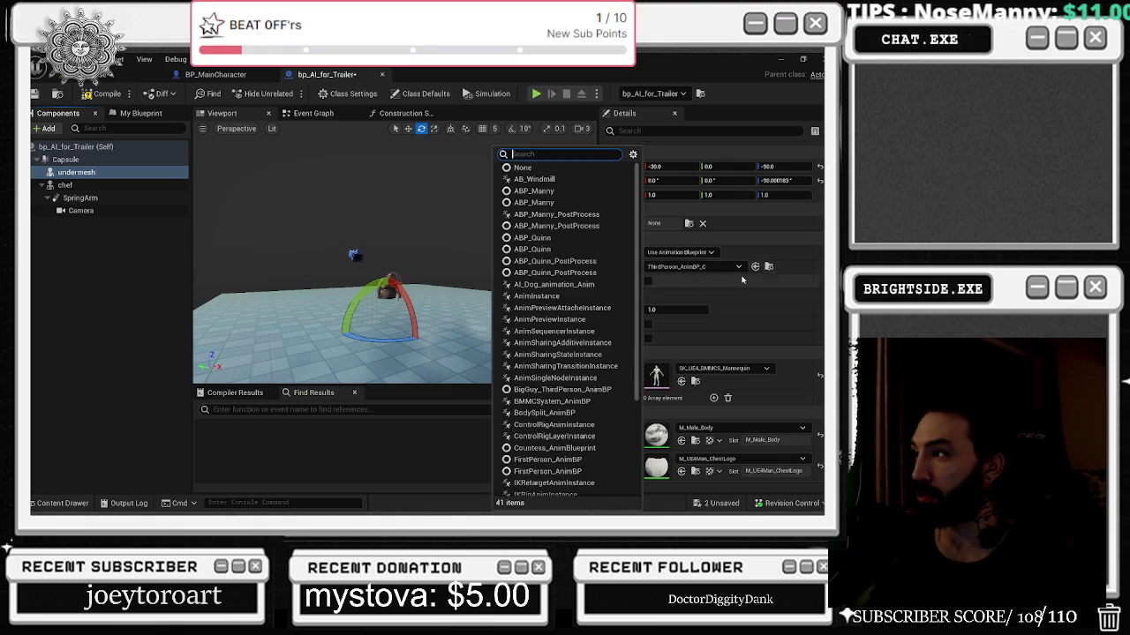
left_click(735, 284)
left_click(693, 253)
left_click(690, 277)
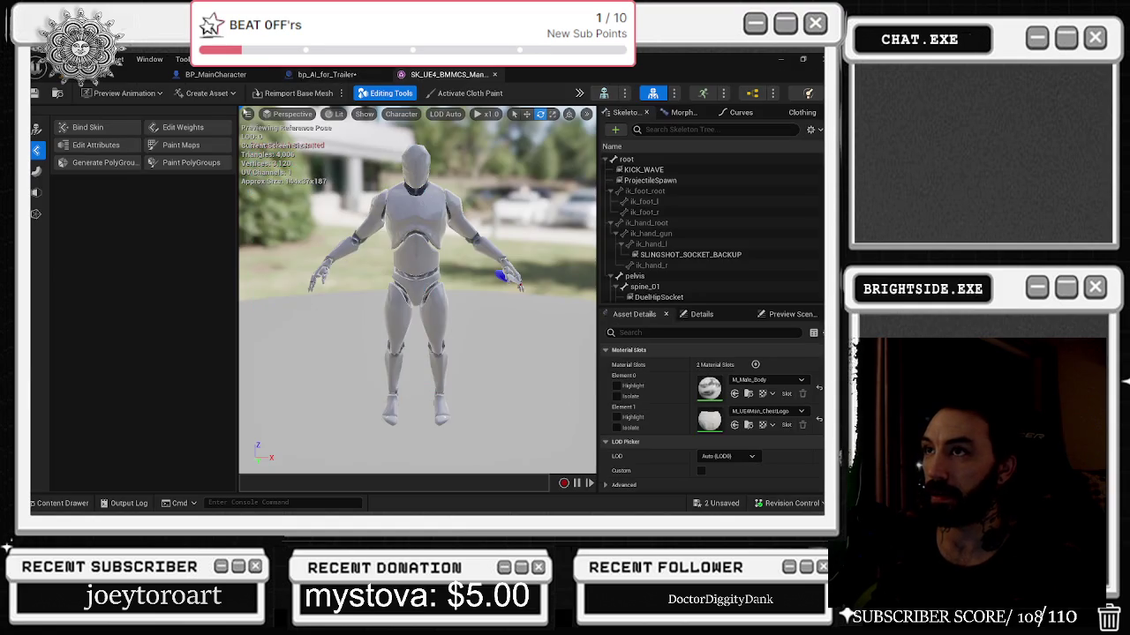
left_click(203, 92)
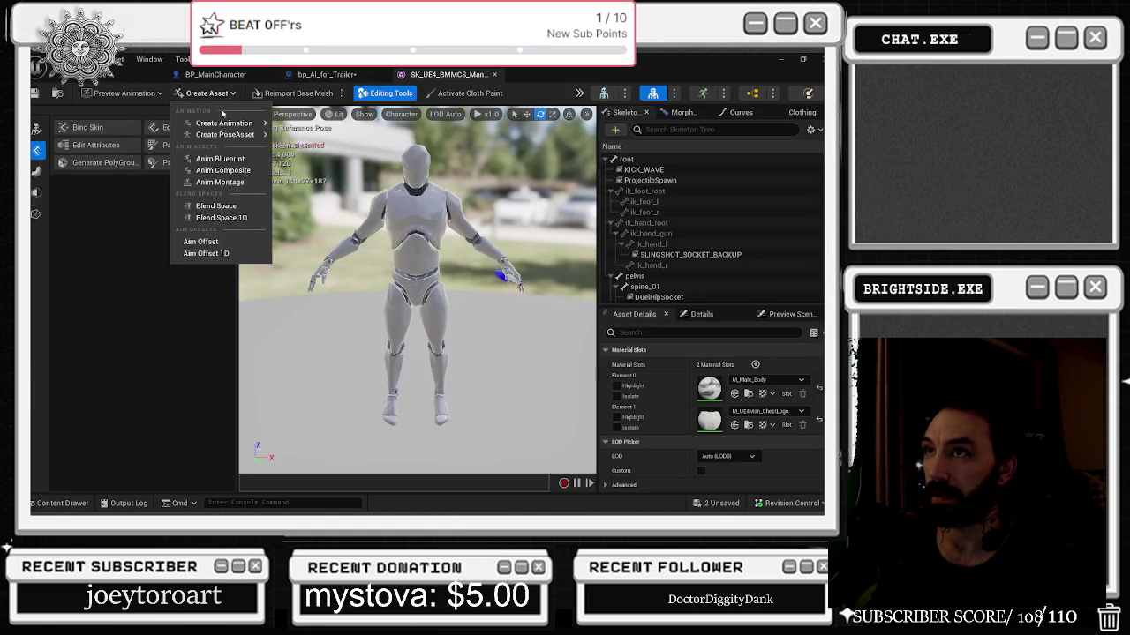
Create AM_Throwing_money_UE5 from the current pose, saved in the Mannequin Animations folder.
mouse_move(236, 124)
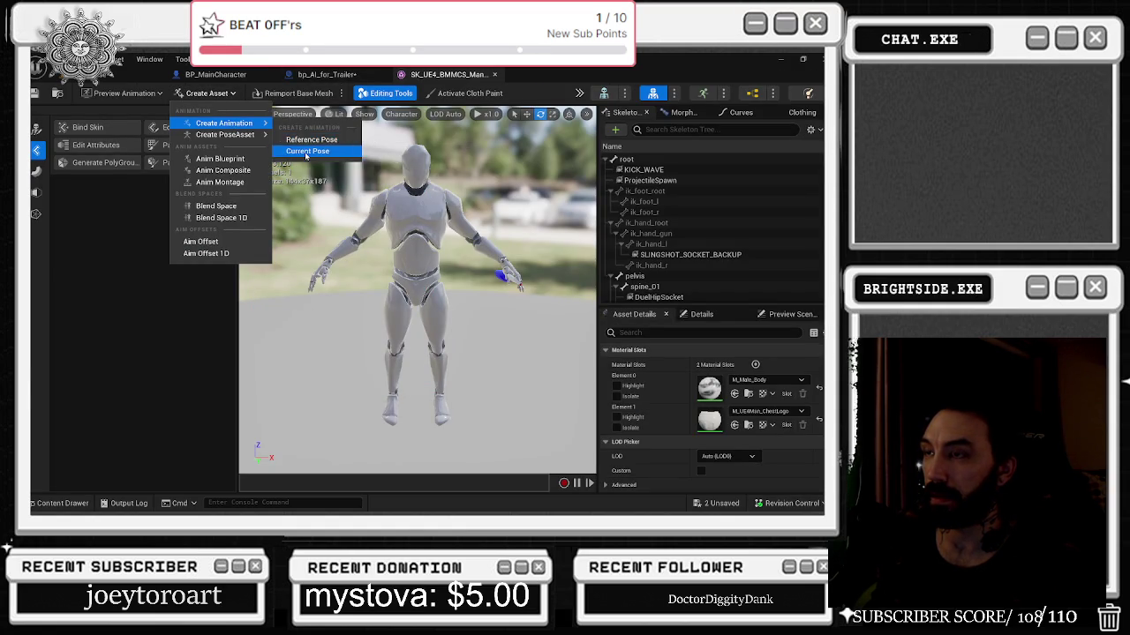
left_click(304, 139)
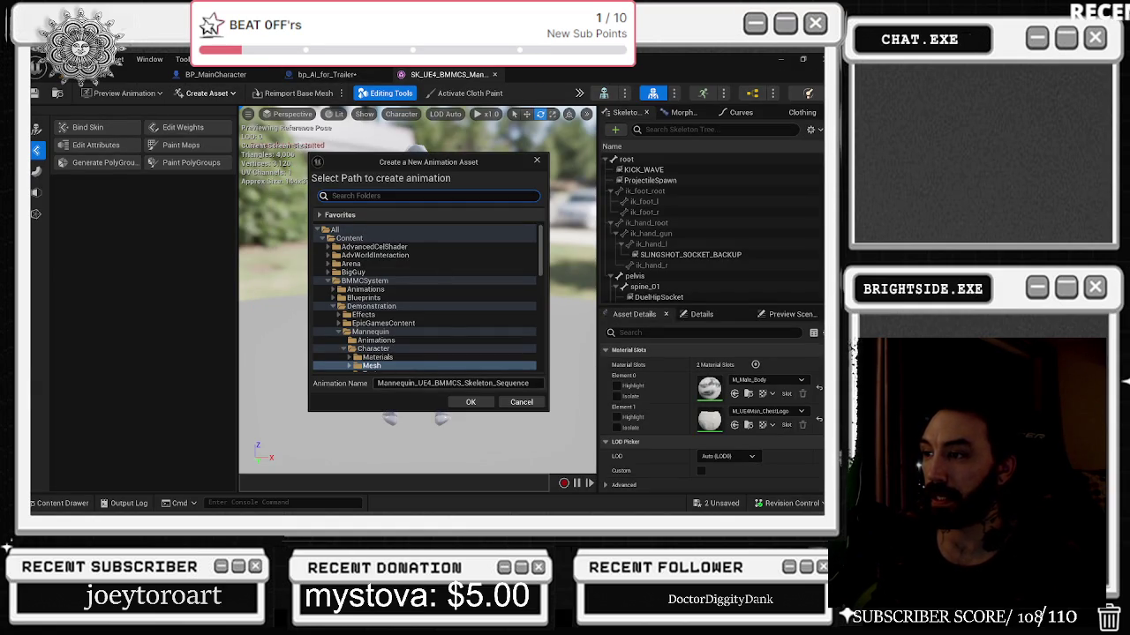
key("Tab")
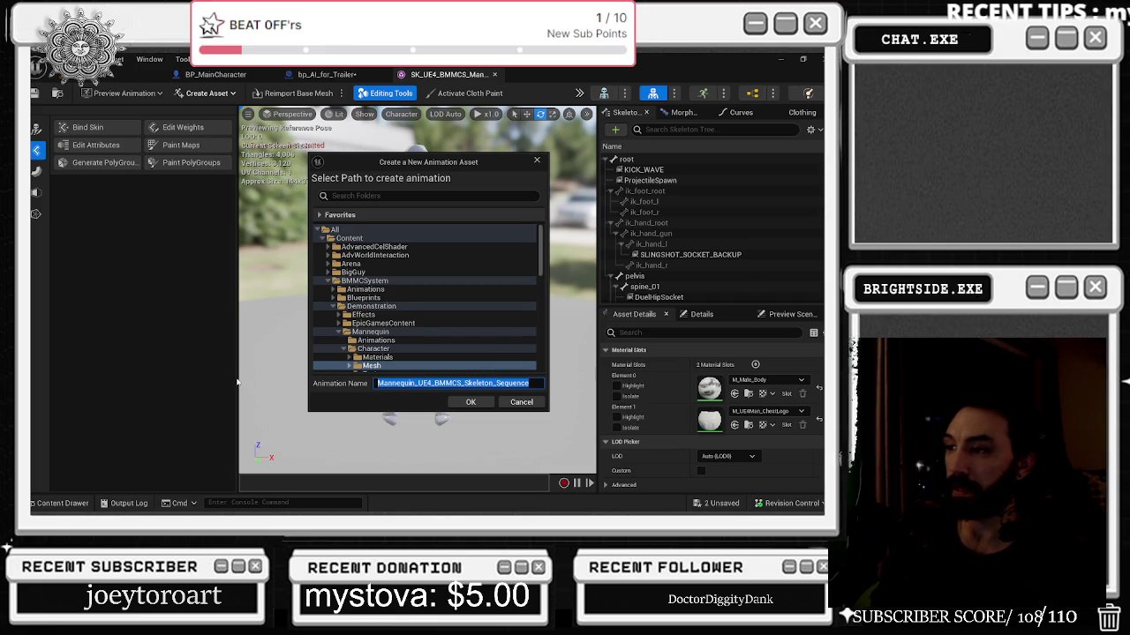
type("AM_Throwing_money_UE5")
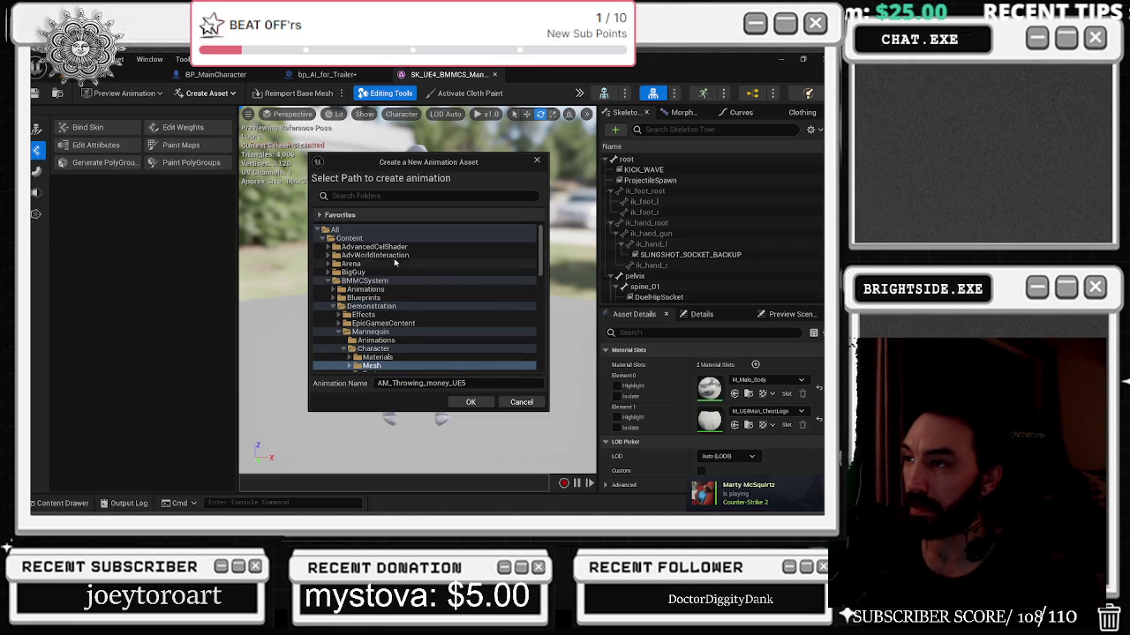
left_click(364, 281)
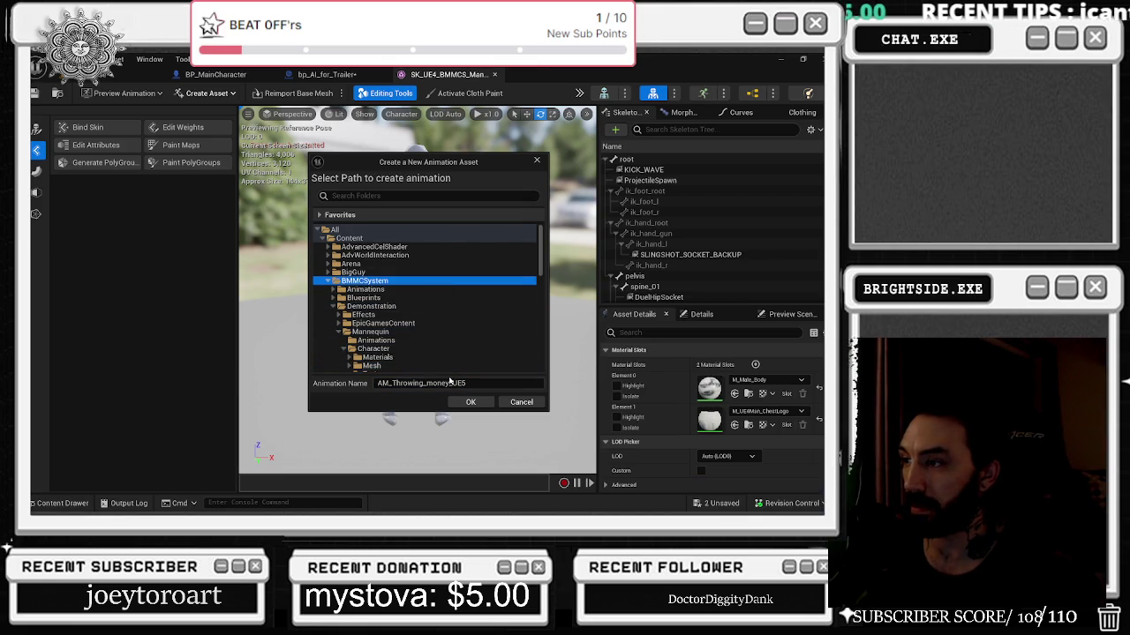
left_click(376, 340)
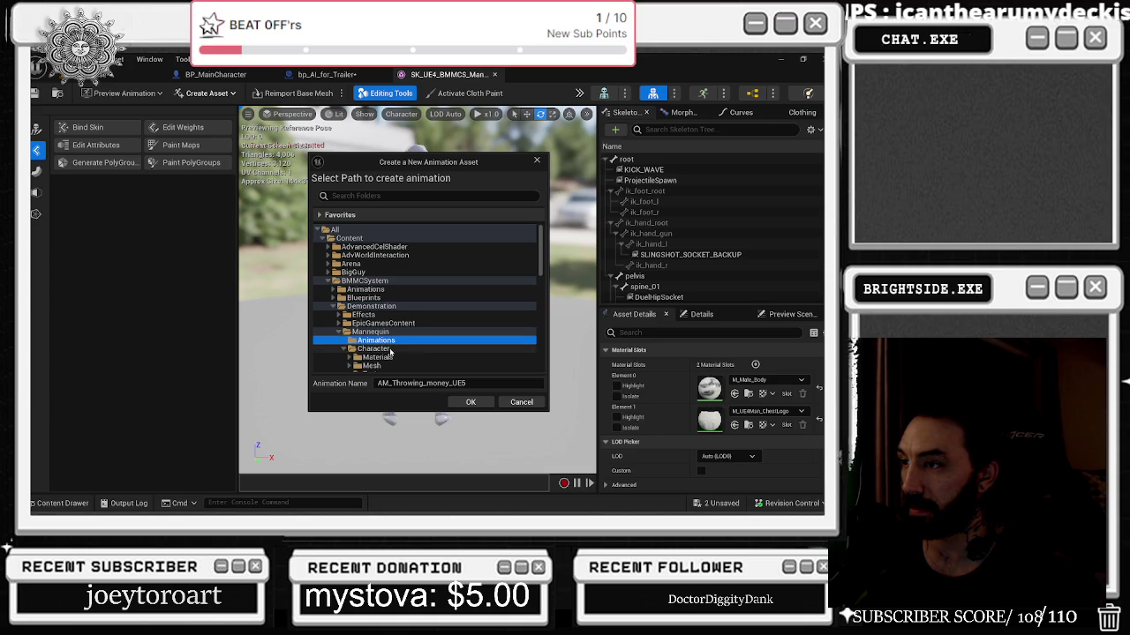
left_click(388, 350)
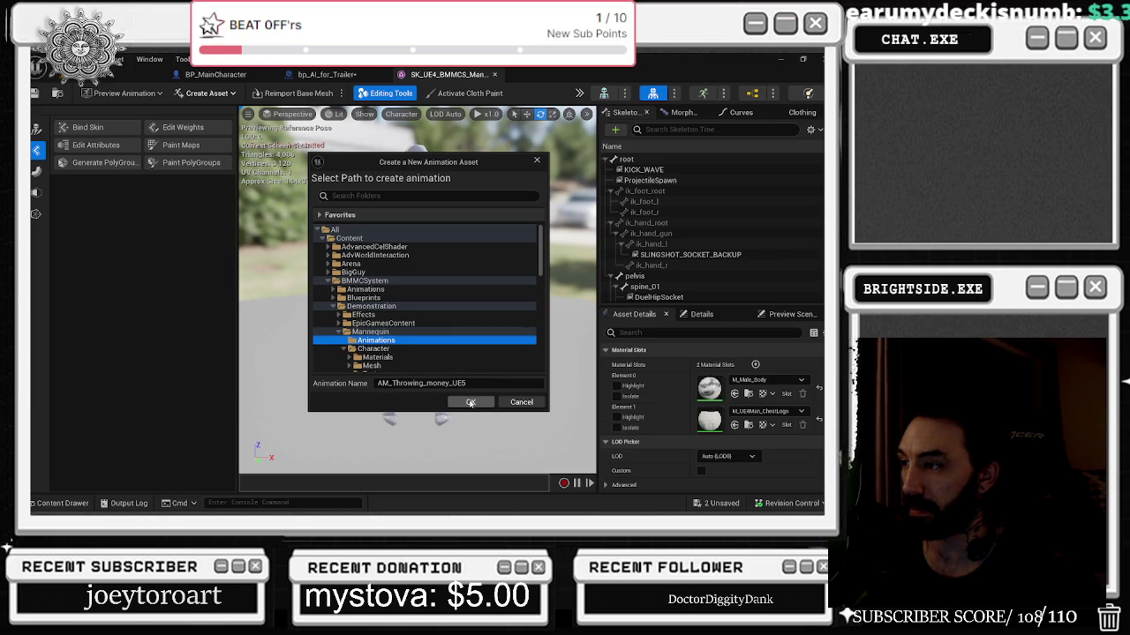
left_click(471, 402)
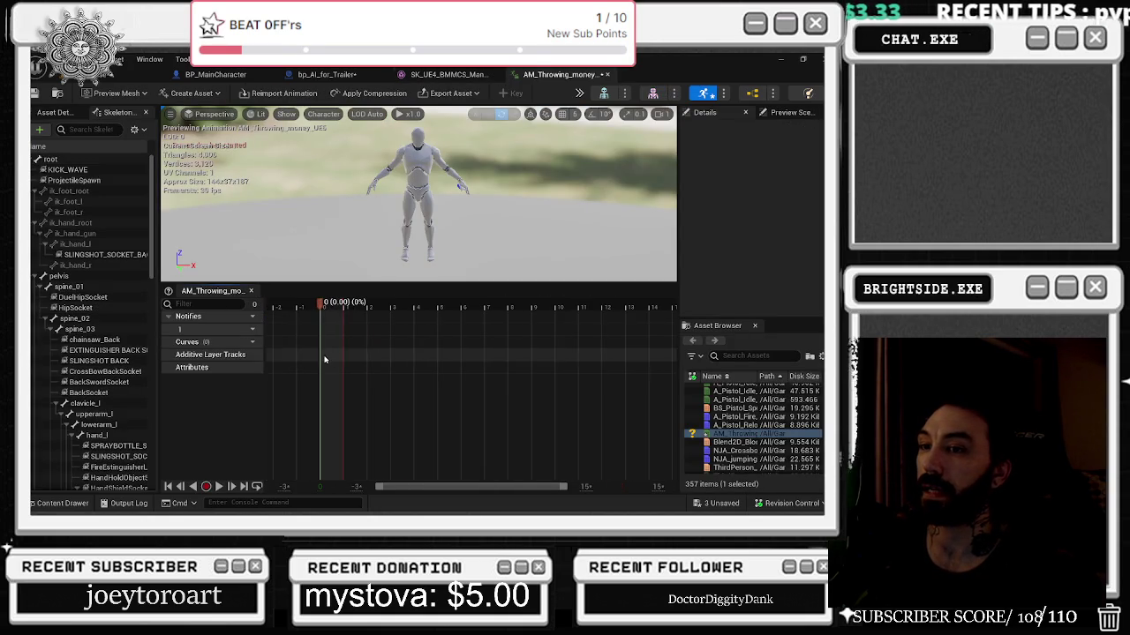
In a_santa_throwing_money, select the additive tracks from LeftShoulder through Head.
left_click(326, 75)
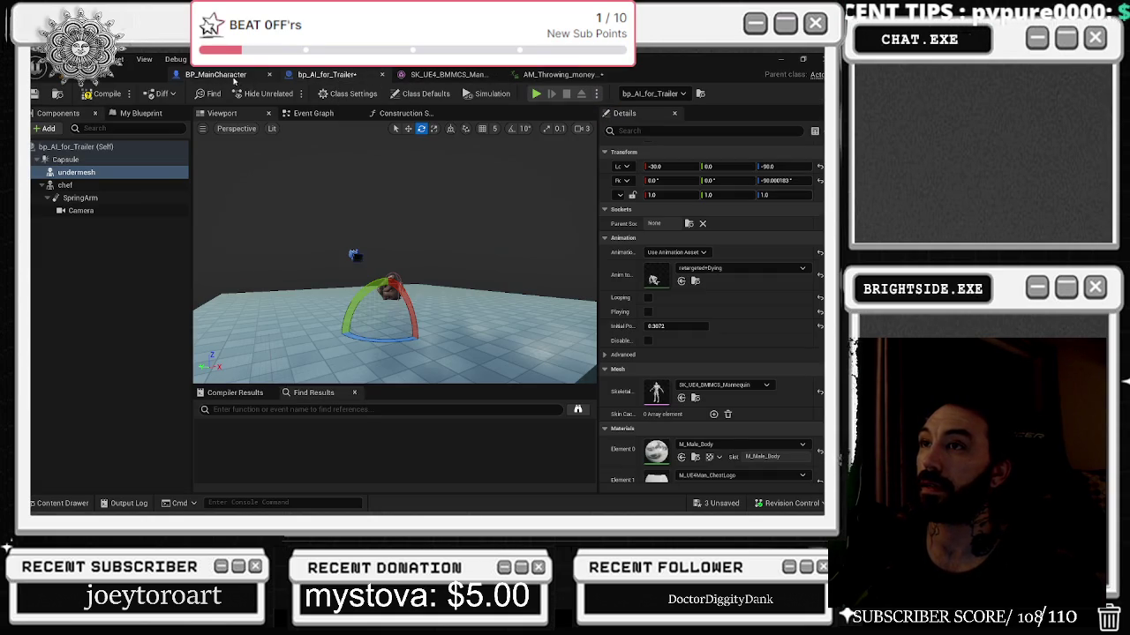
left_click(63, 503)
double_click(316, 282)
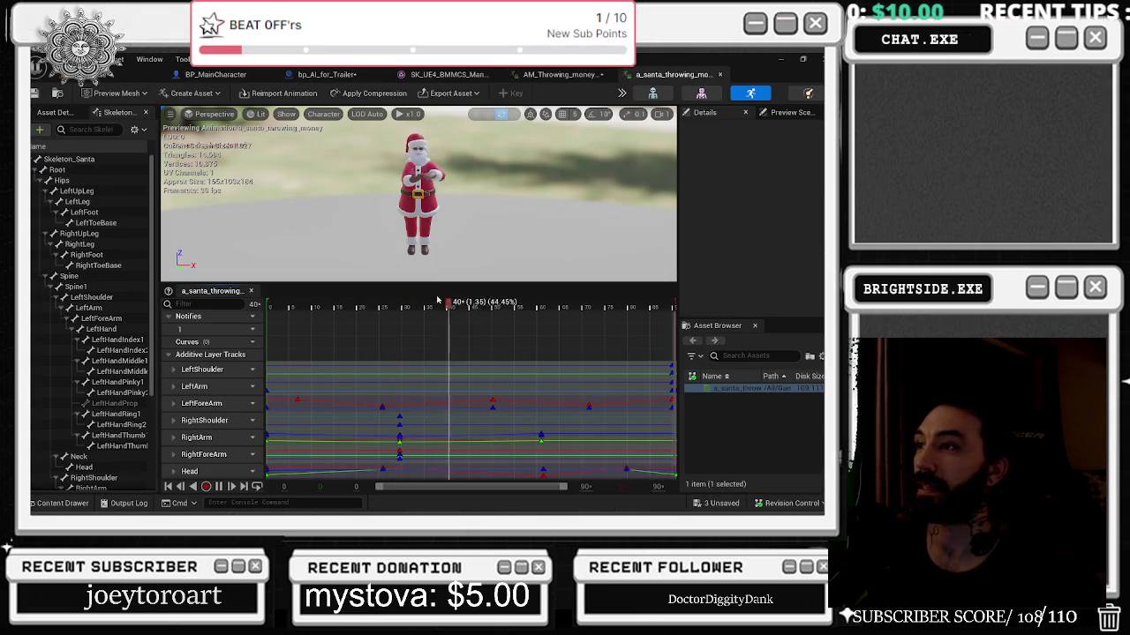
left_click(216, 370)
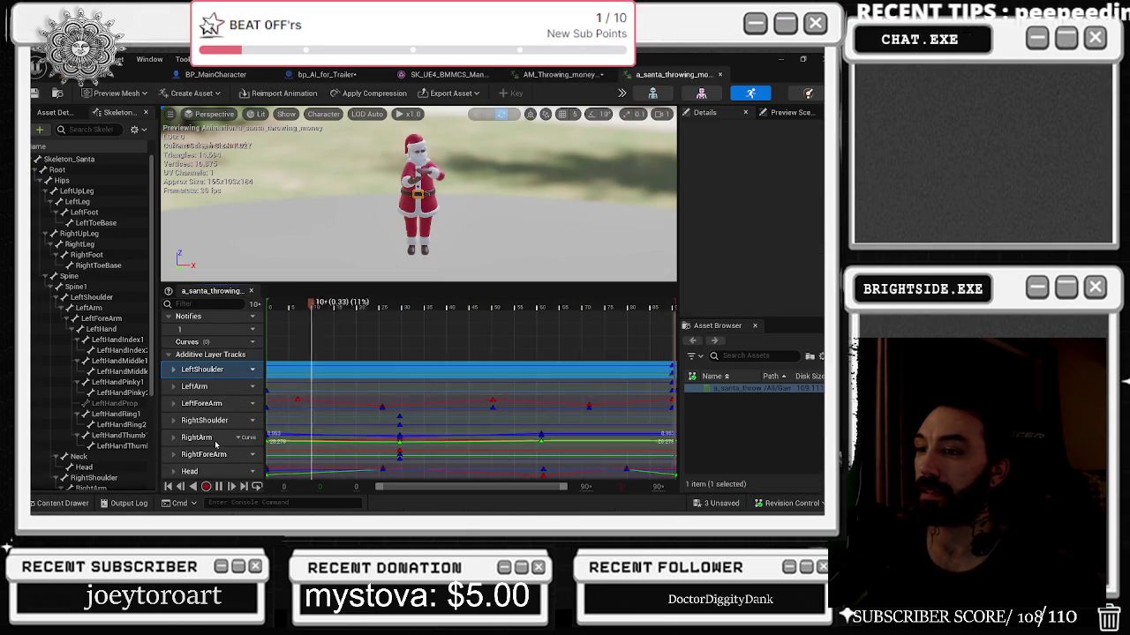
scroll(216, 459, "down", 1)
left_click(216, 462, "shift")
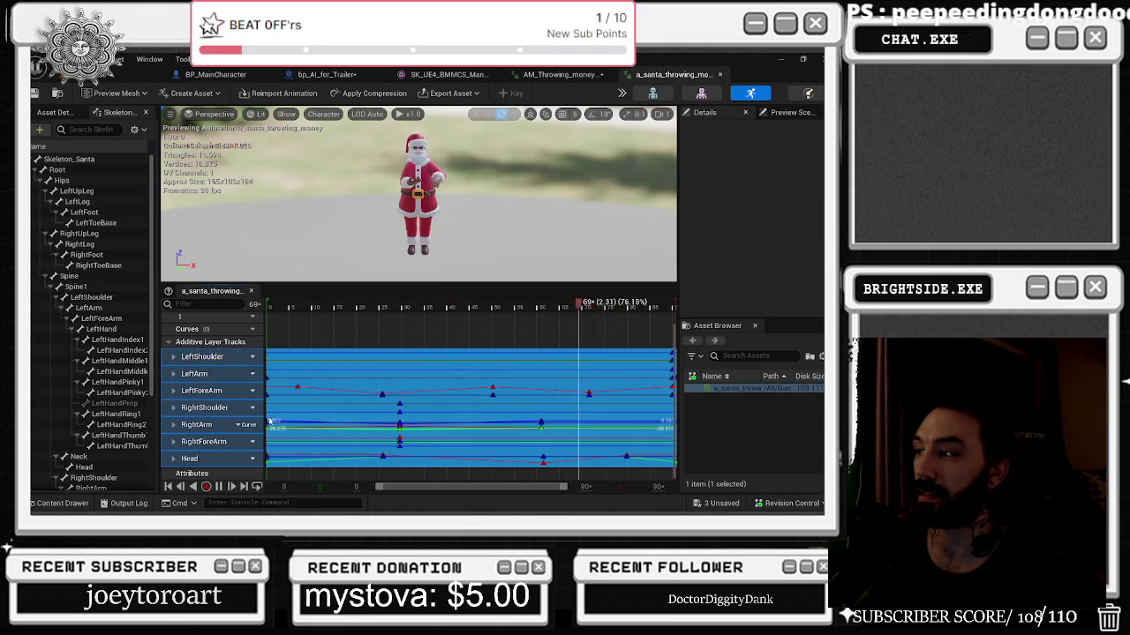
In AM_Throwing_money_UE5, expand the additive tracks, pause playback, and move the playhead to frame 0.
left_click(562, 74)
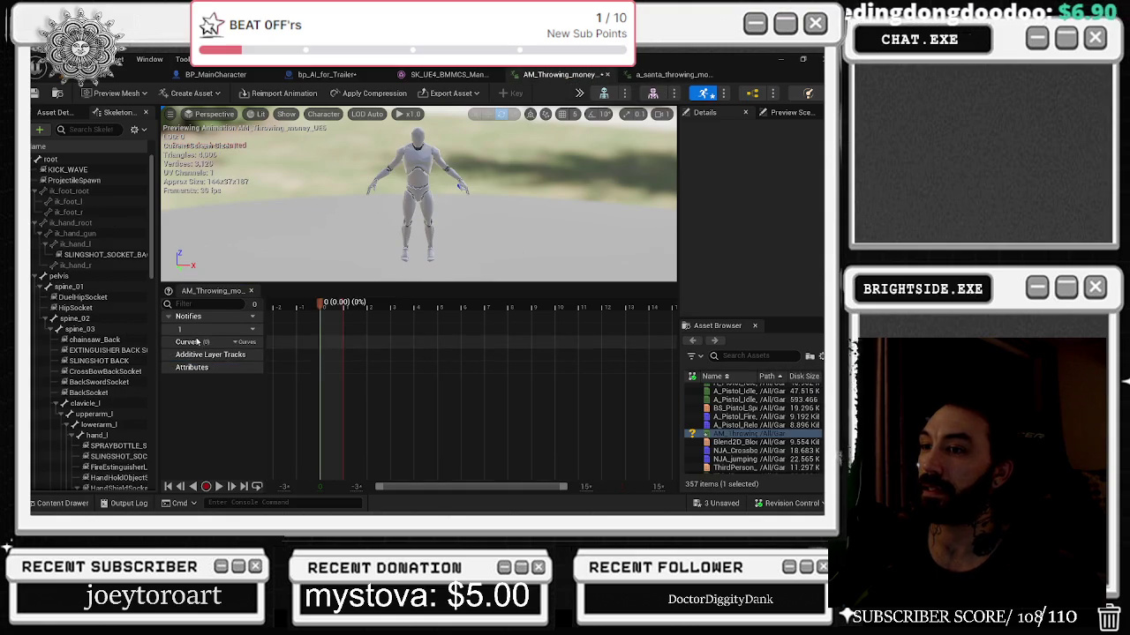
left_click(205, 354)
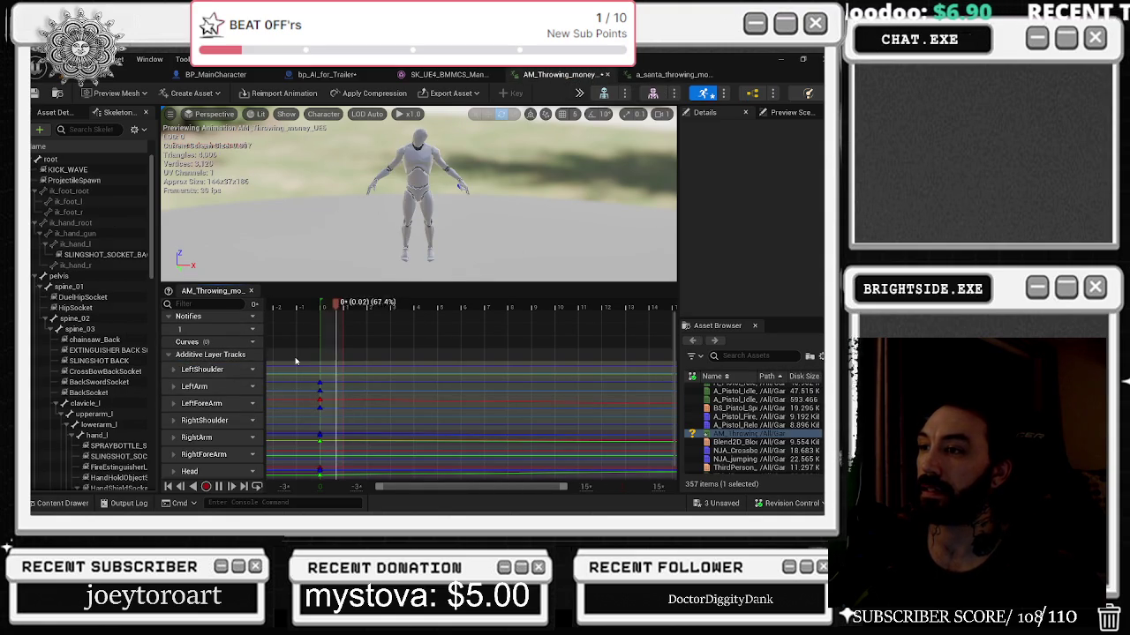
key("space")
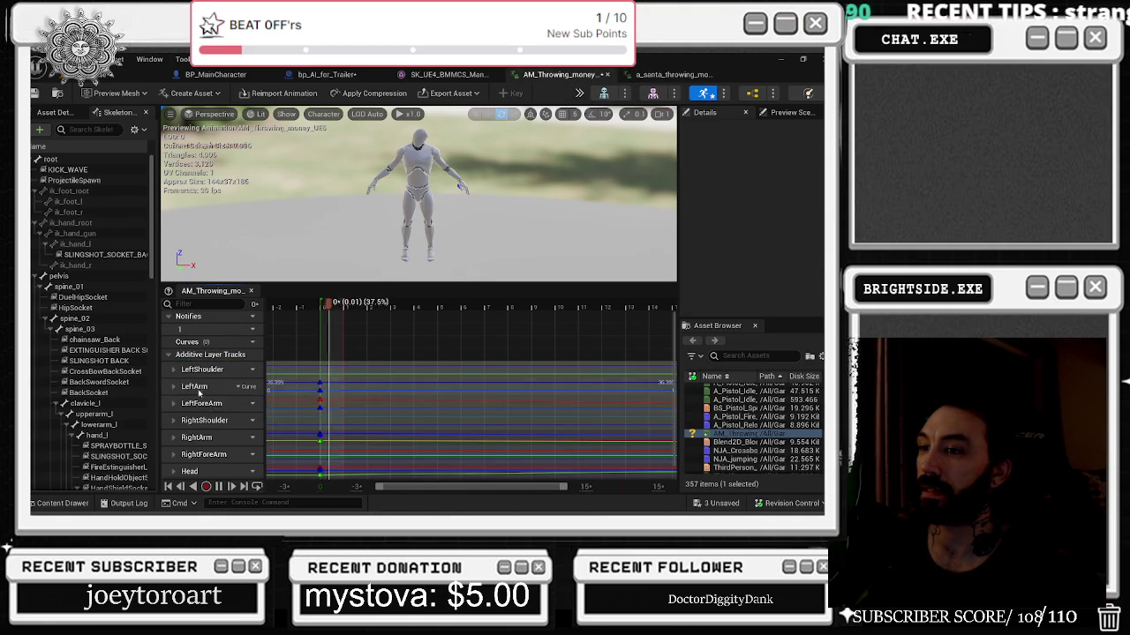
scroll(352, 356, "down", 3)
scroll(352, 356, "down", 10)
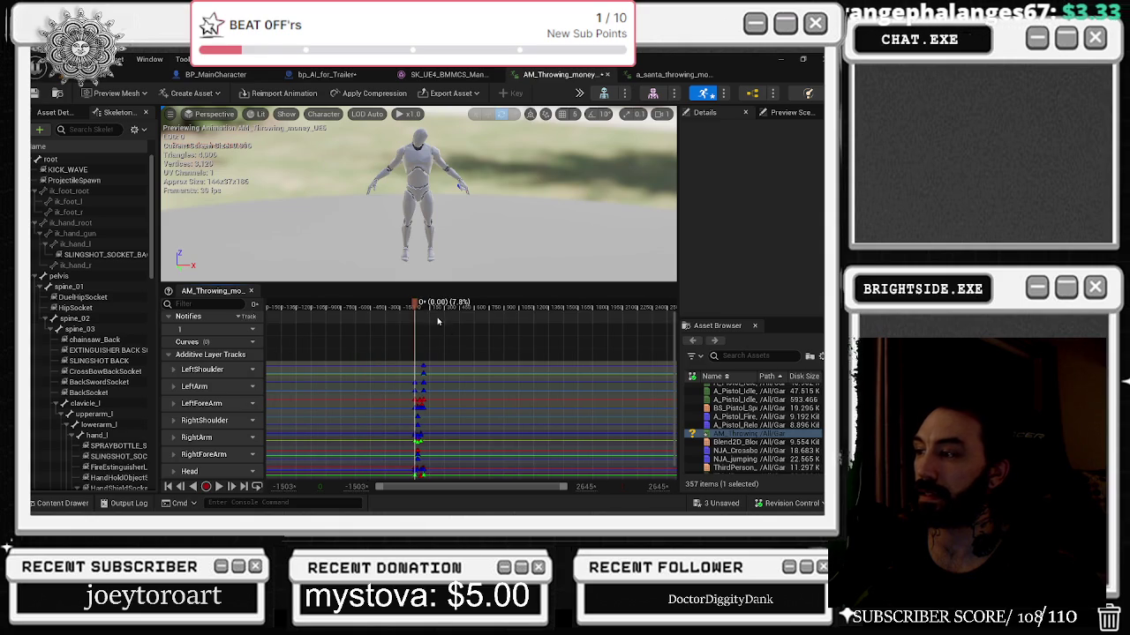
scroll(382, 306, "up", 5)
scroll(287, 311, "up", 10)
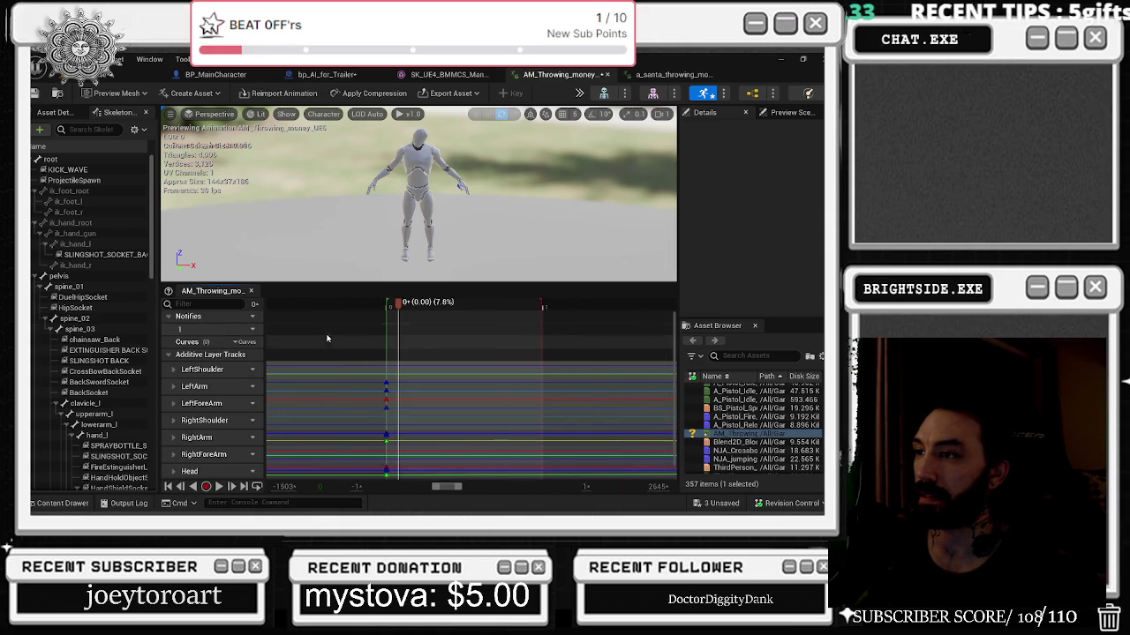
left_click_drag(543, 304, 389, 304)
scroll(529, 391, "down", 10)
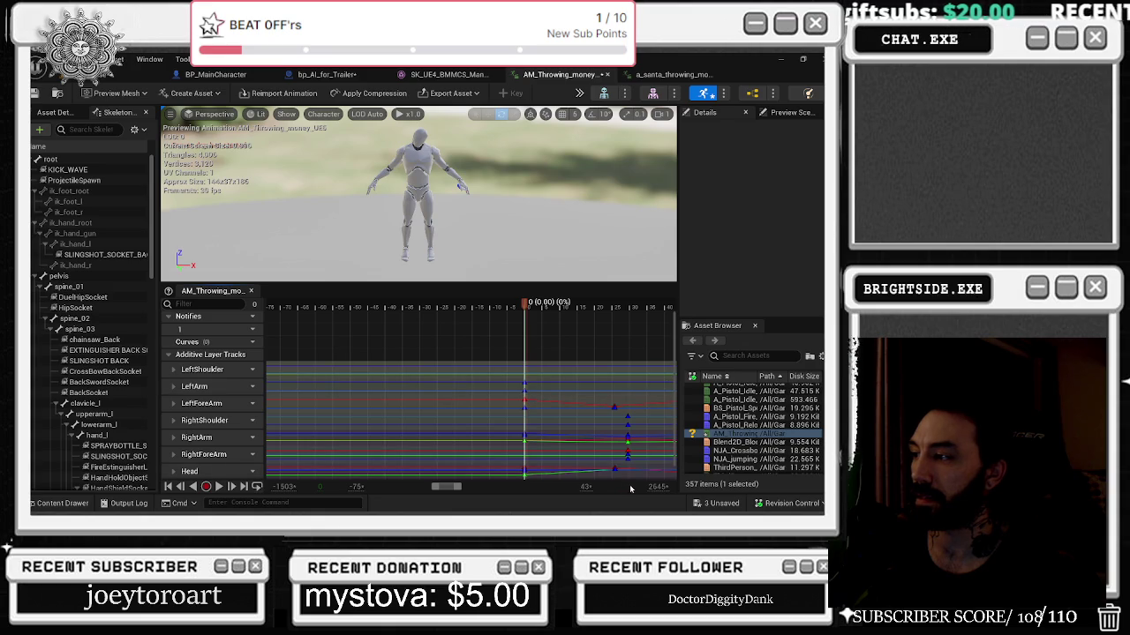
mouse_move(588, 485)
left_mouse_down()
mouse_move(353, 328)
mouse_move(448, 335)
left_mouse_up()
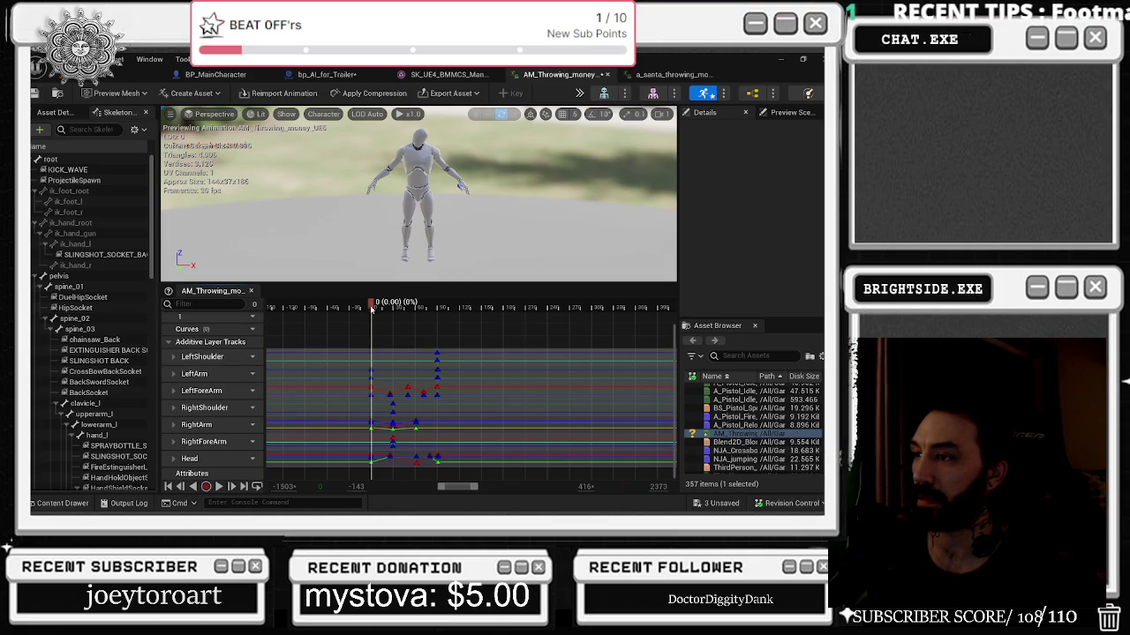
Append 90 frames to the animation, then undo the insertion.
right_click(372, 306)
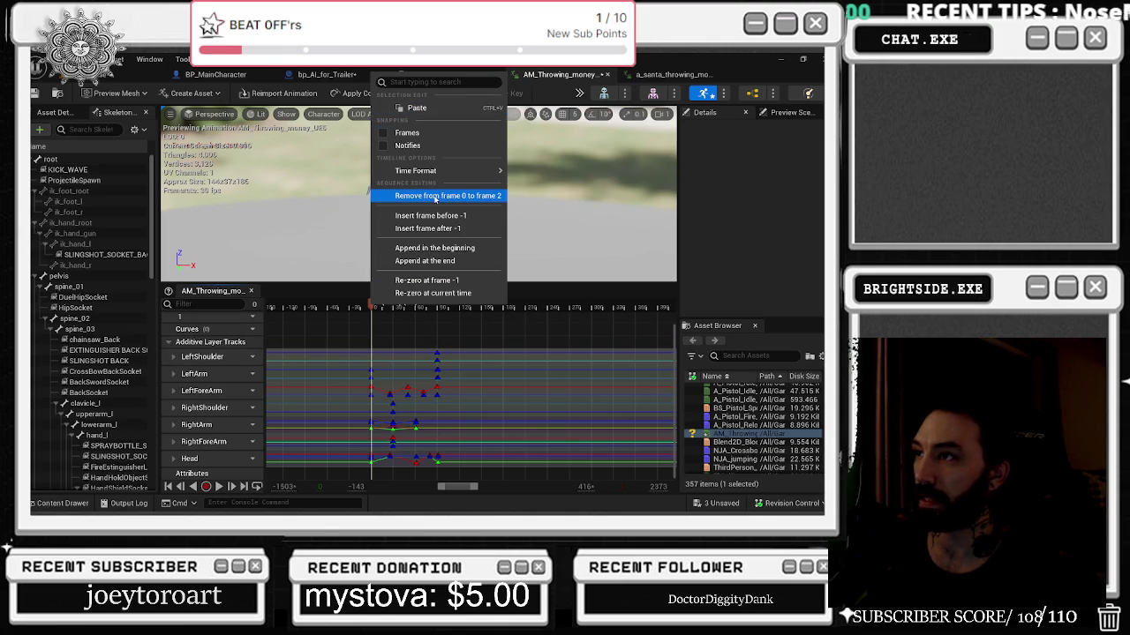
left_click(451, 260)
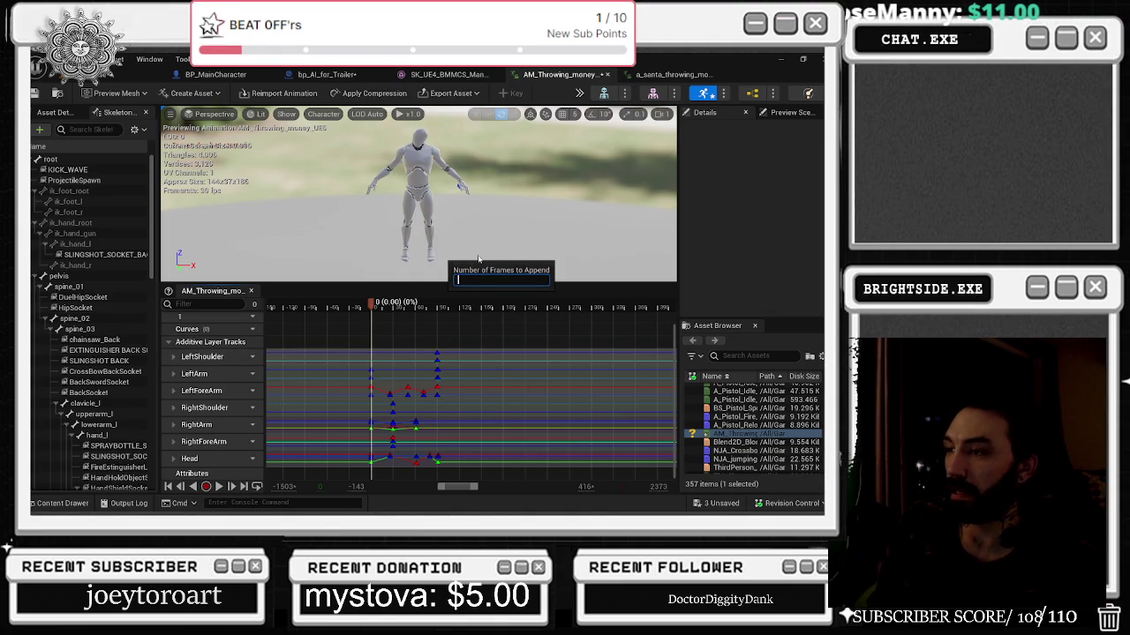
type("90")
key("Return")
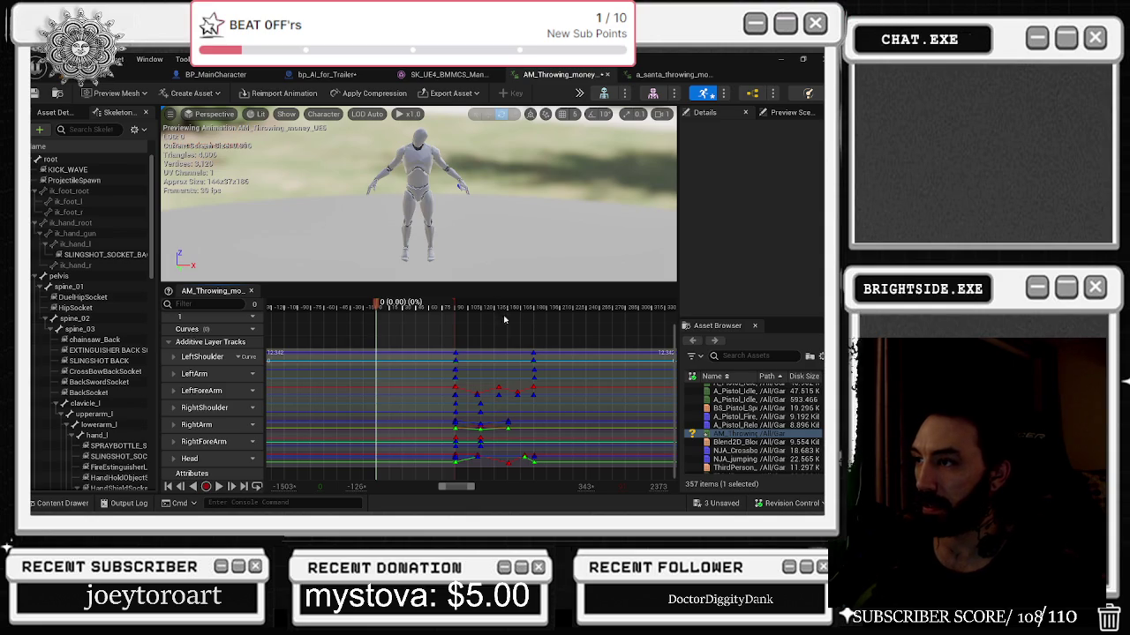
key("ctrl+z")
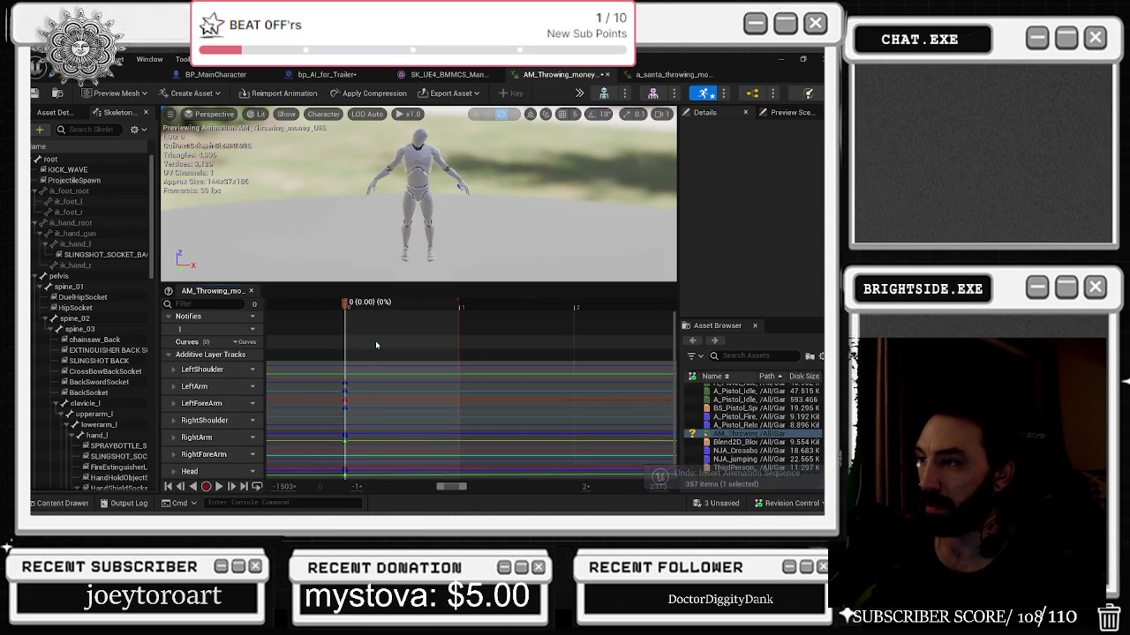
Look at the timeline's frame editing options without changing anything and review the track keys.
scroll(375, 340, "down", 2)
scroll(375, 353, "down", 3)
right_click(508, 309)
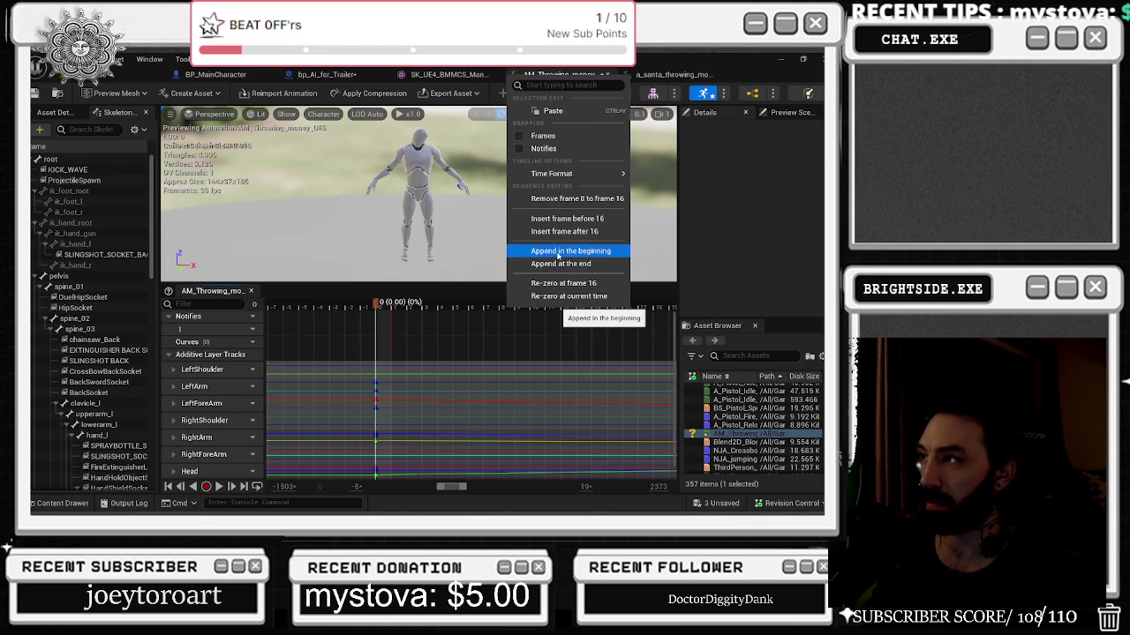
key("Escape")
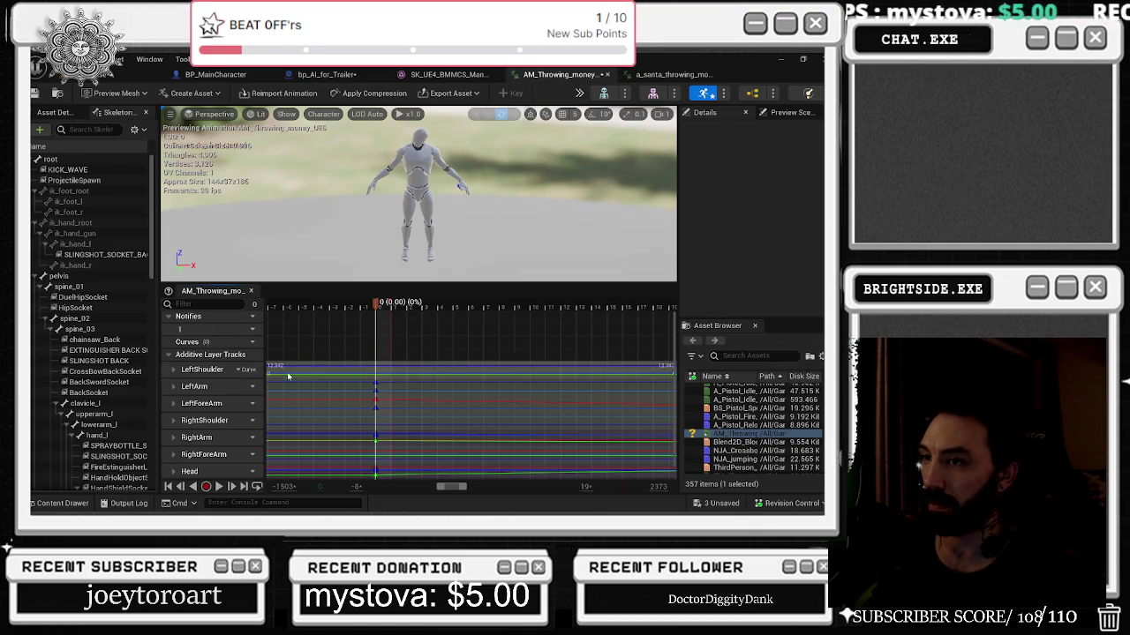
scroll(361, 388, "down", 1)
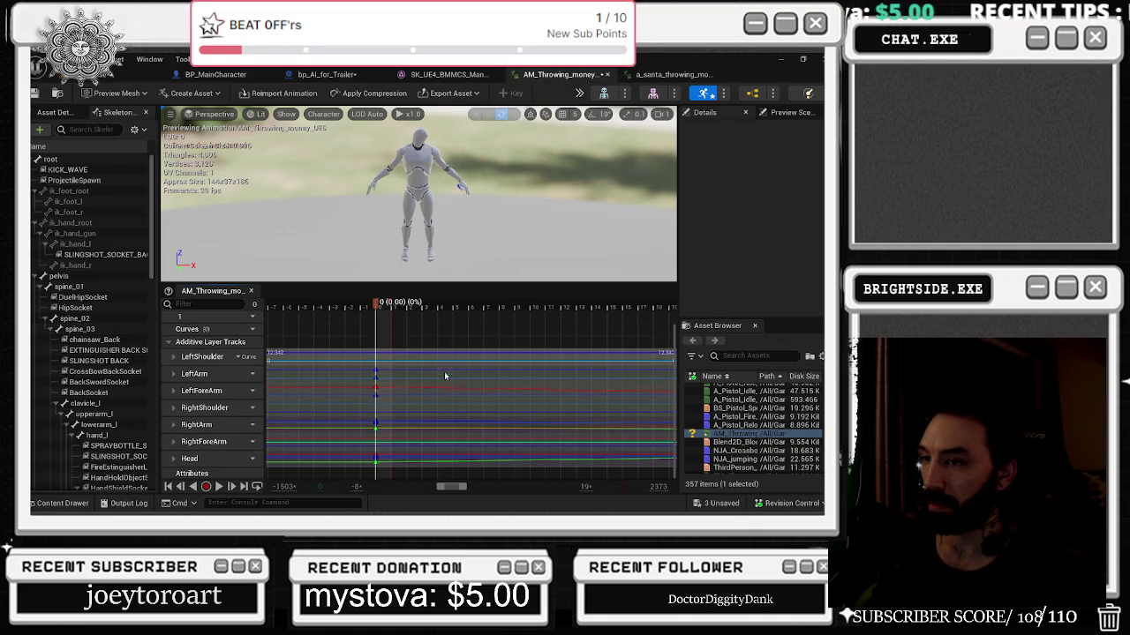
scroll(374, 372, "up", 1)
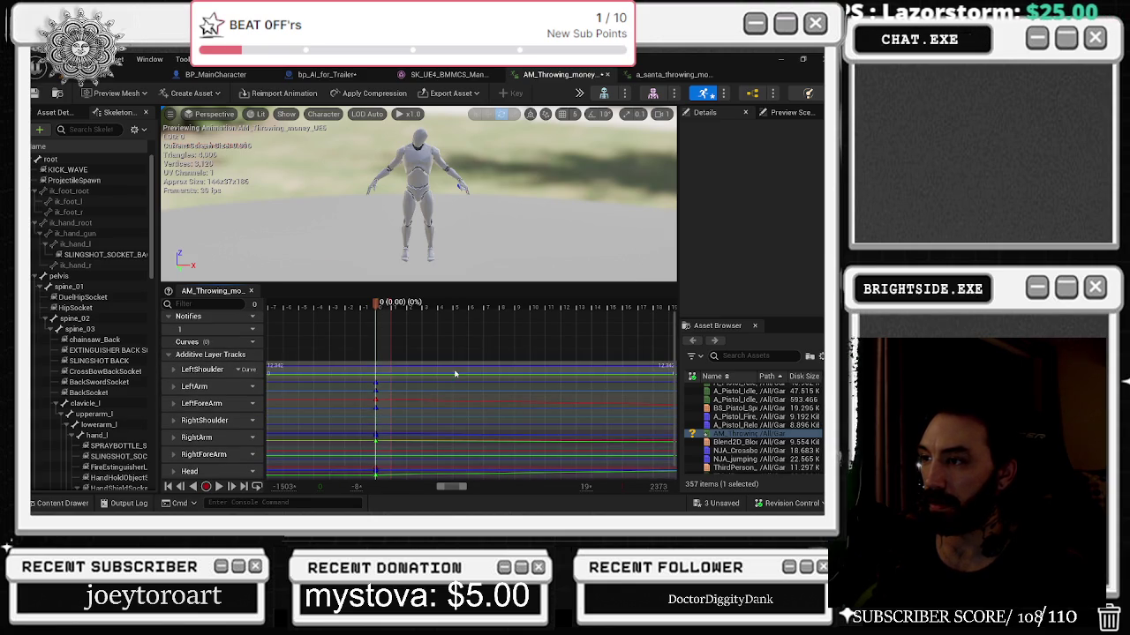
scroll(484, 371, "down", 1)
left_click_drag(452, 487, 470, 487)
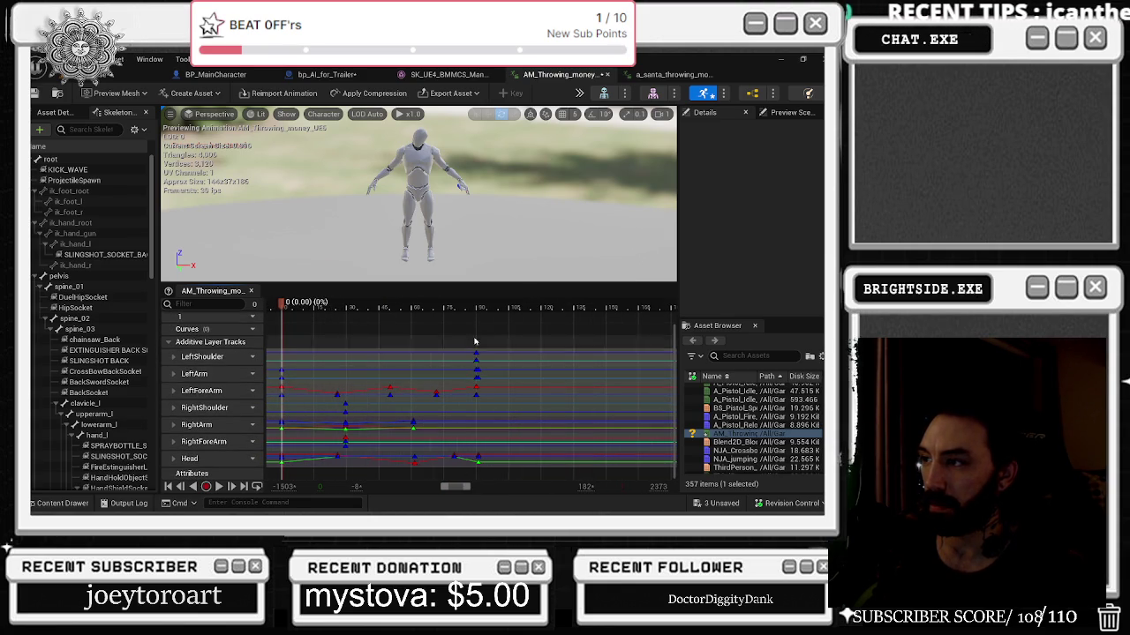
right_click(477, 310)
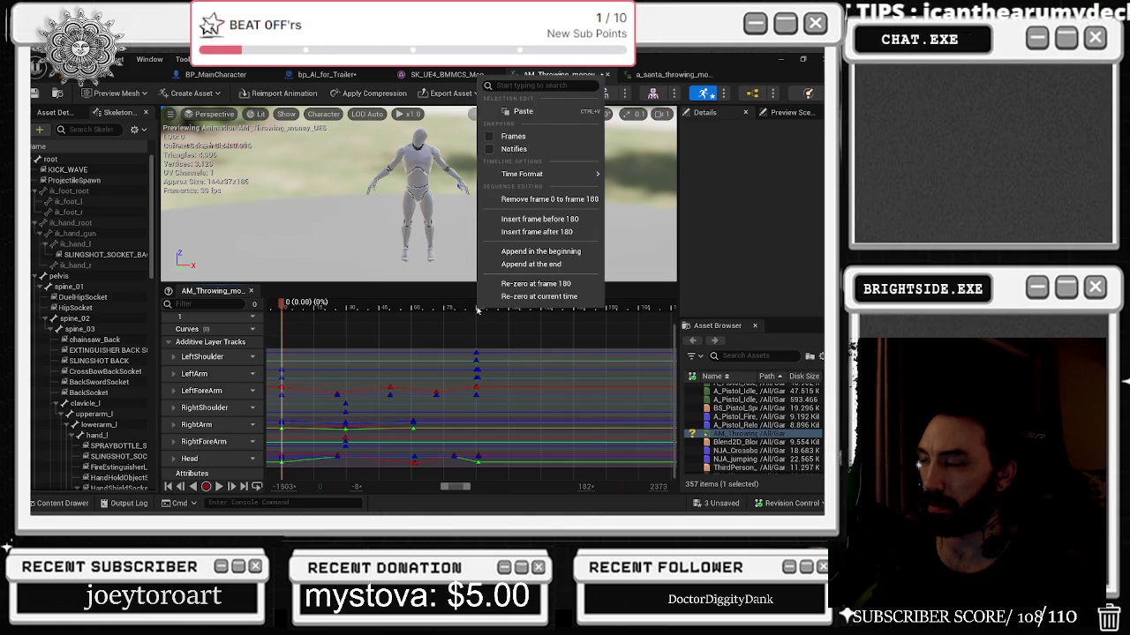
mouse_move(525, 177)
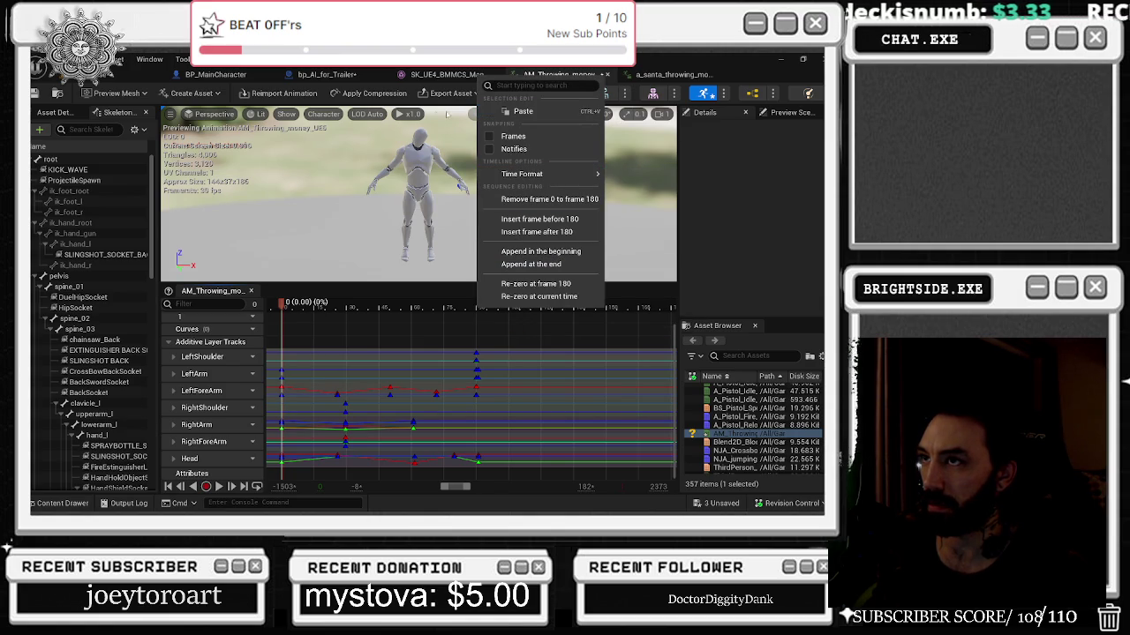
left_click(468, 310)
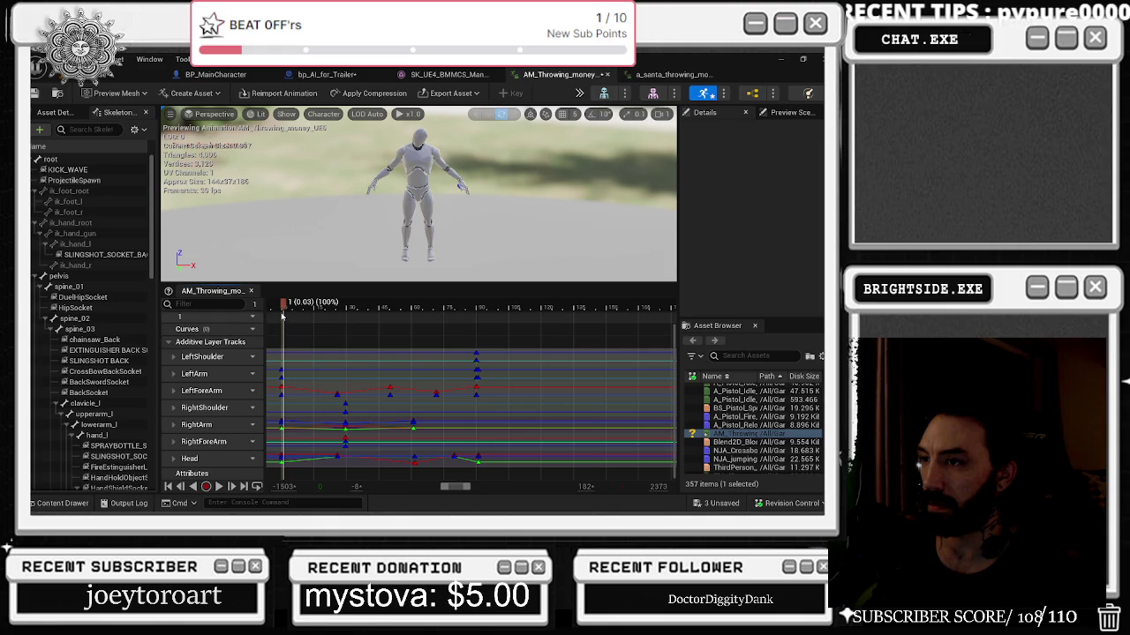
right_click(478, 309)
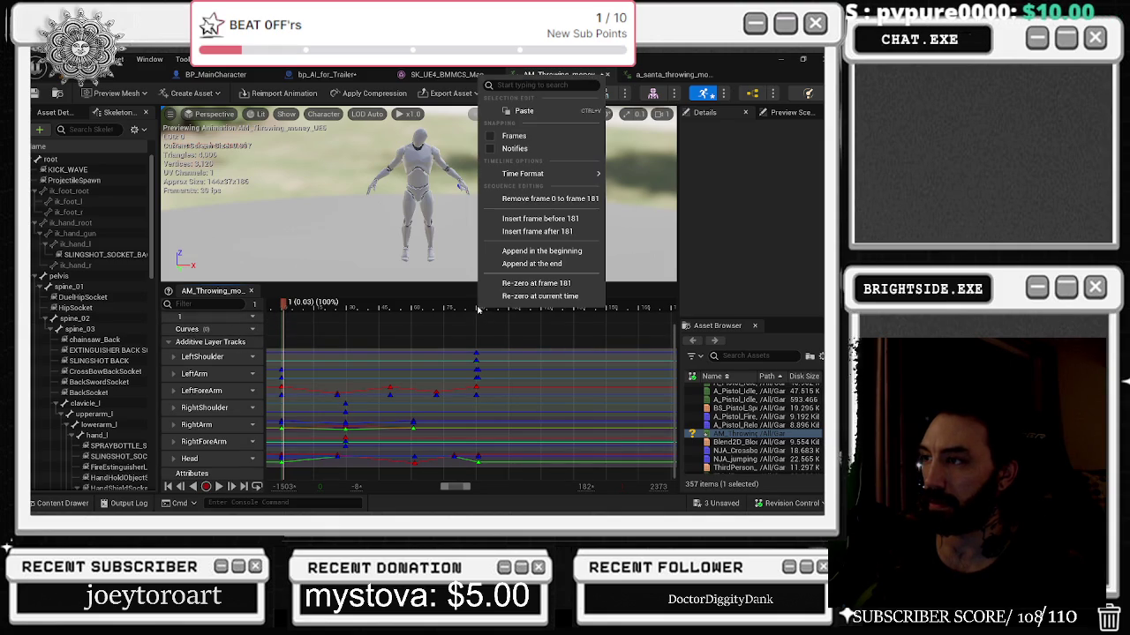
left_click(558, 252)
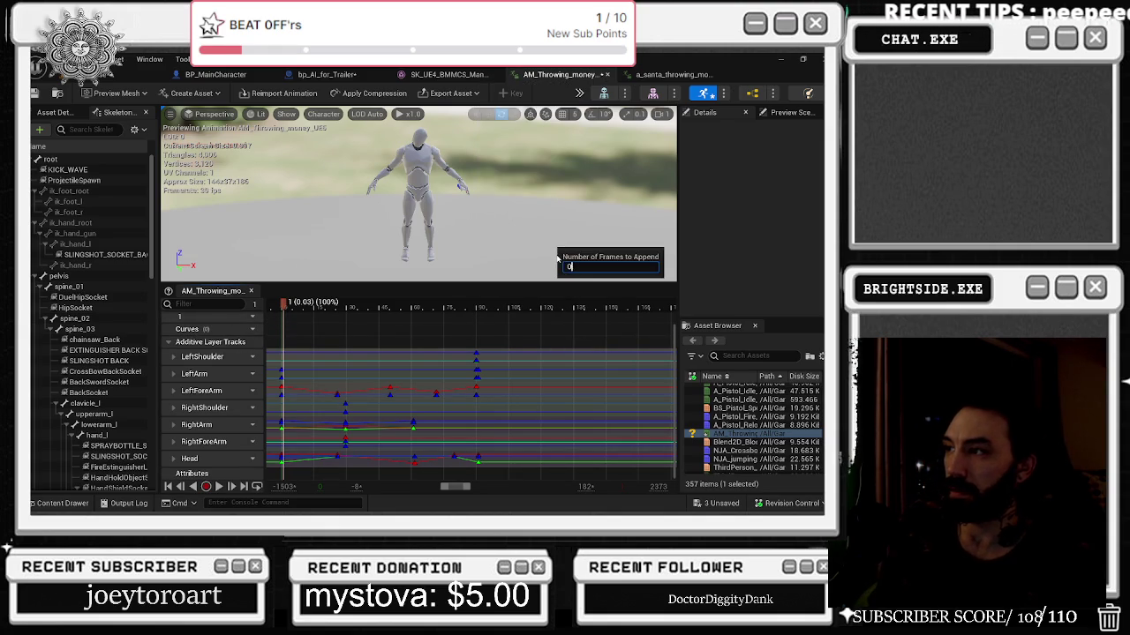
type("90")
key("Return")
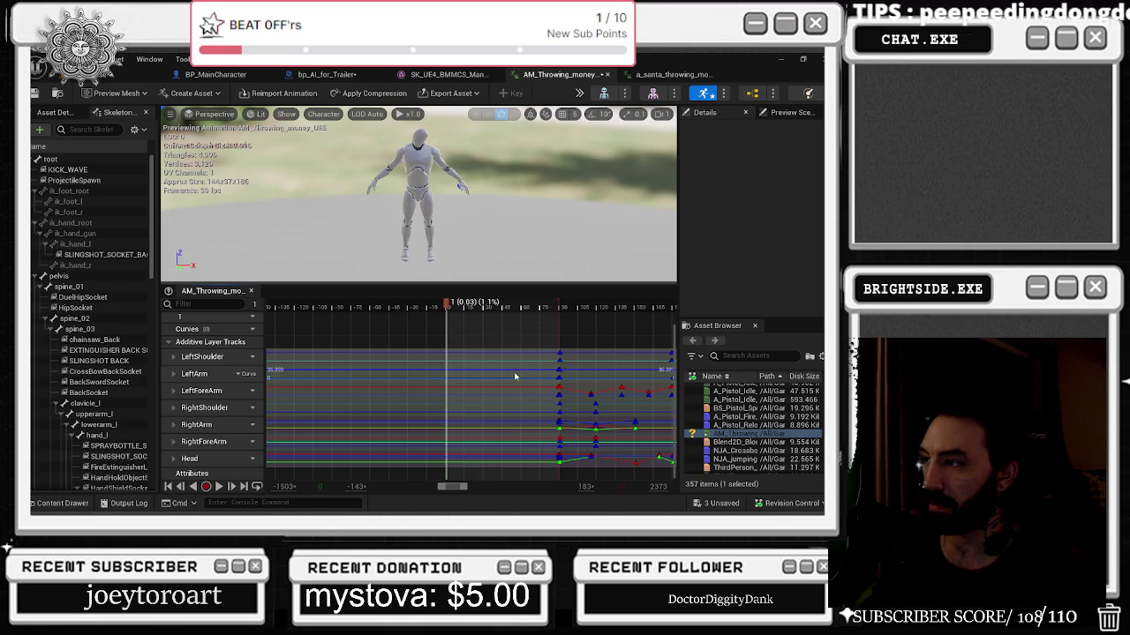
key("ctrl+z")
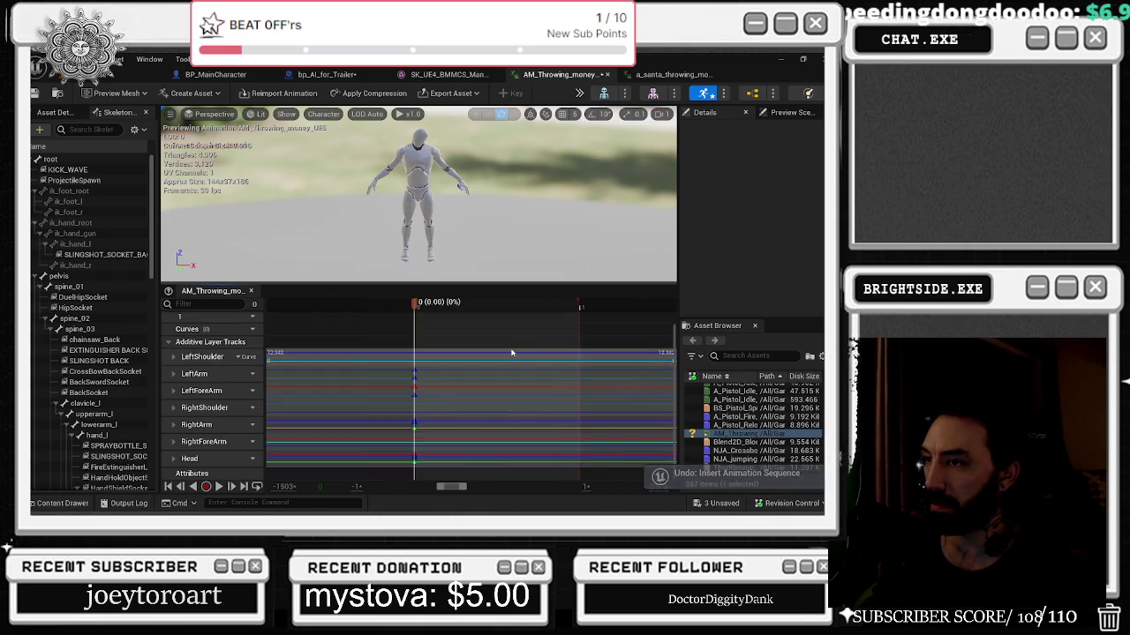
right_click(481, 302)
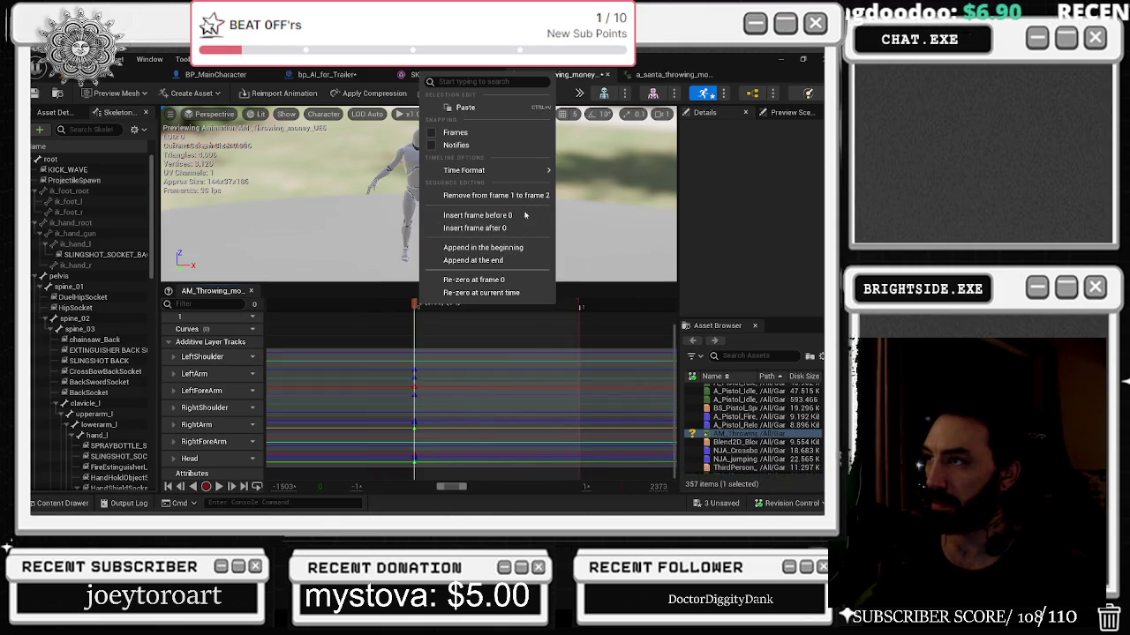
left_click(577, 304)
right_click(579, 305)
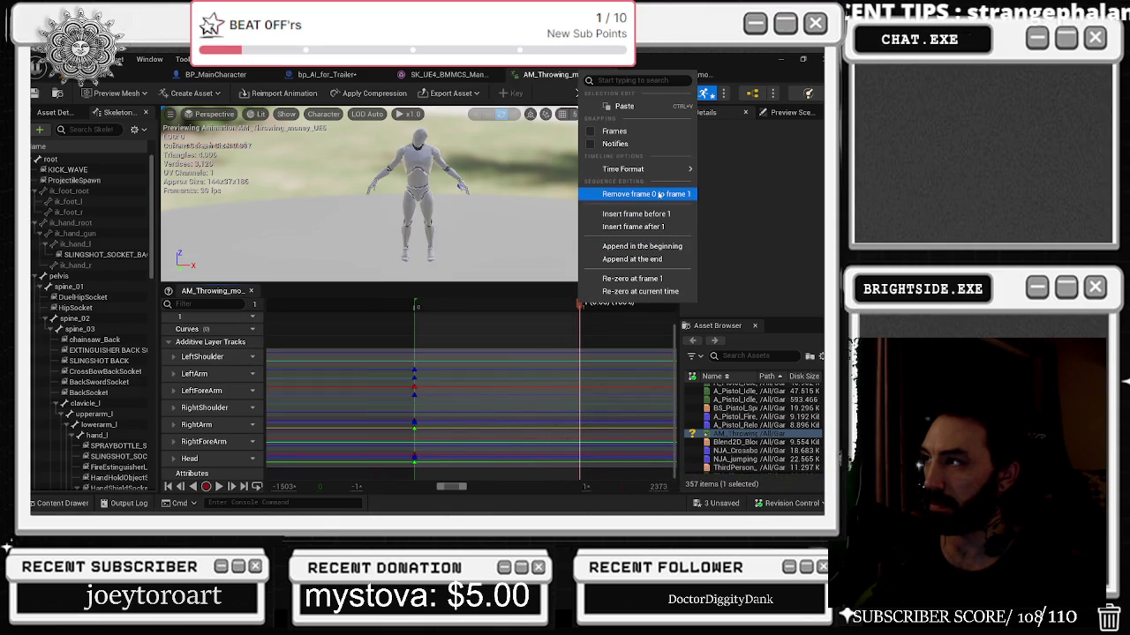
left_click(652, 260)
type("0")
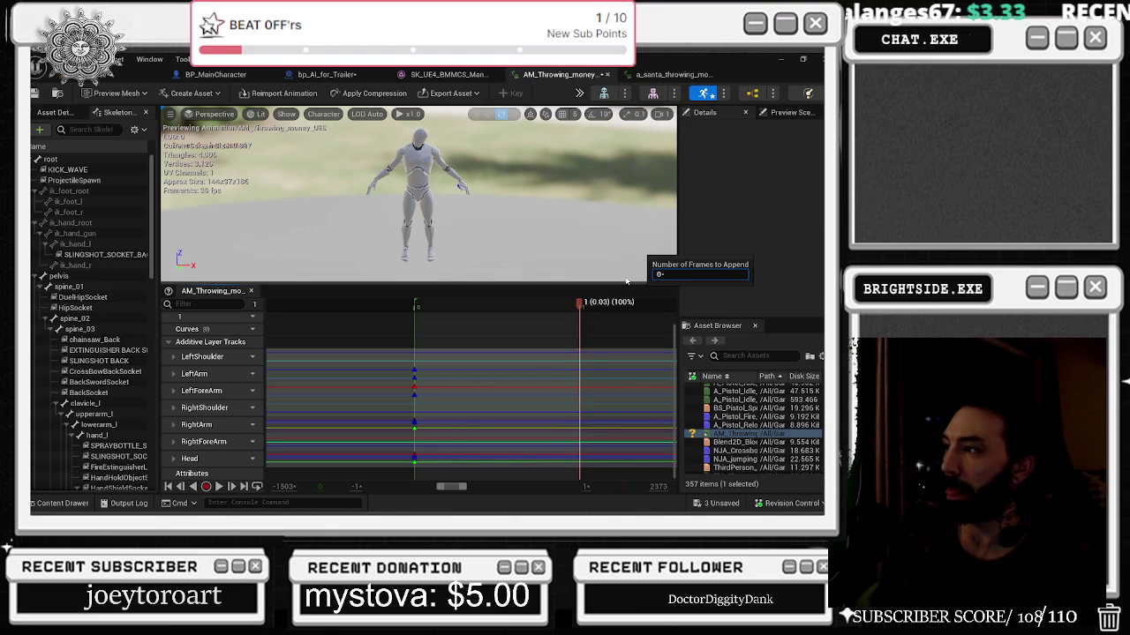
key("Return")
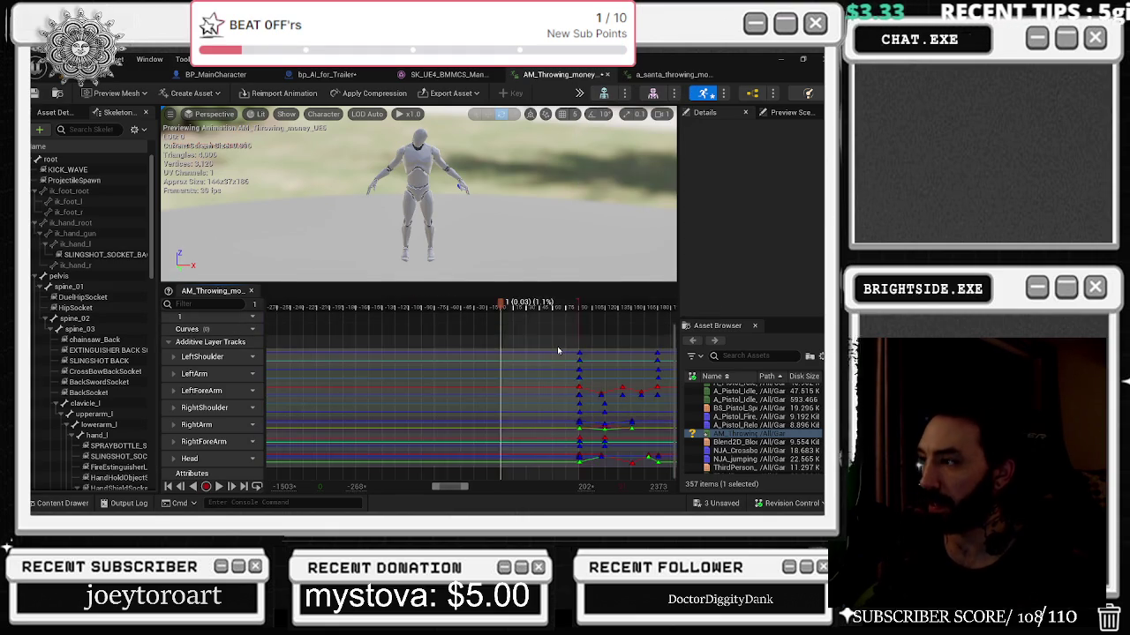
scroll(610, 347, "right", 5)
scroll(529, 371, "up", 1)
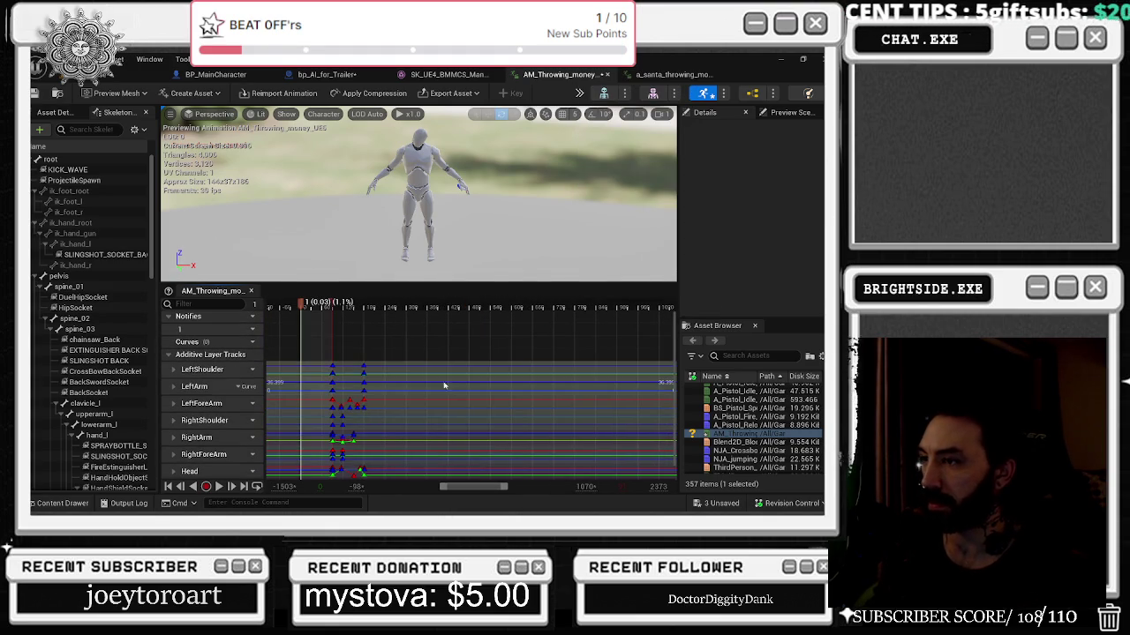
scroll(342, 400, "up", 6)
scroll(426, 347, "down", 1)
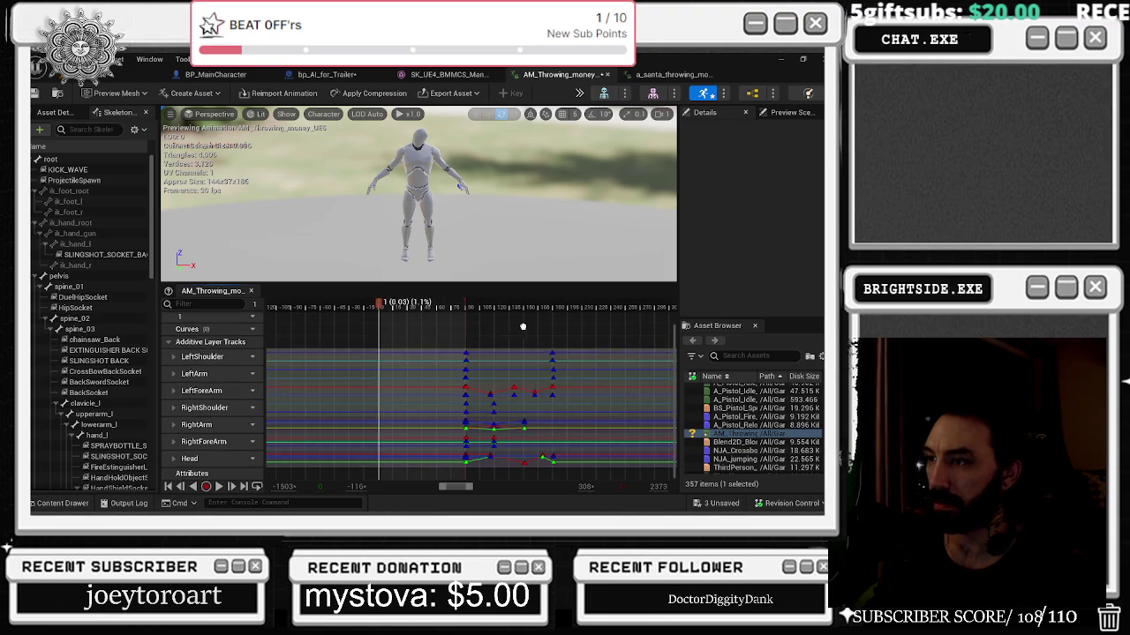
key("End")
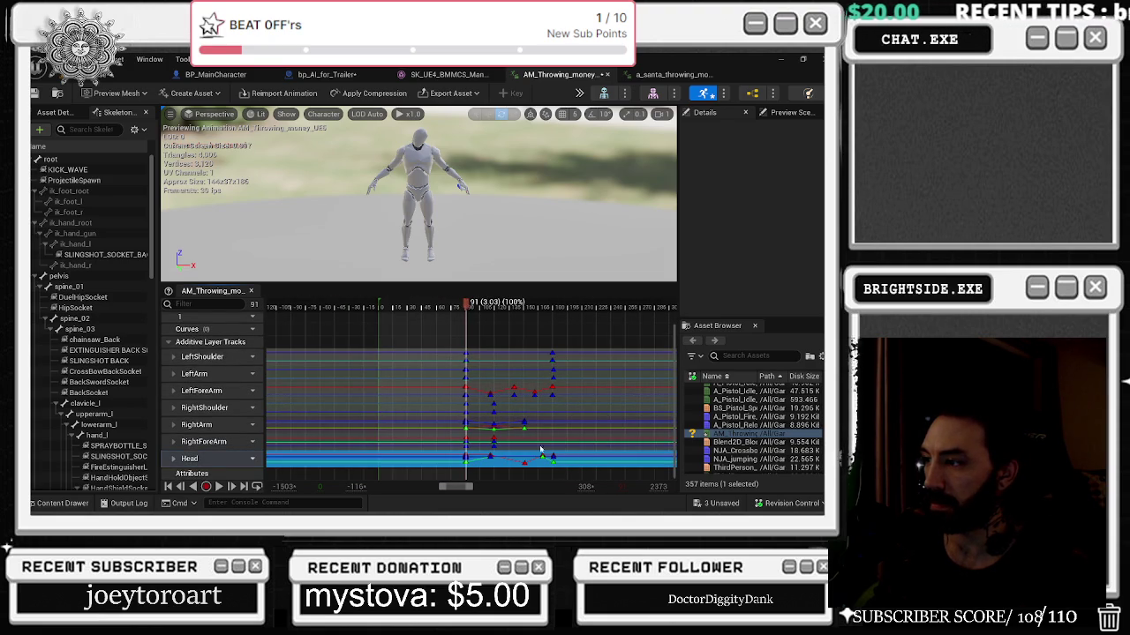
left_click(472, 364)
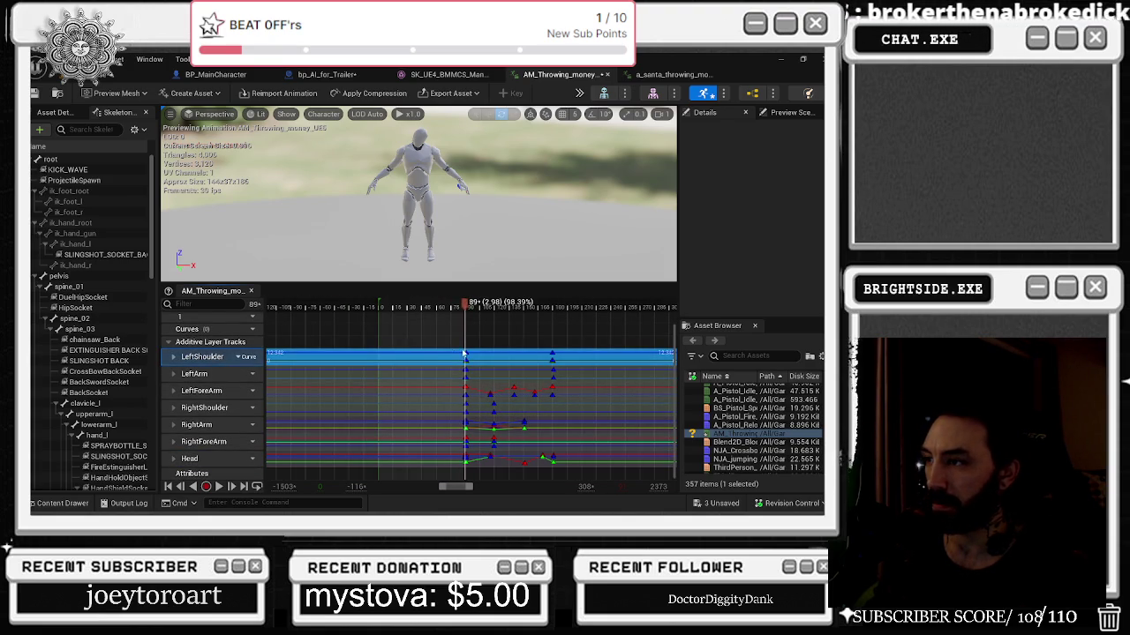
double_click(460, 353)
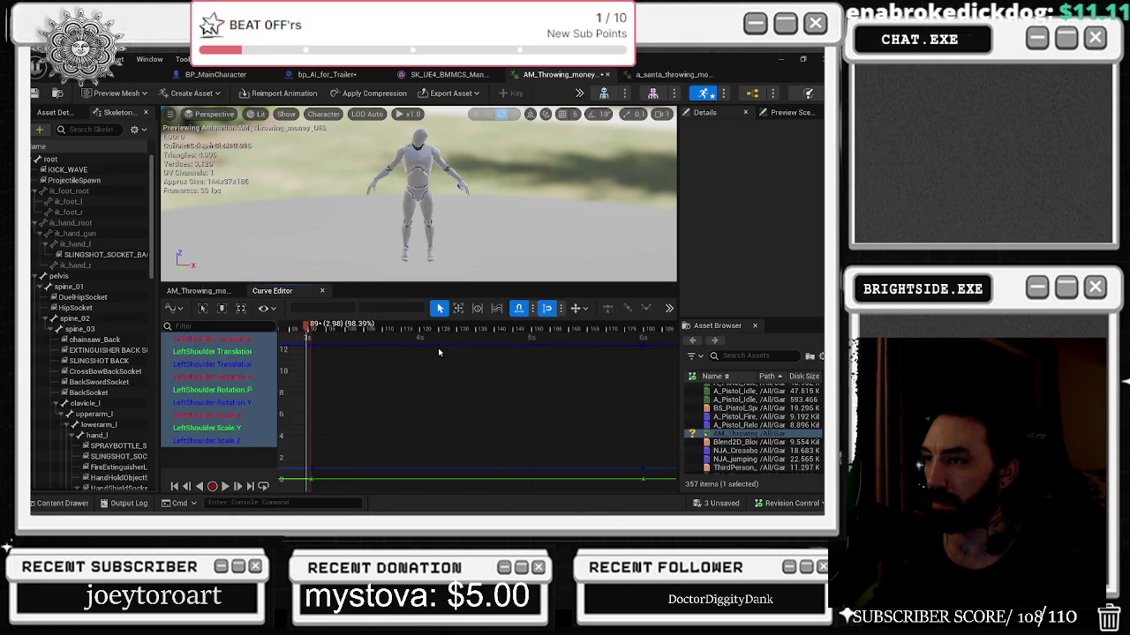
key("ctrl+z")
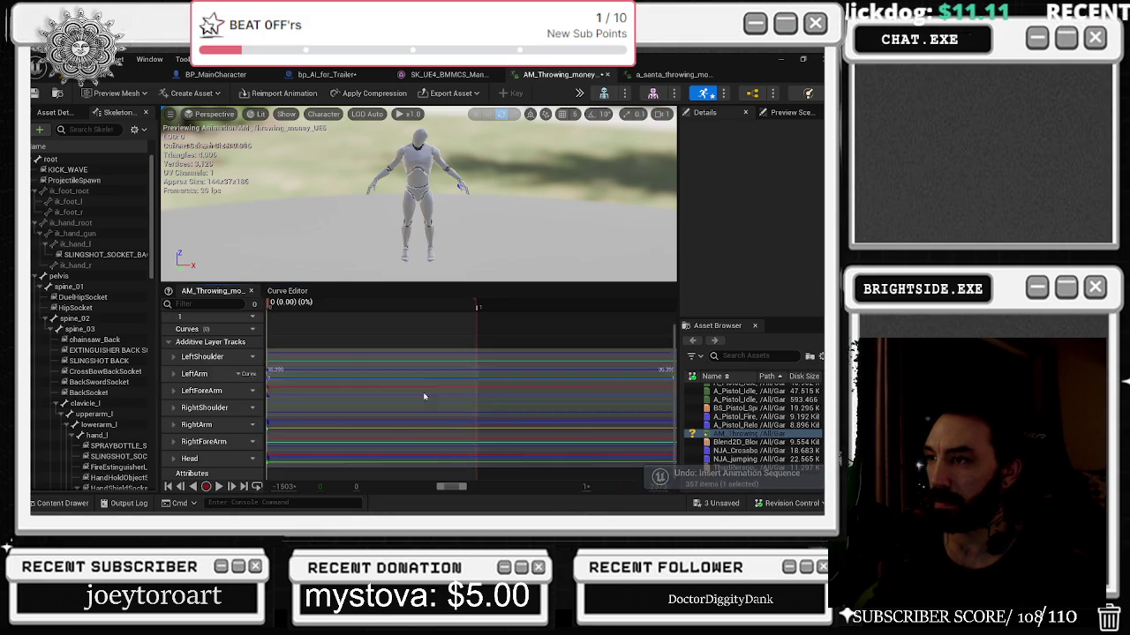
scroll(459, 410, "down", 5)
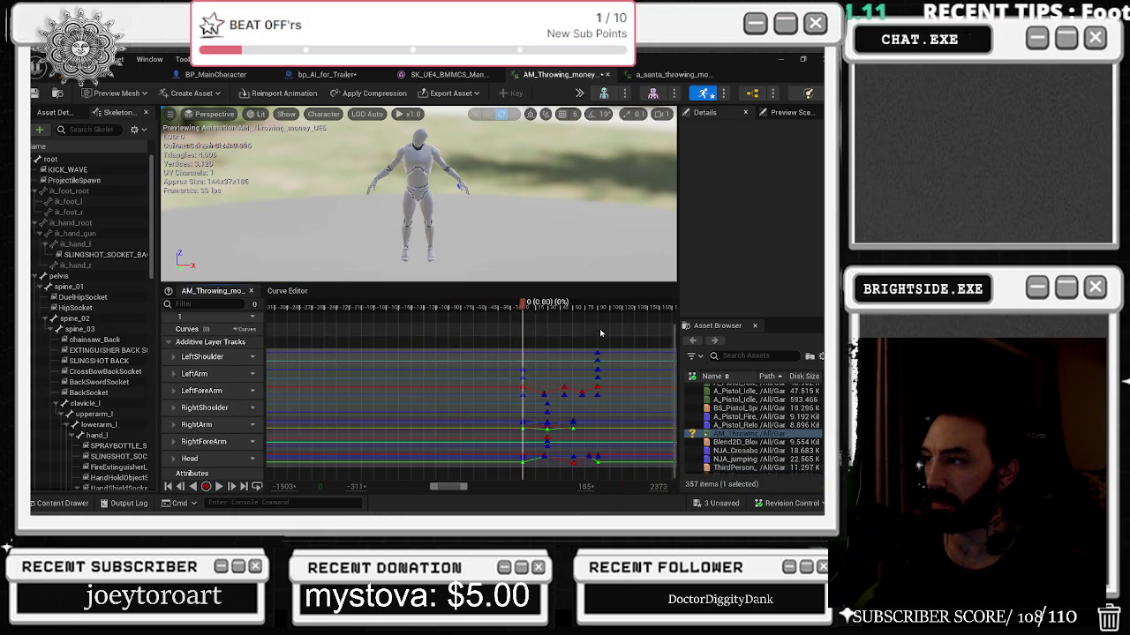
scroll(414, 355, "down", 6)
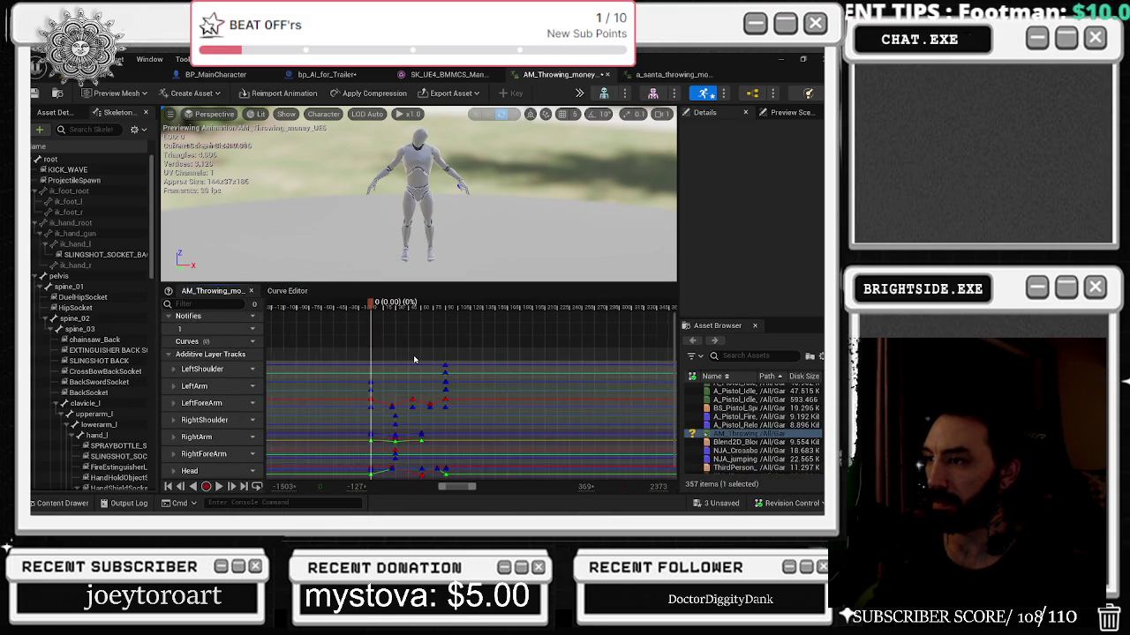
scroll(419, 356, "down", 5)
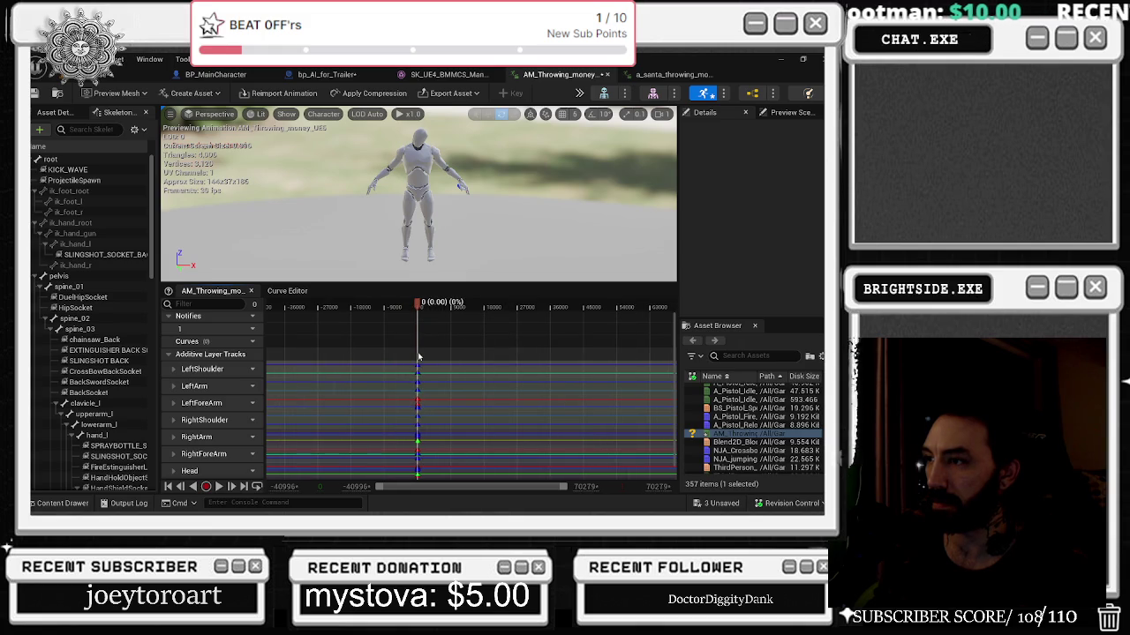
key("ctrl+z")
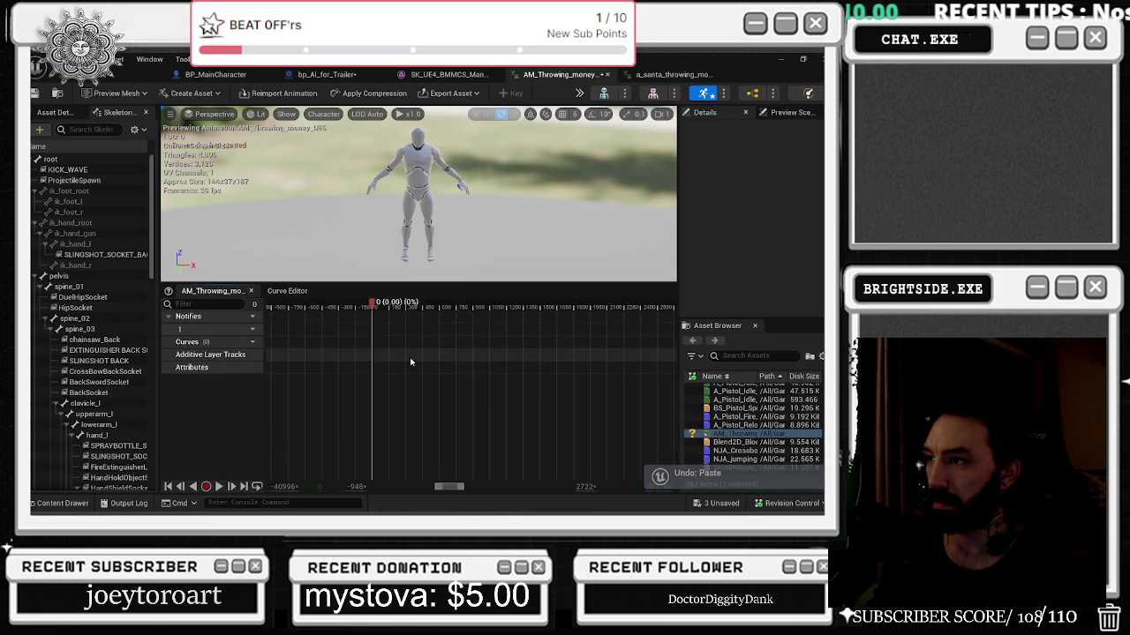
scroll(382, 375, "down", 5)
scroll(352, 347, "up", 5)
key("ctrl+v")
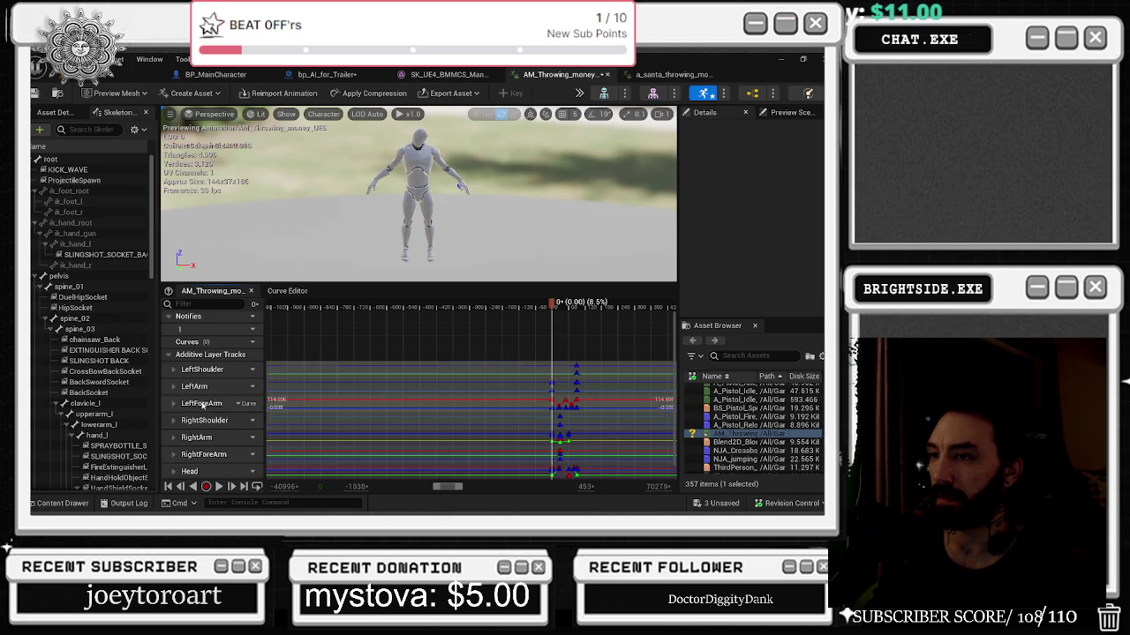
scroll(595, 386, "down", 4)
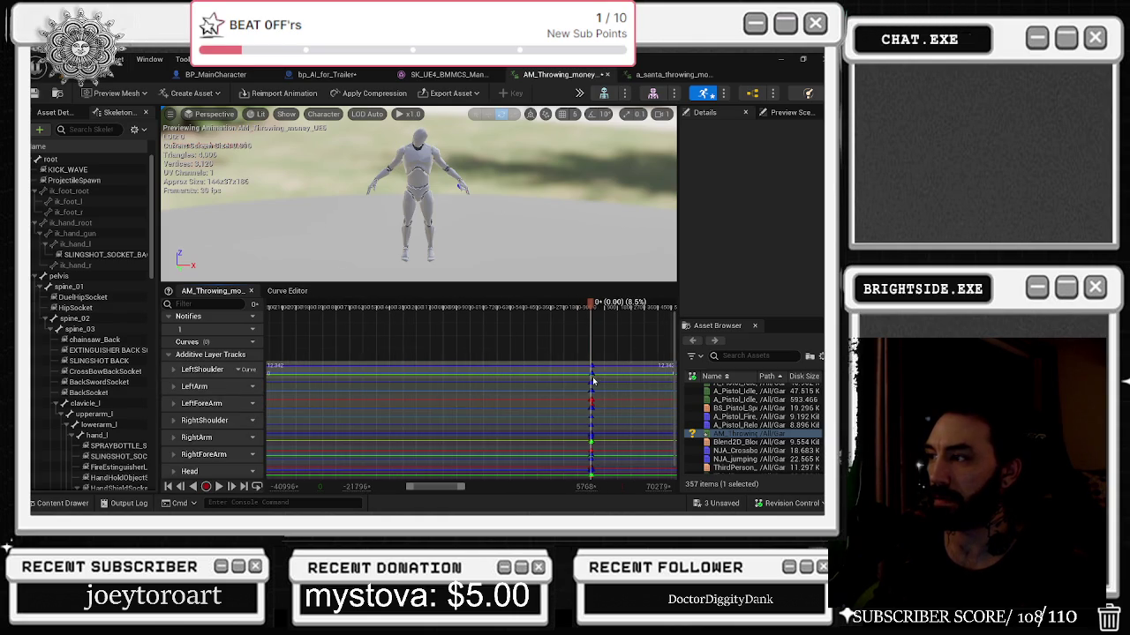
scroll(533, 351, "up", 3)
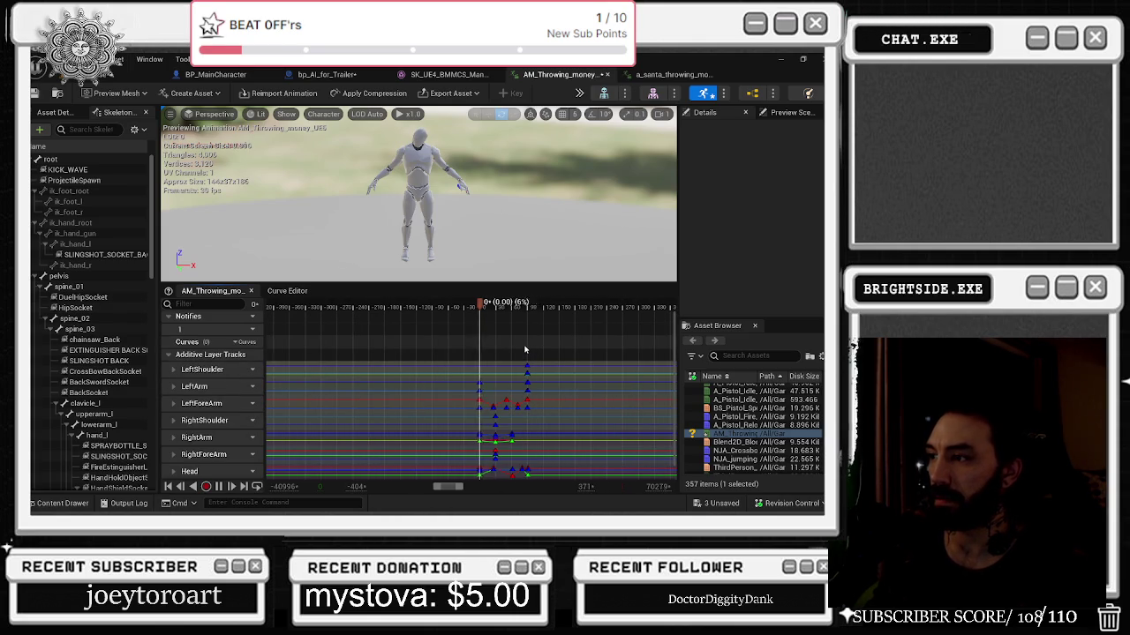
scroll(547, 353, "down", 2)
scroll(550, 358, "up", 2)
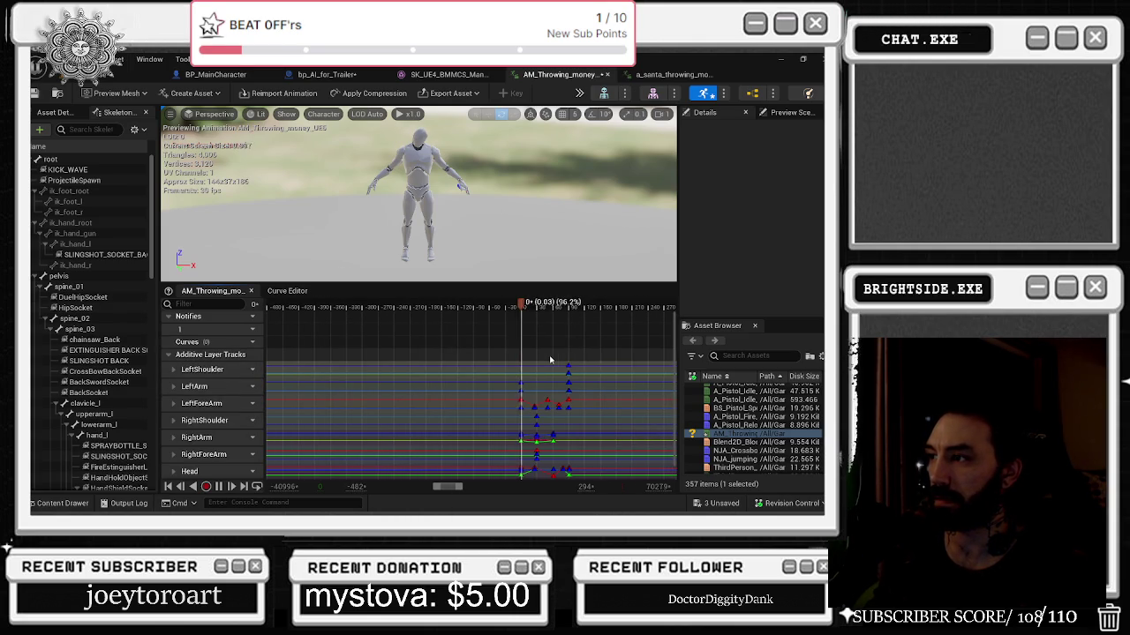
right_click(554, 307)
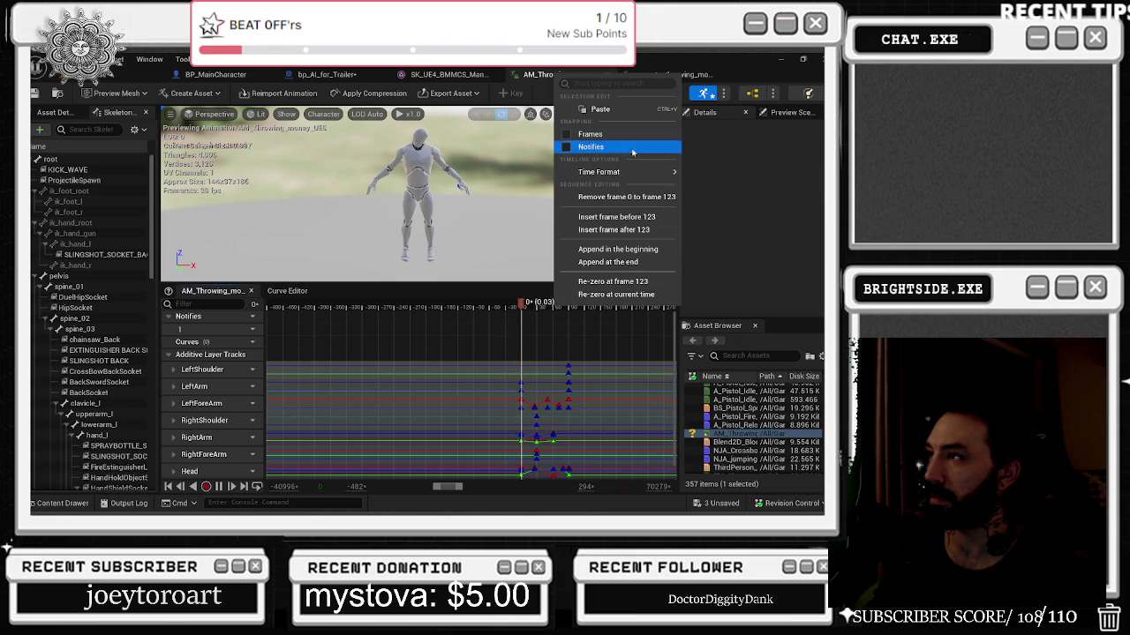
left_click(534, 333)
scroll(588, 362, "up", 5)
scroll(402, 369, "down", 1)
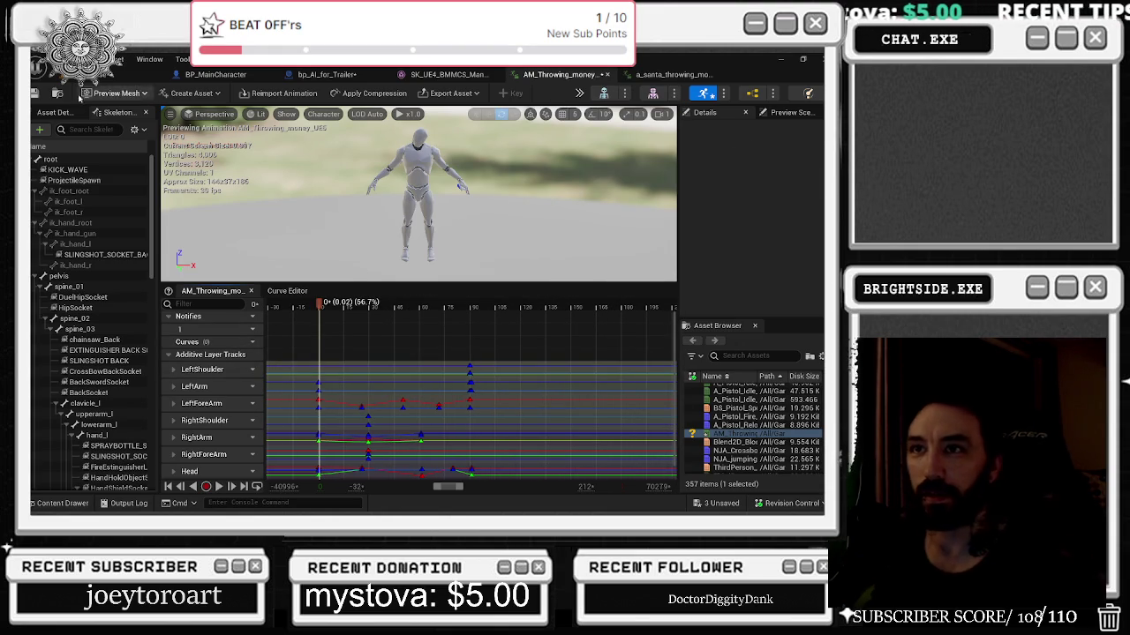
Open the Asset Details panel and scroll through the animation's settings.
left_click(55, 112)
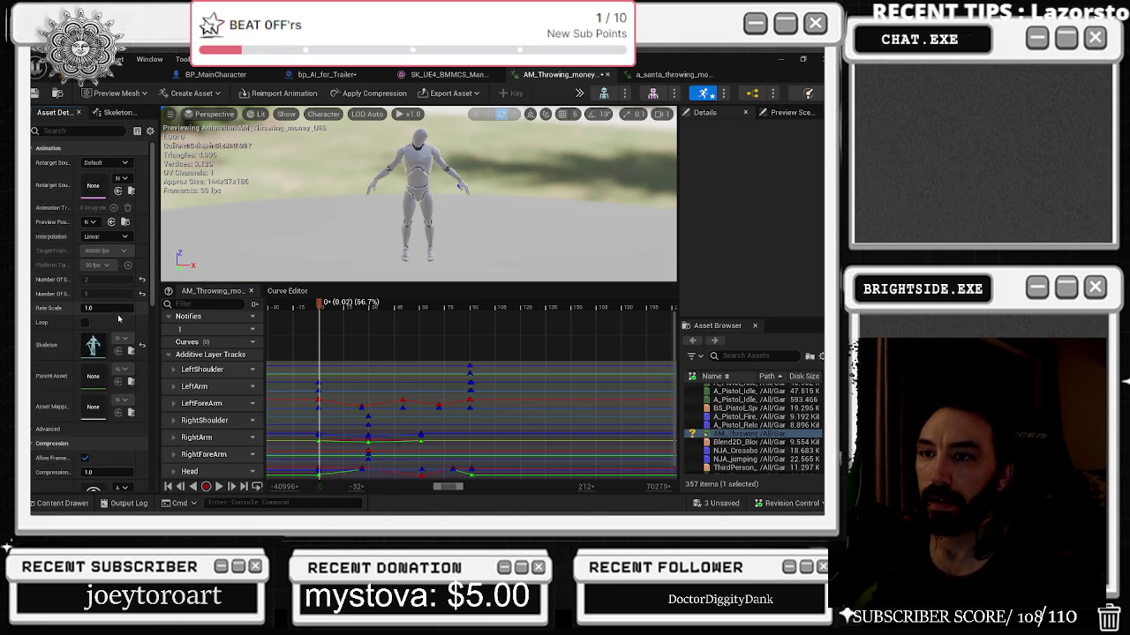
scroll(111, 444, "down", 5)
scroll(111, 444, "down", 10)
scroll(468, 387, "down", 3)
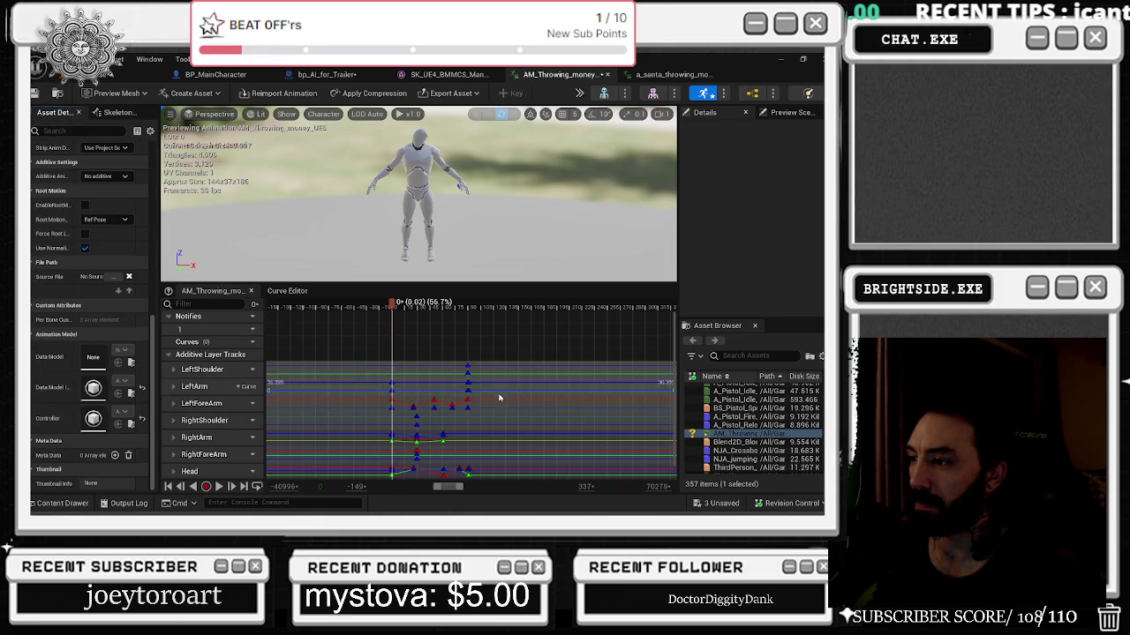
left_click_drag(498, 397, 457, 409)
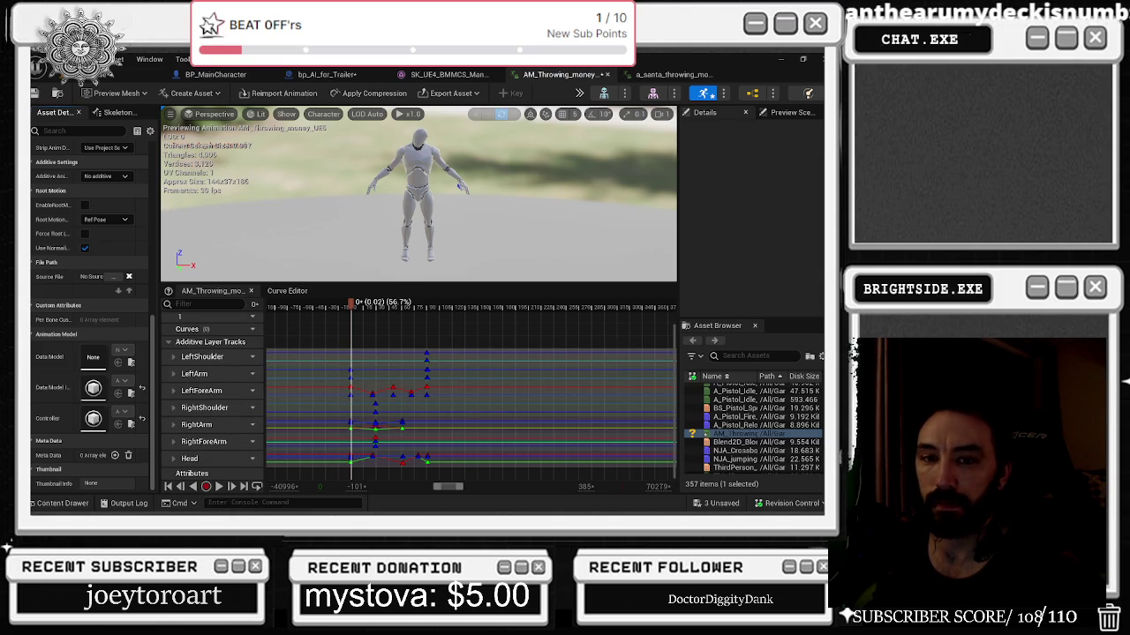
key("alt+Tab")
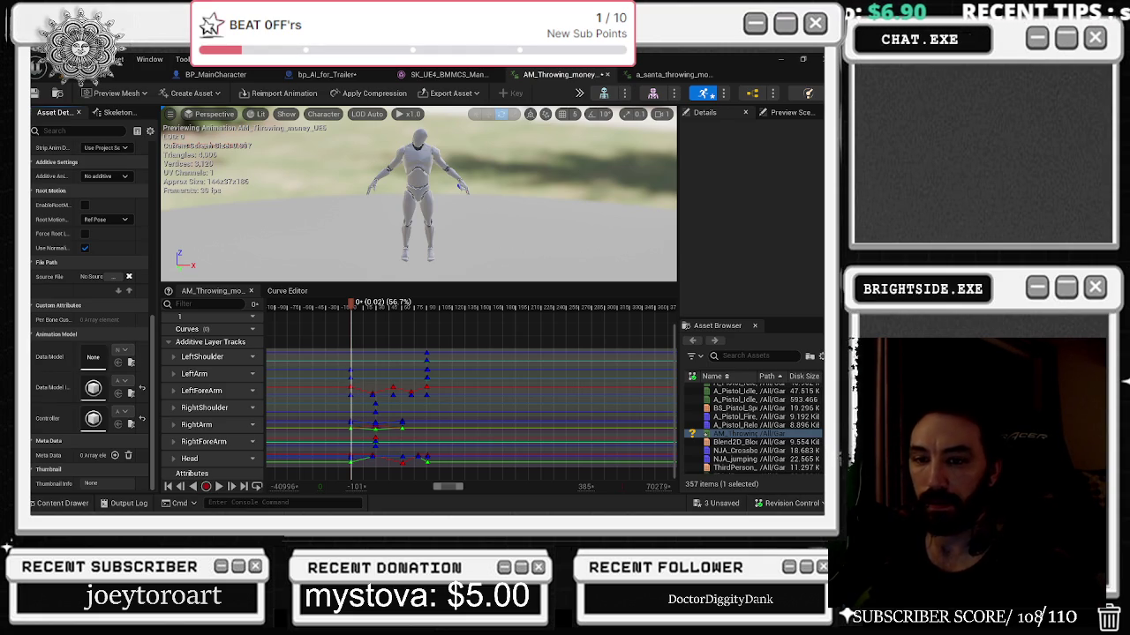
Put the playhead on frame 1, scroll back to the Animation section, and pan the curves to frame 0.
left_click(349, 307)
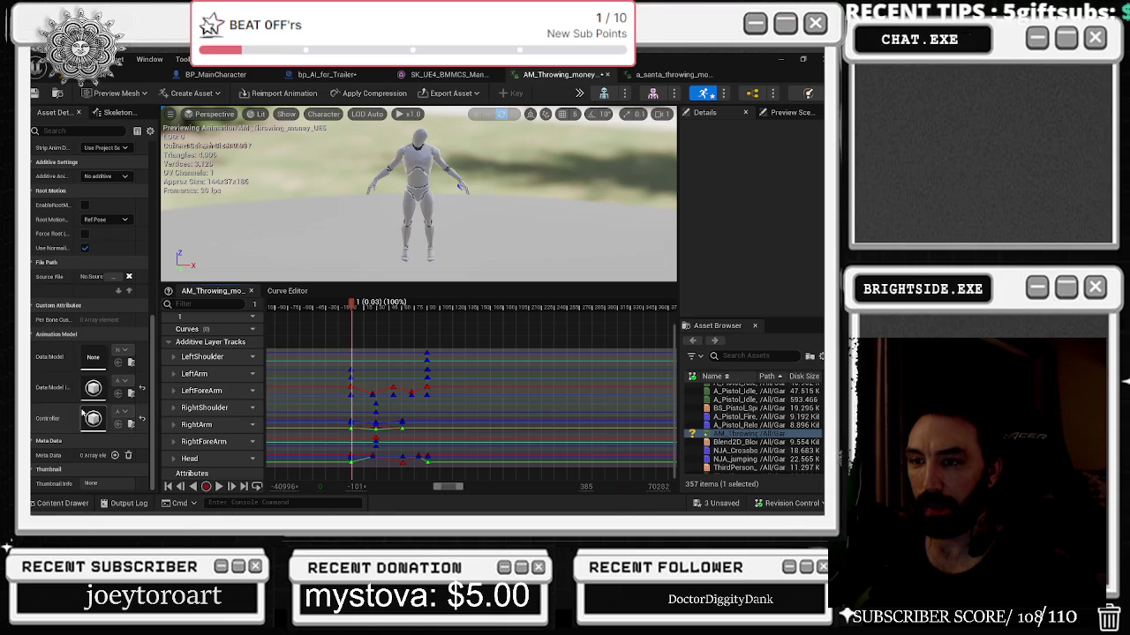
scroll(99, 436, "up", 3)
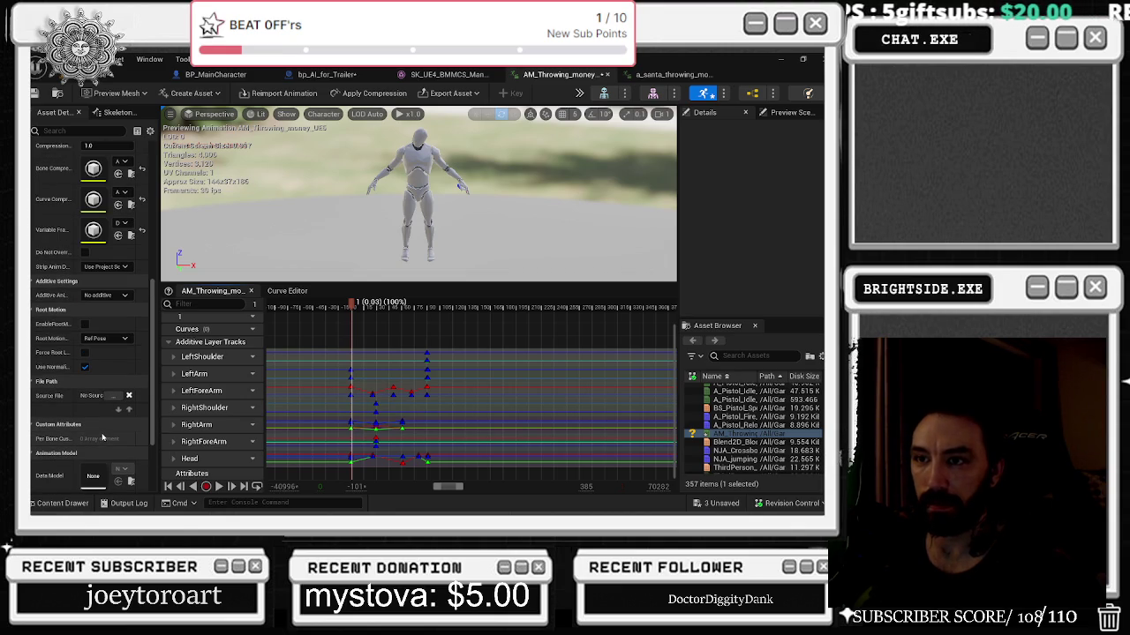
scroll(101, 436, "up", 3)
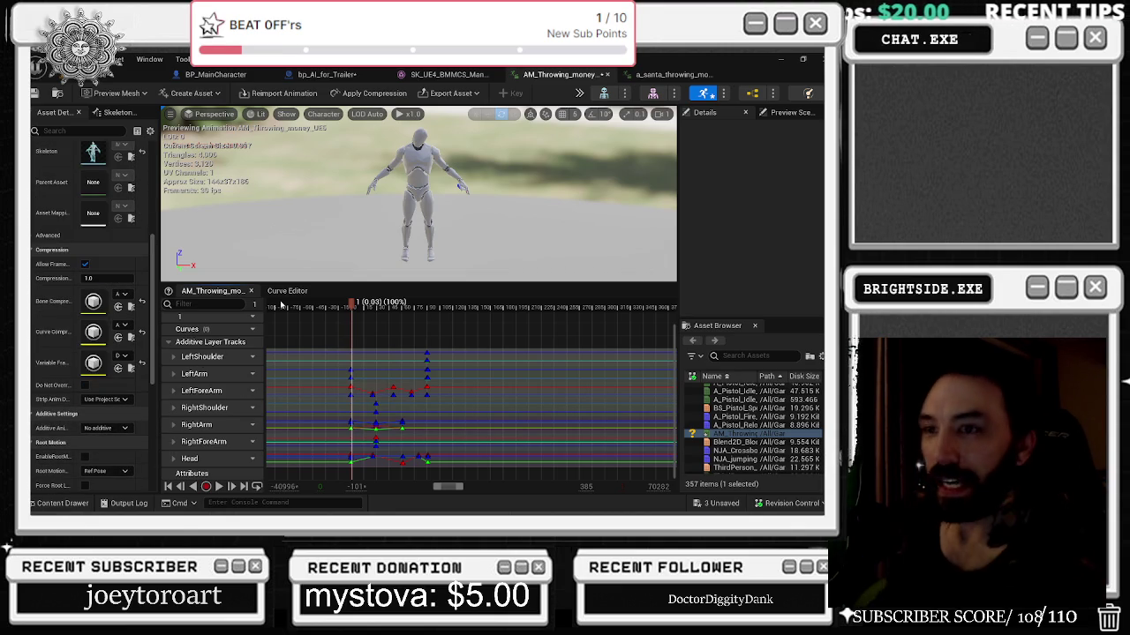
scroll(115, 319, "up", 5)
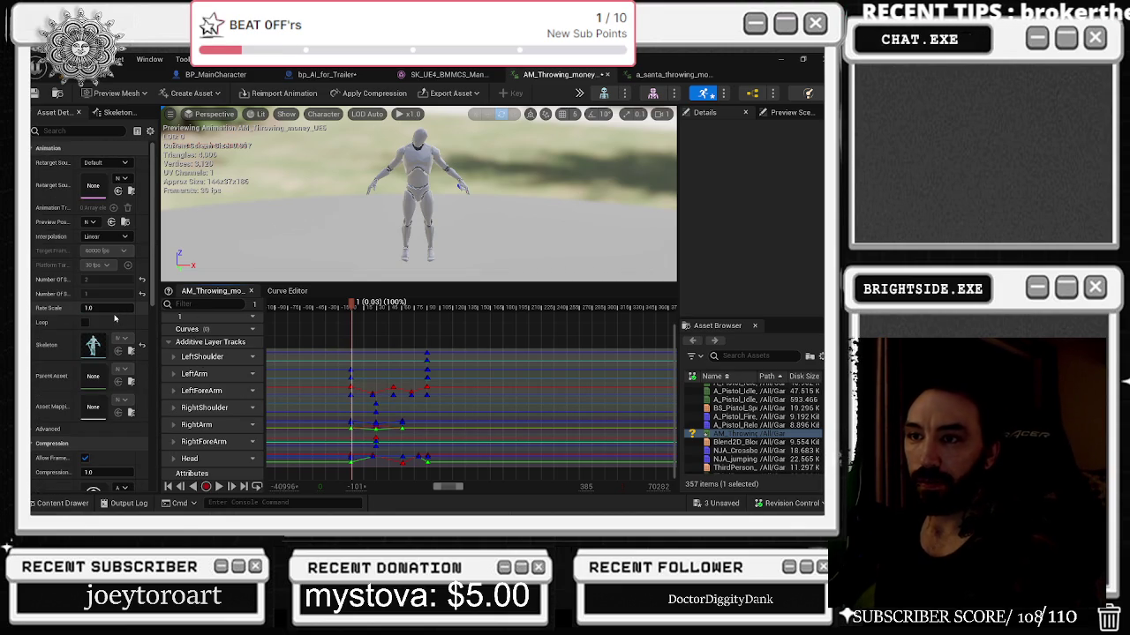
scroll(424, 419, "up", 3)
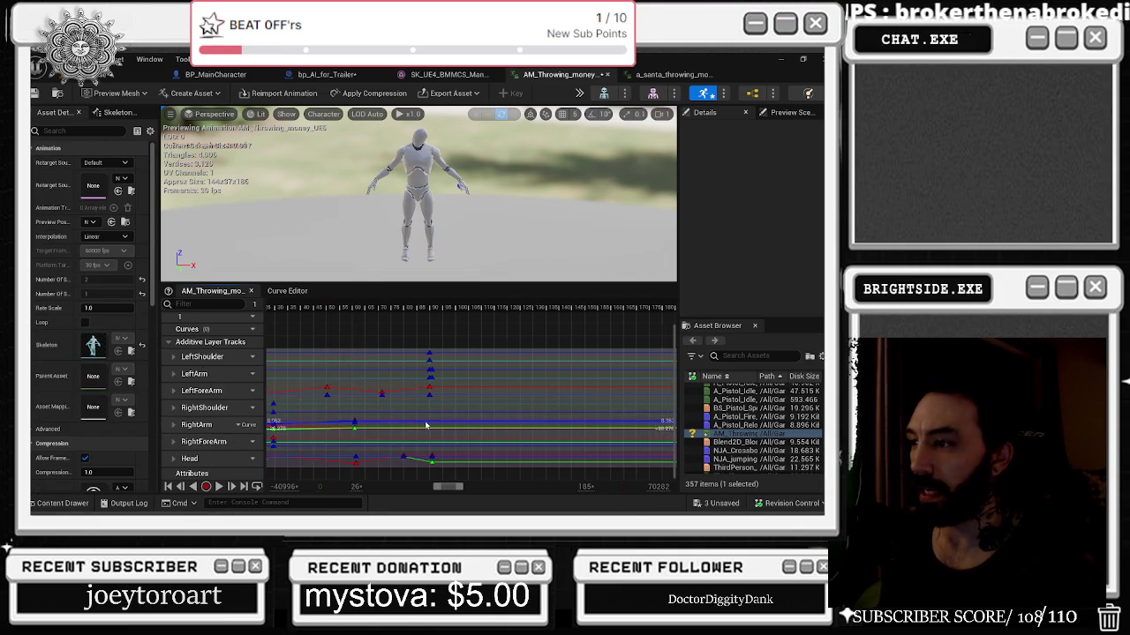
left_click_drag(388, 307, 348, 300)
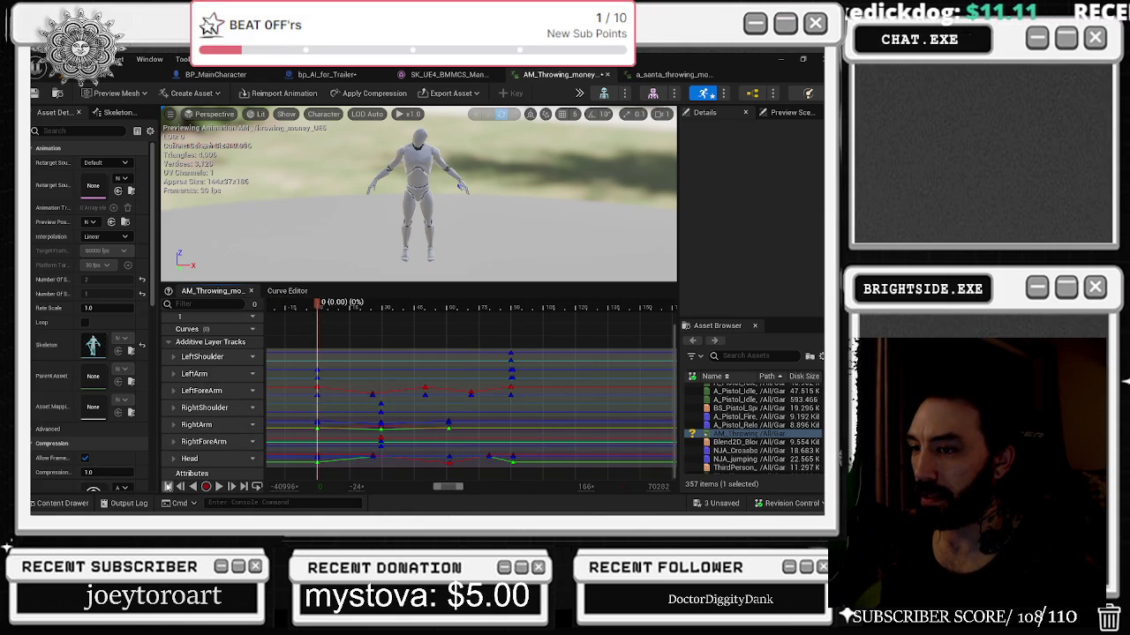
Append 90 frames at the end and play the animation from frame 57.
right_click(330, 306)
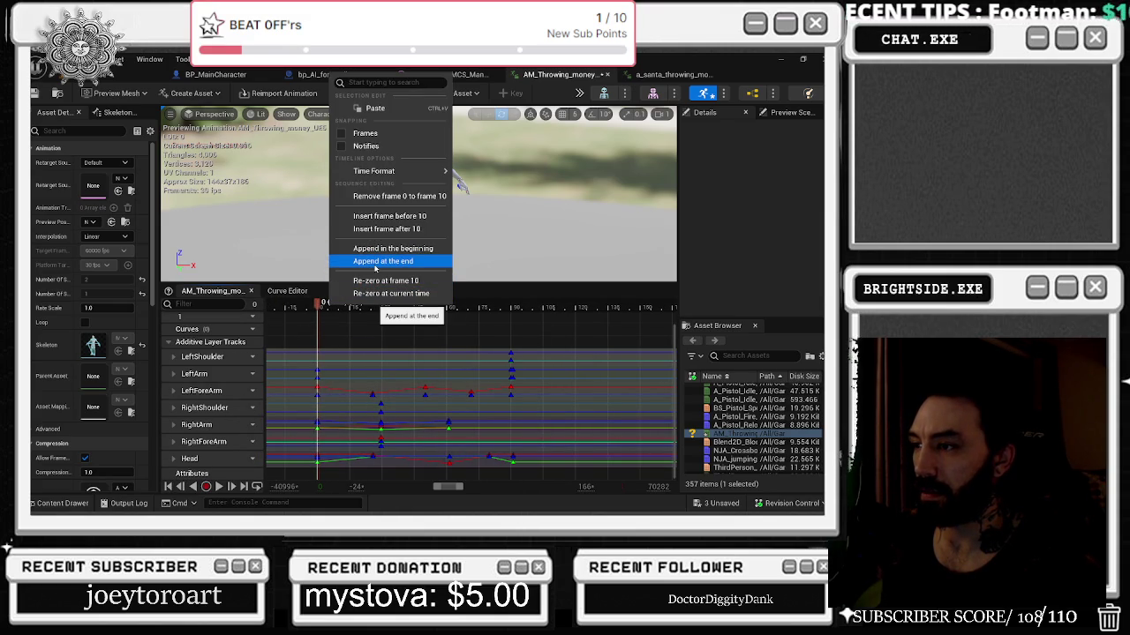
left_click(375, 263)
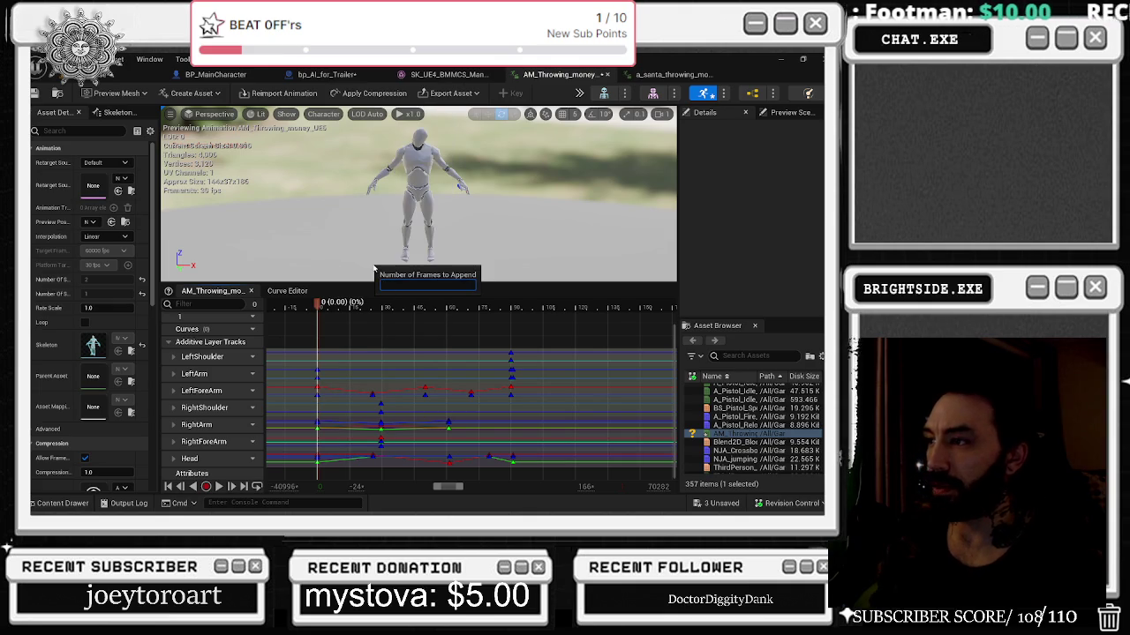
type("90")
key("Return")
left_click(391, 371)
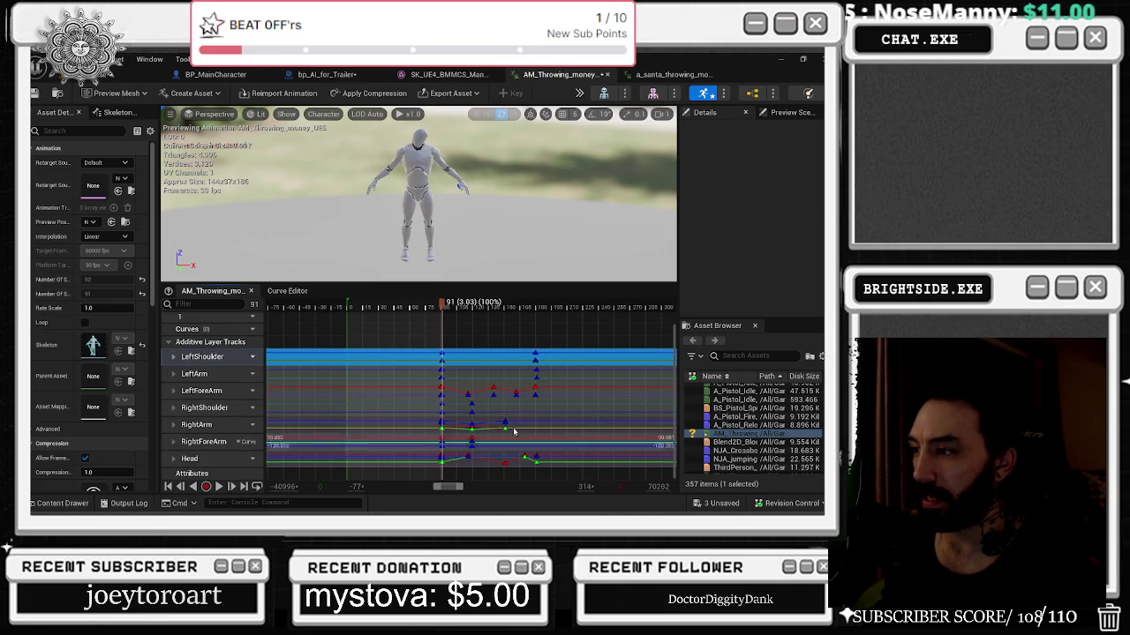
left_click(417, 409)
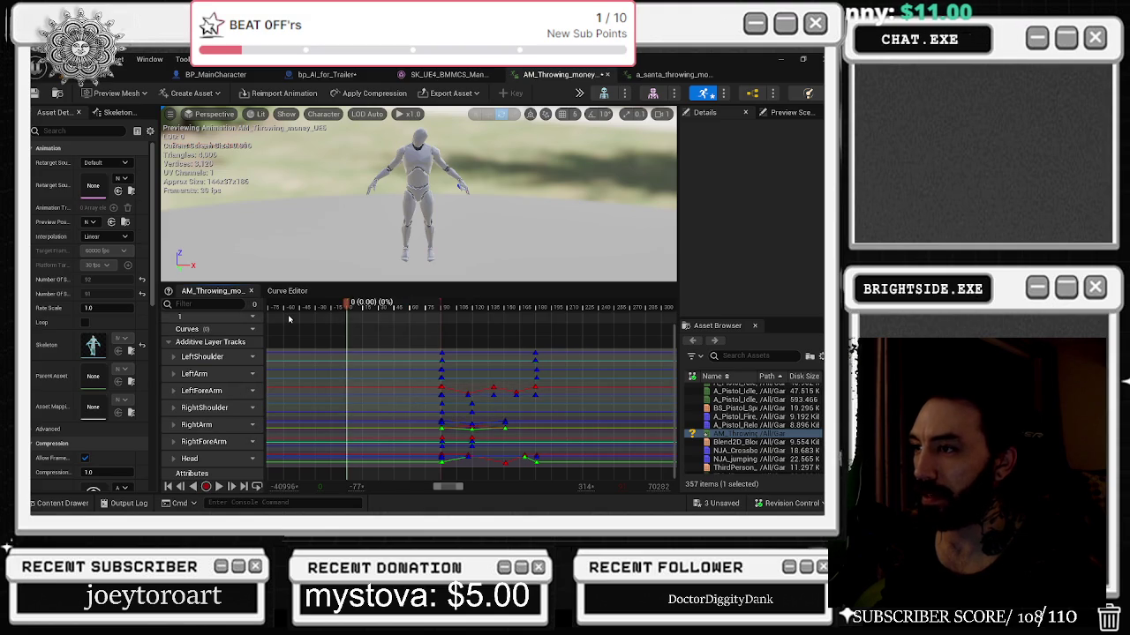
key("space")
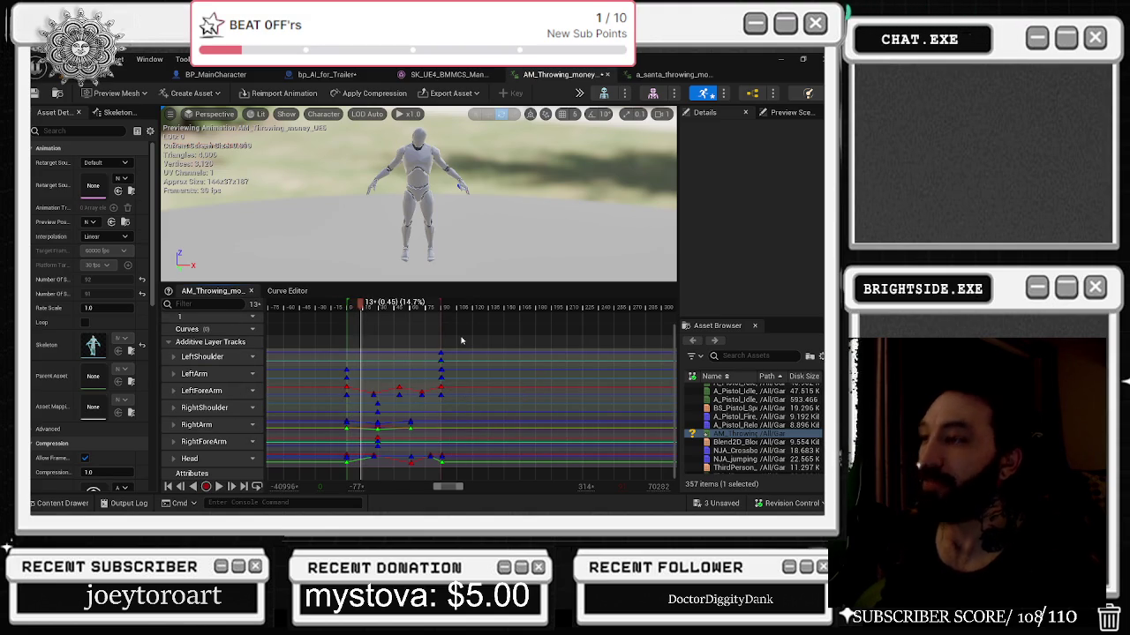
scroll(389, 371, "up", 5)
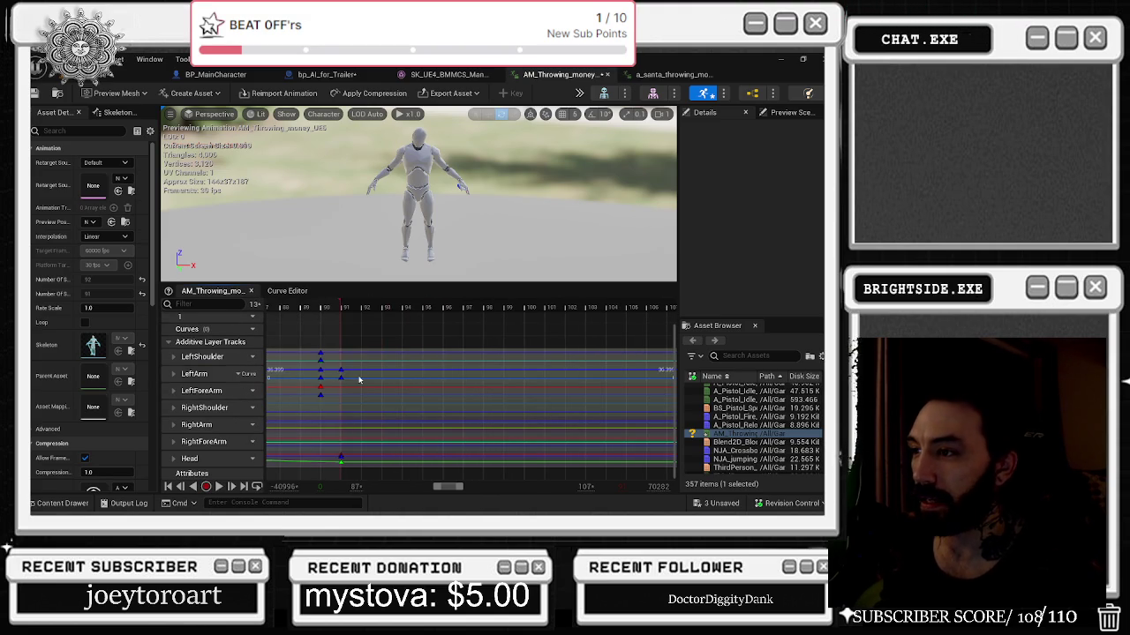
left_click(359, 379)
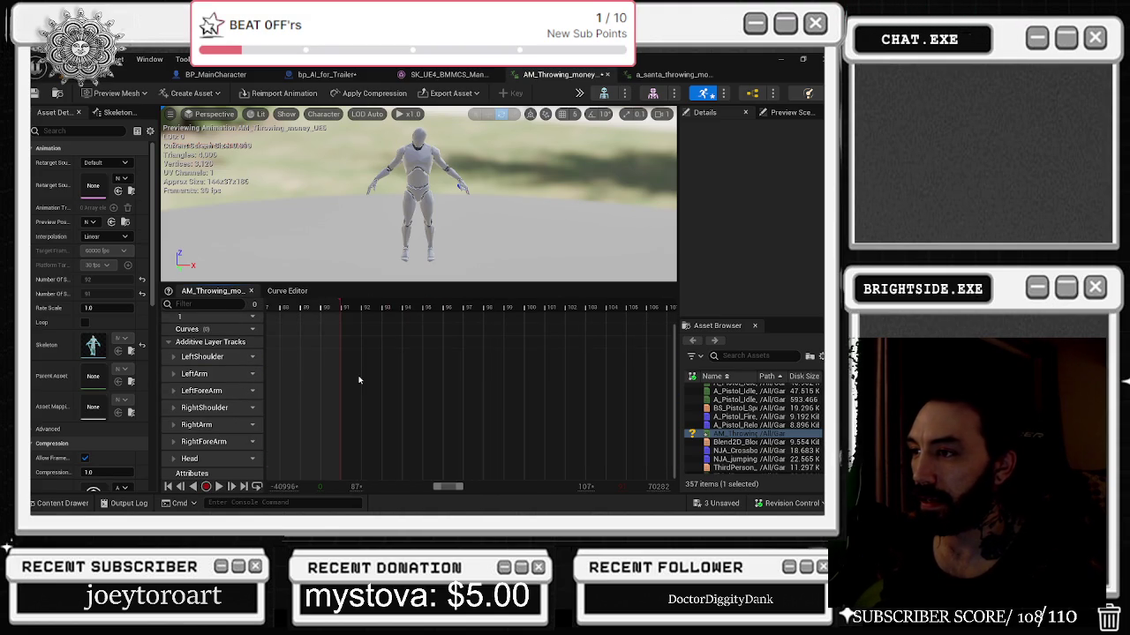
key("f")
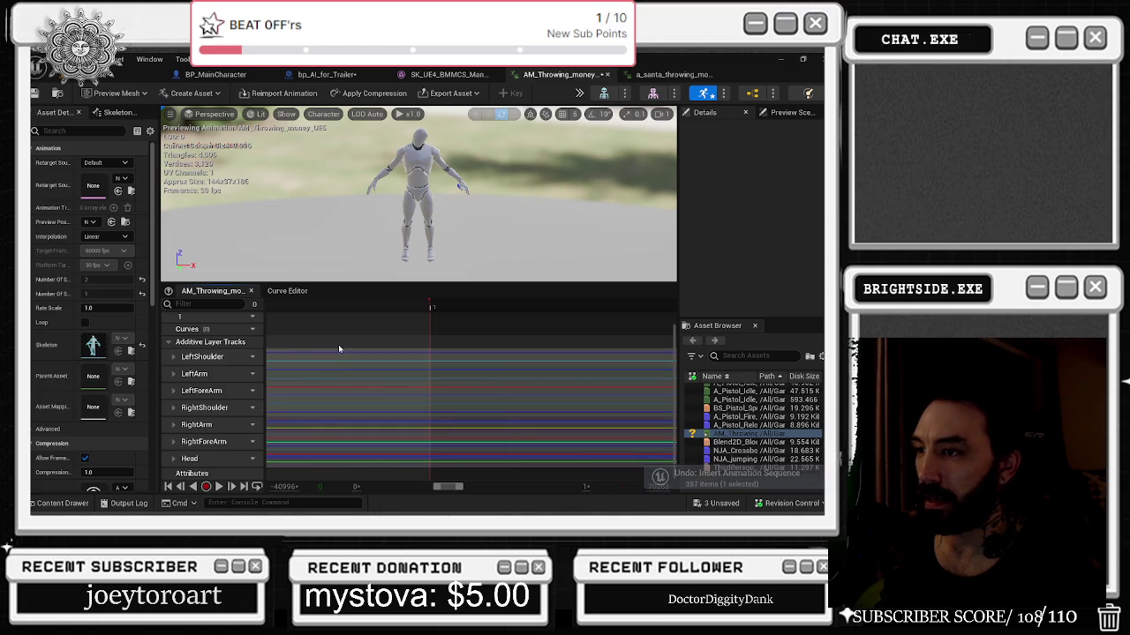
scroll(339, 346, "down", 3)
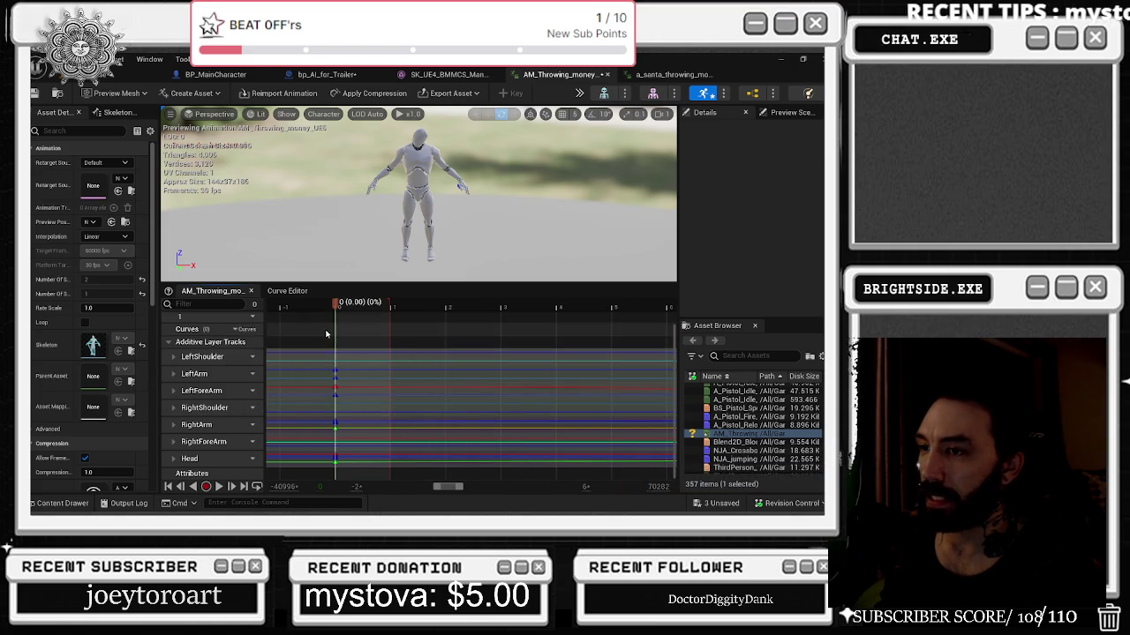
scroll(327, 353, "down", 5)
Undo the paste, append 90 frames again, and paste the additive arm tracks back in.
key("ctrl+z")
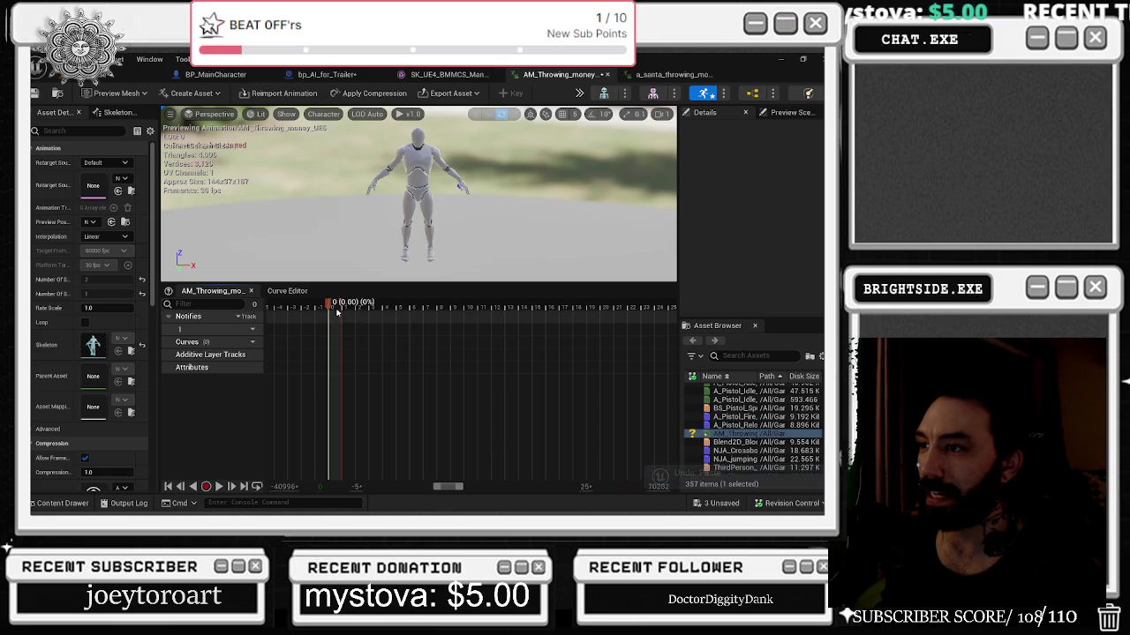
right_click(338, 315)
left_click(403, 265)
type("90")
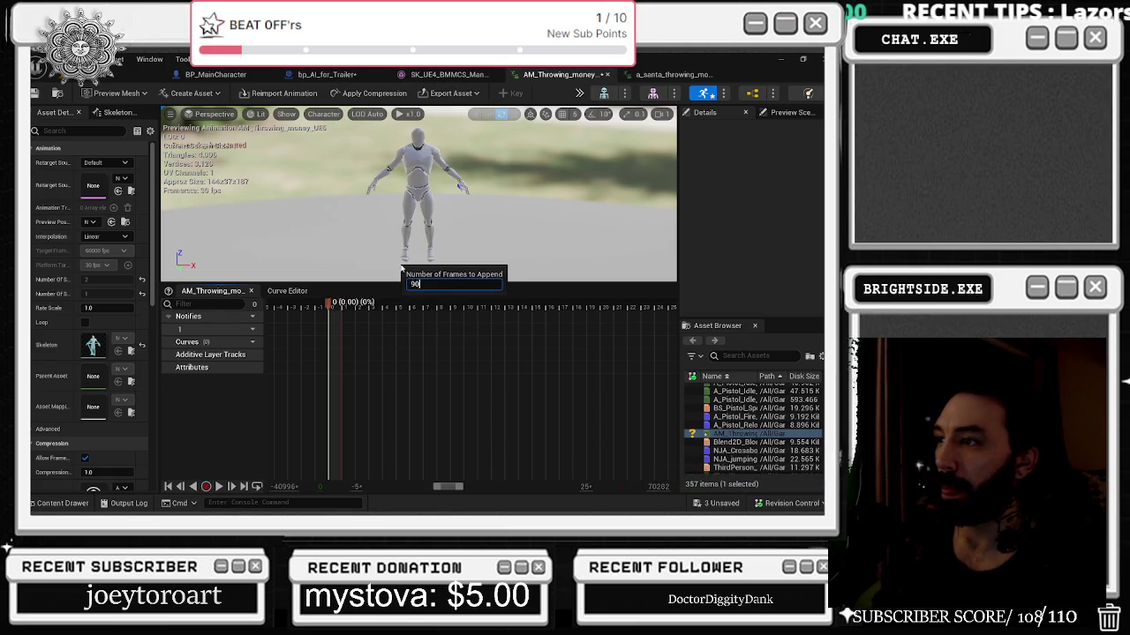
key("Return")
key("ctrl+v")
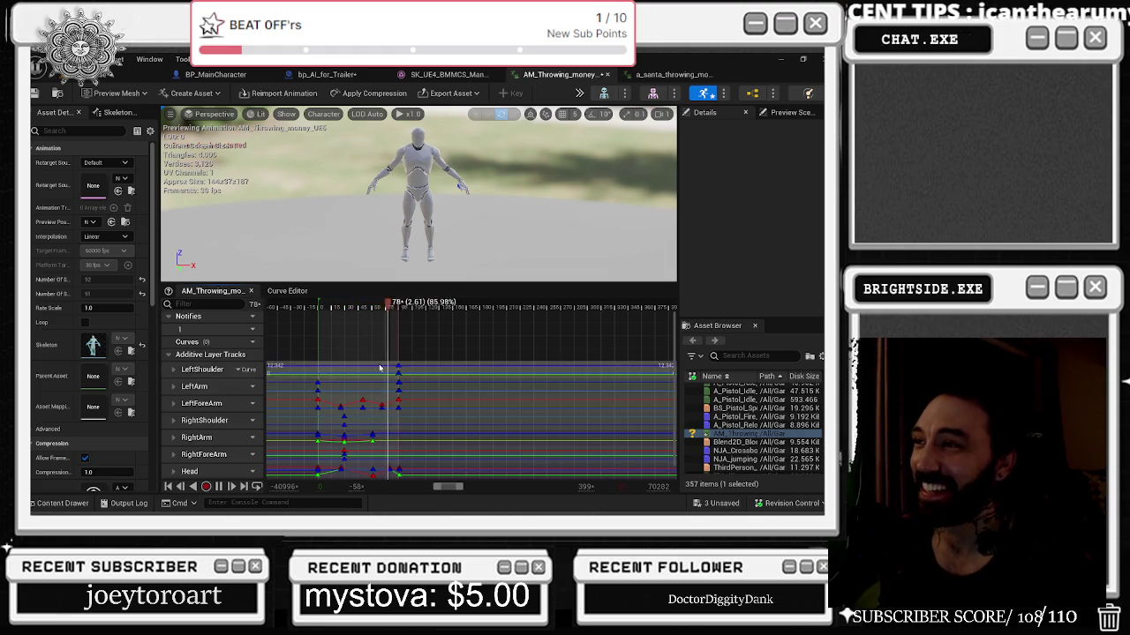
left_click(202, 369)
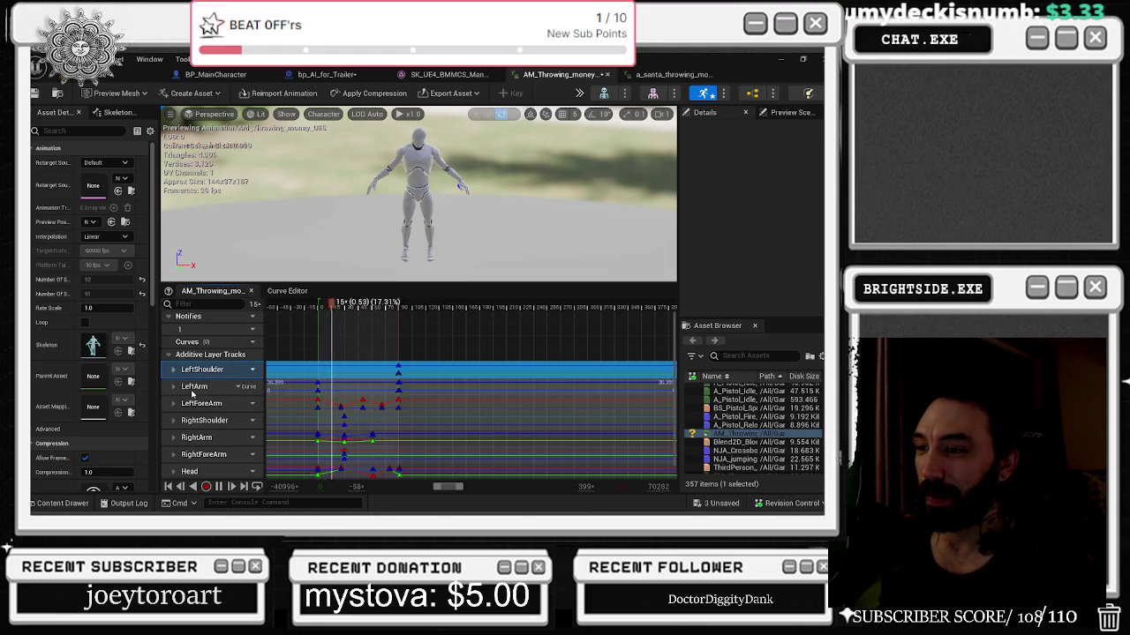
Select the lowerarm_l and then the lowerarm_r bone in the Skeleton Tree.
left_click(202, 403)
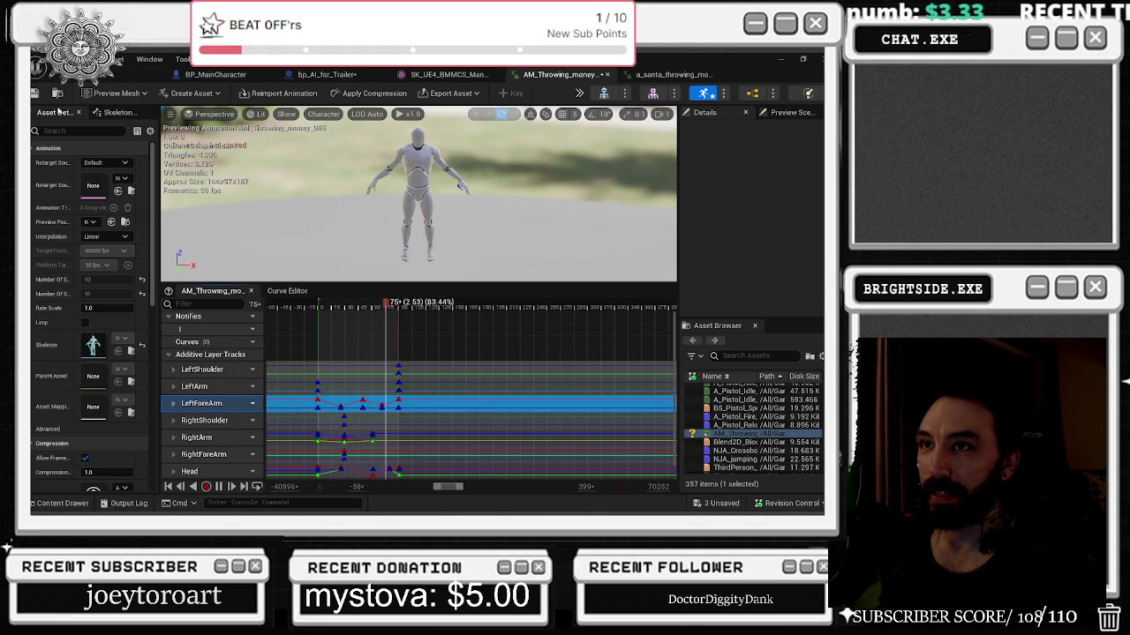
left_click(114, 113)
scroll(98, 335, "down", 3)
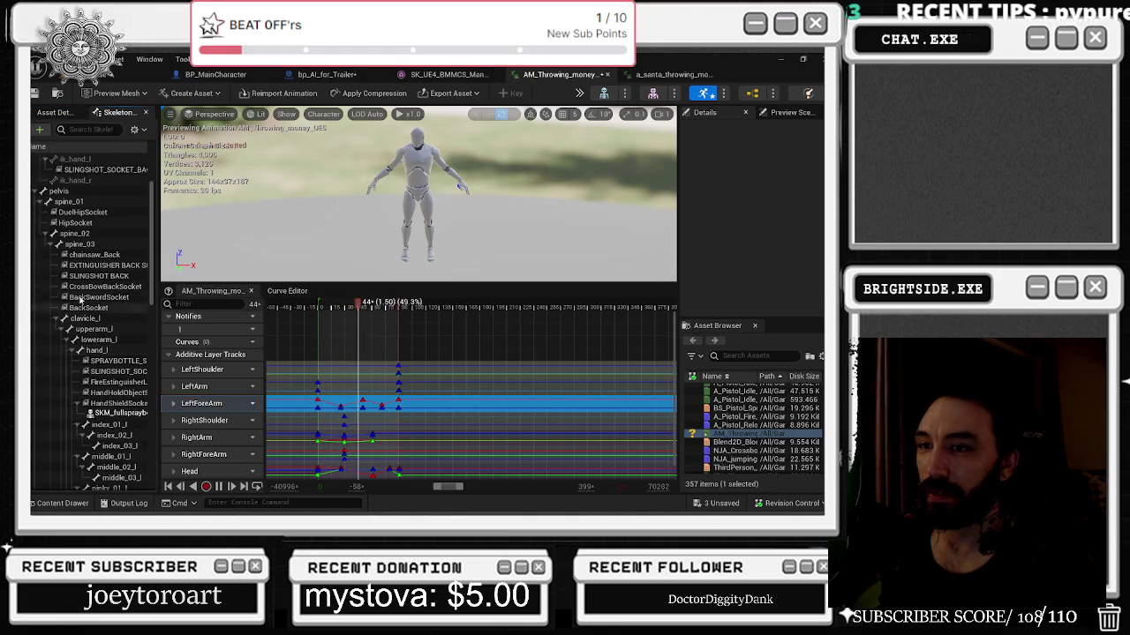
left_click(102, 340)
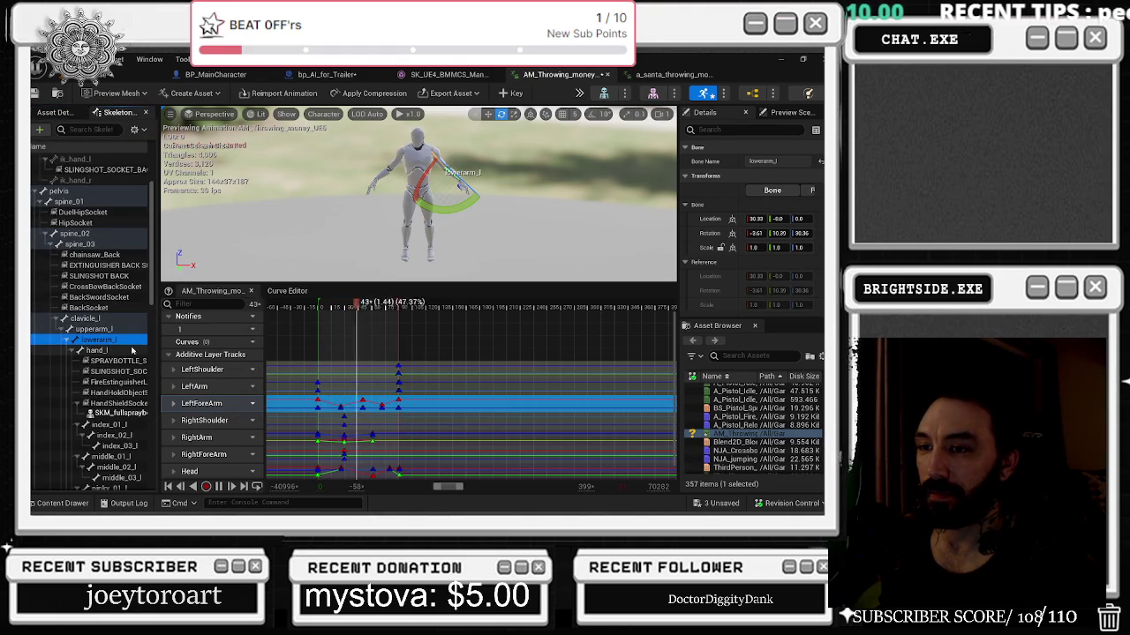
scroll(128, 380, "down", 10)
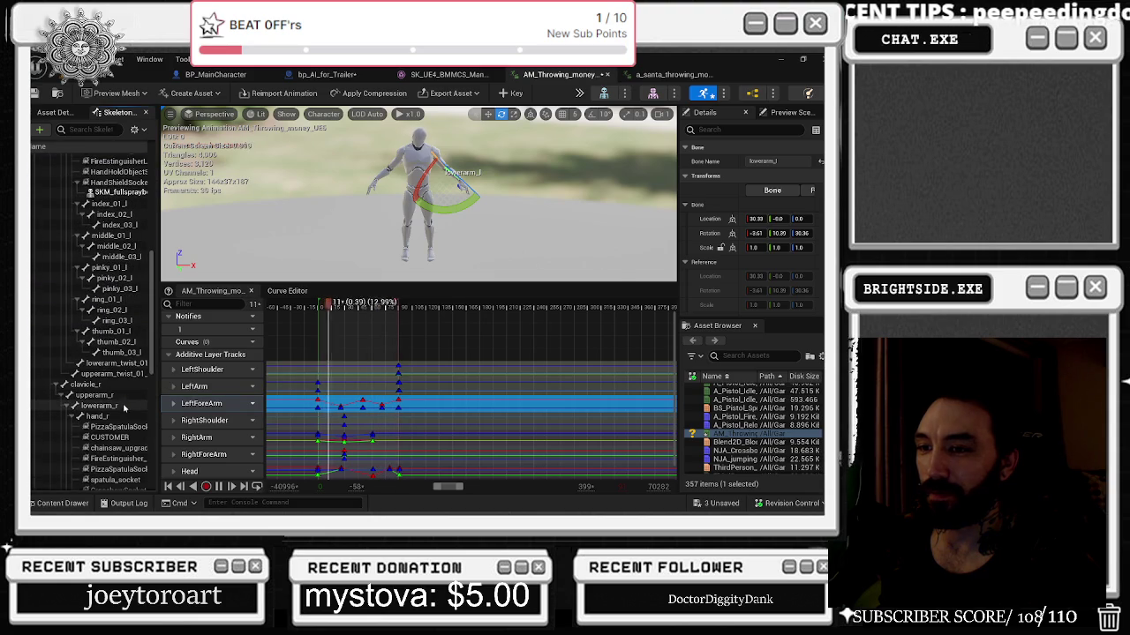
left_click(121, 406)
Expand LeftForeArm's Translation into X, Y, Z curves and scrub to frame 77.
right_click(212, 402)
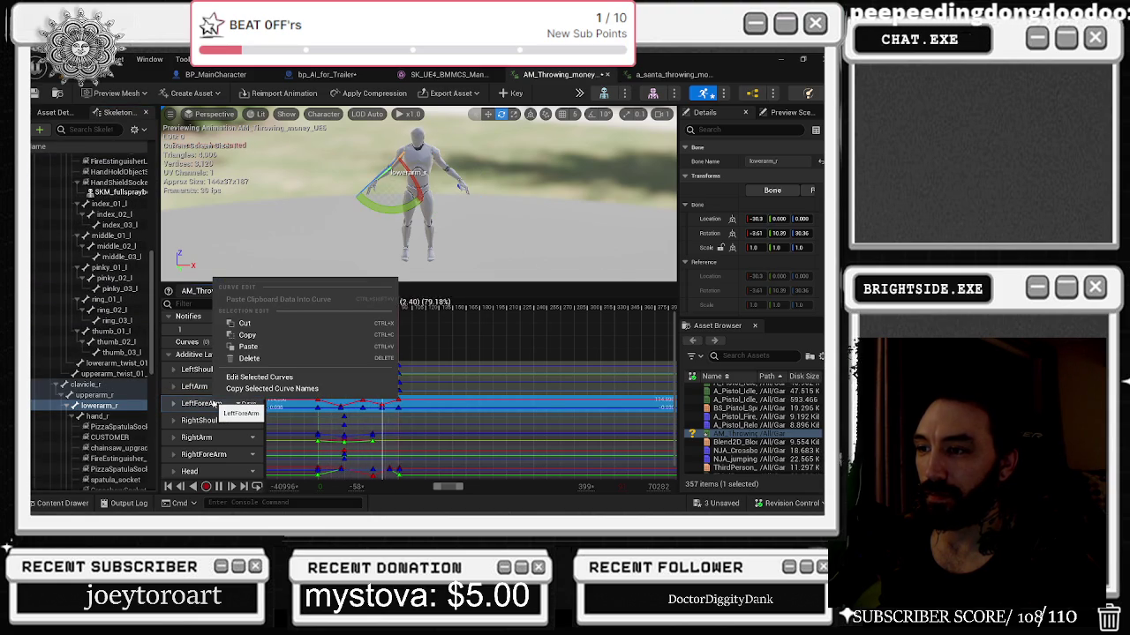
left_click(213, 404)
left_click(174, 404)
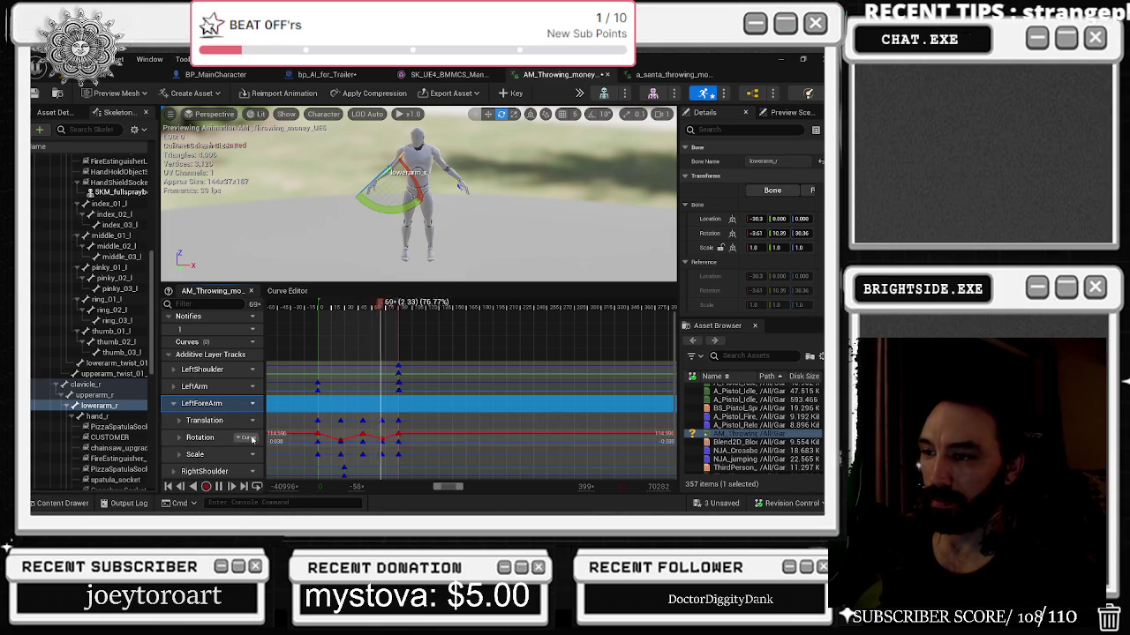
left_click(408, 426)
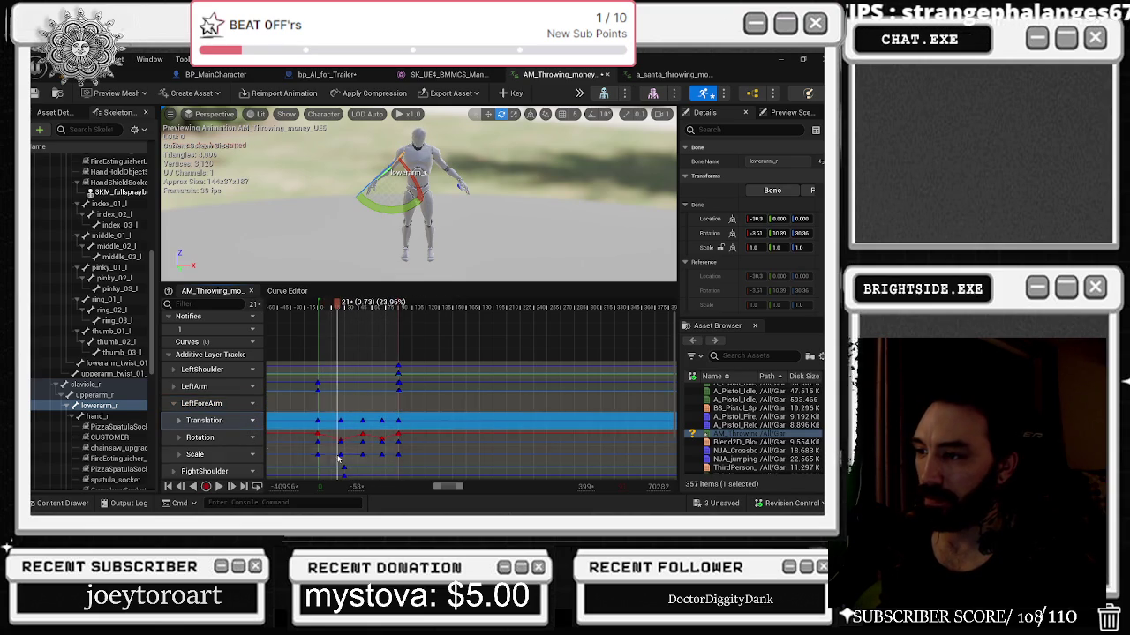
left_click(322, 423)
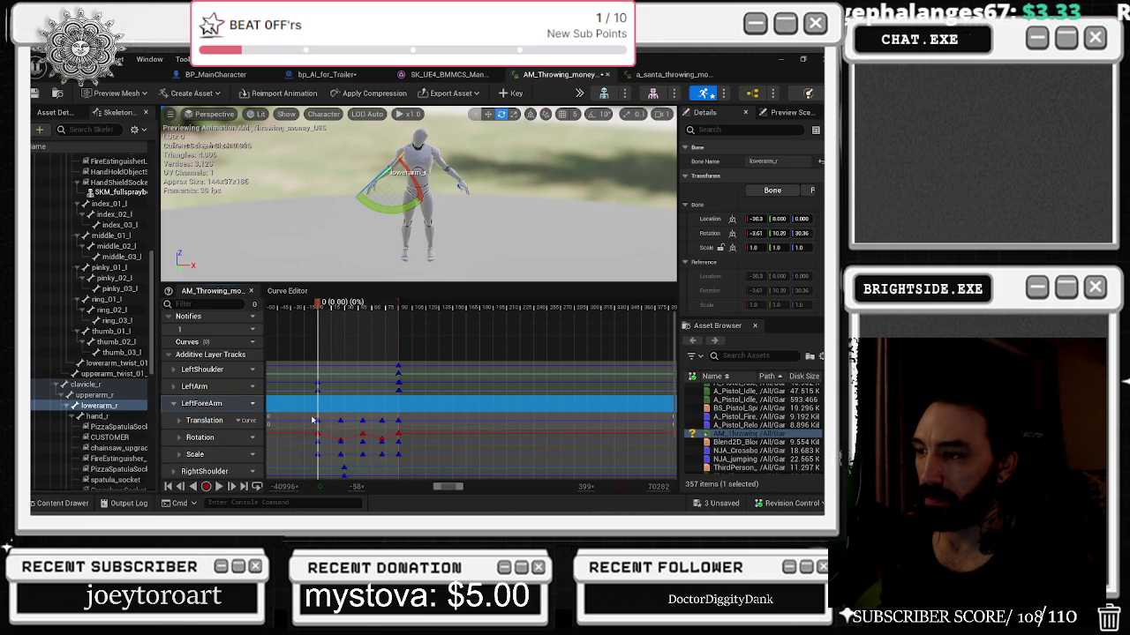
scroll(304, 389, "down", 1)
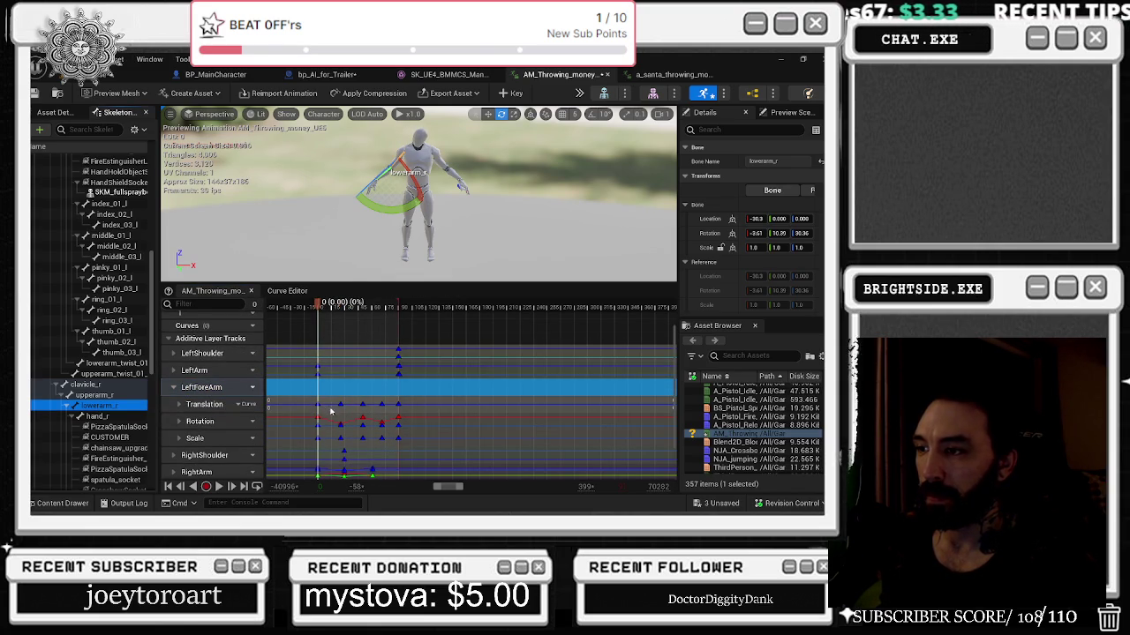
scroll(325, 409, "up", 3)
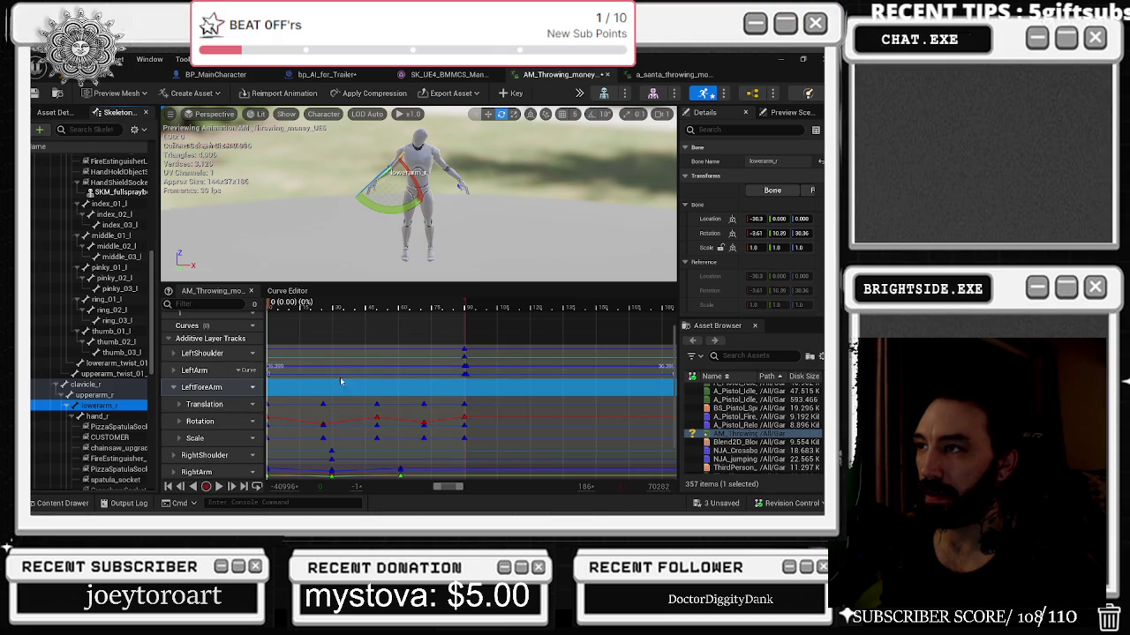
scroll(523, 374, "down", 2)
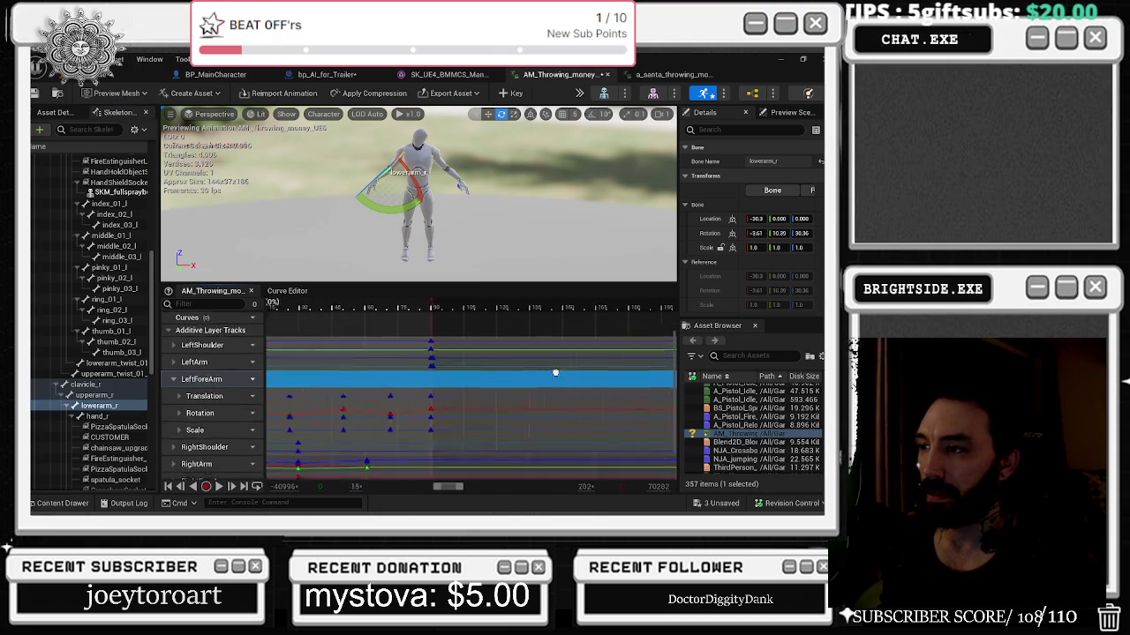
scroll(522, 373, "down", 3)
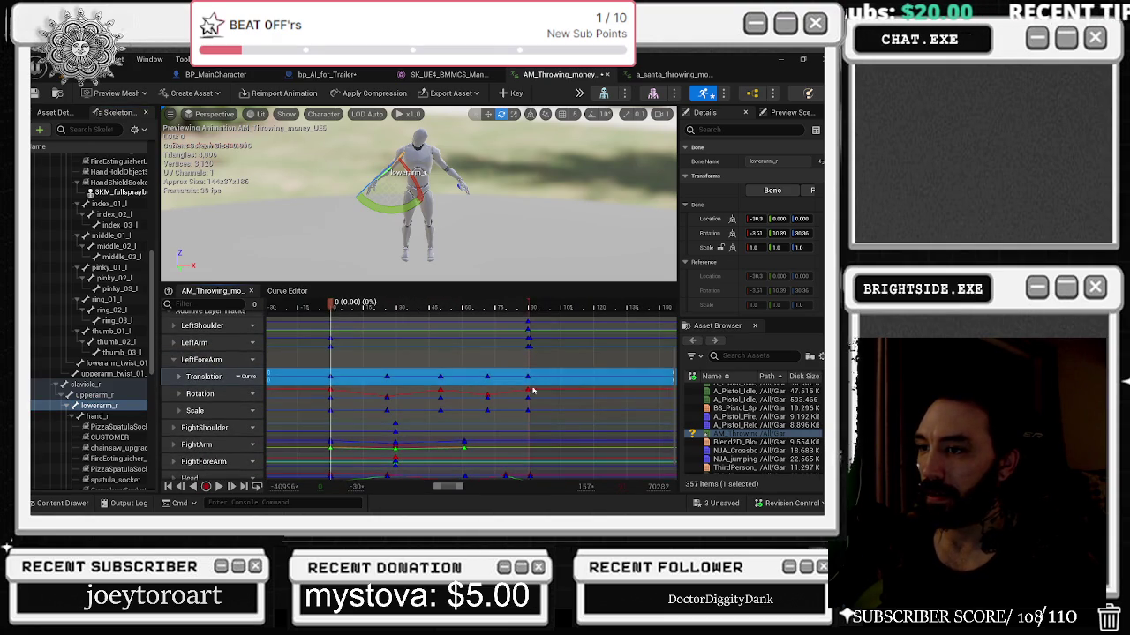
mouse_move(325, 376)
left_mouse_down()
mouse_move(402, 378)
mouse_move(342, 380)
mouse_move(431, 423)
left_mouse_up()
left_click(178, 376)
left_click_drag(328, 411, 500, 406)
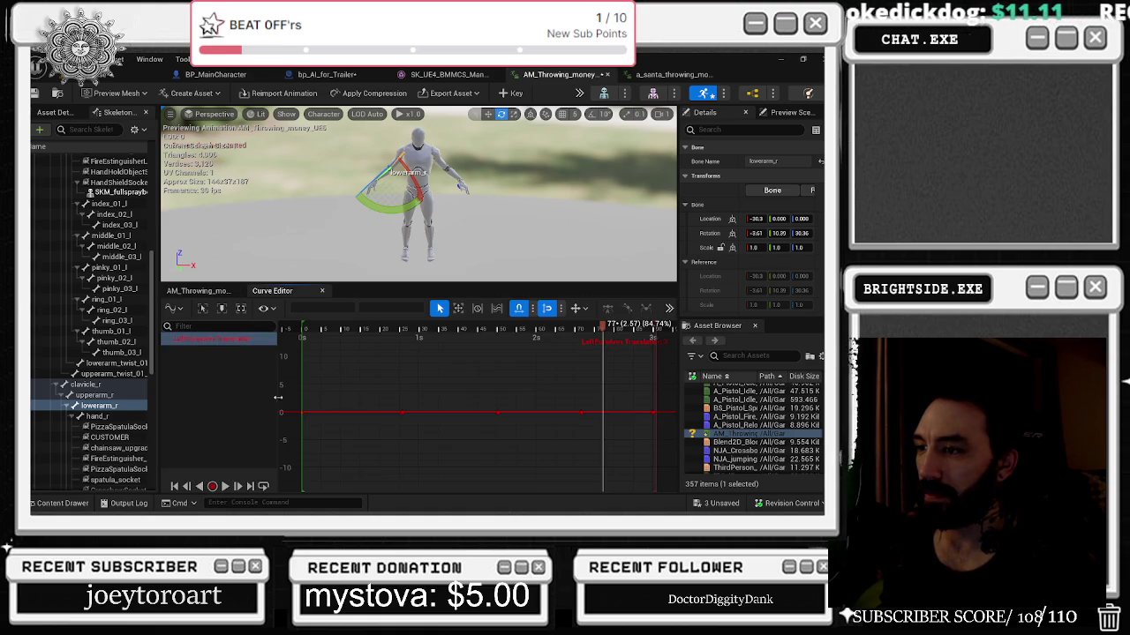
Reopen LeftForeArm via Edit Curve so all nine translation, rotation and scale channels appear.
scroll(282, 403, "down", 2)
scroll(363, 378, "down", 2)
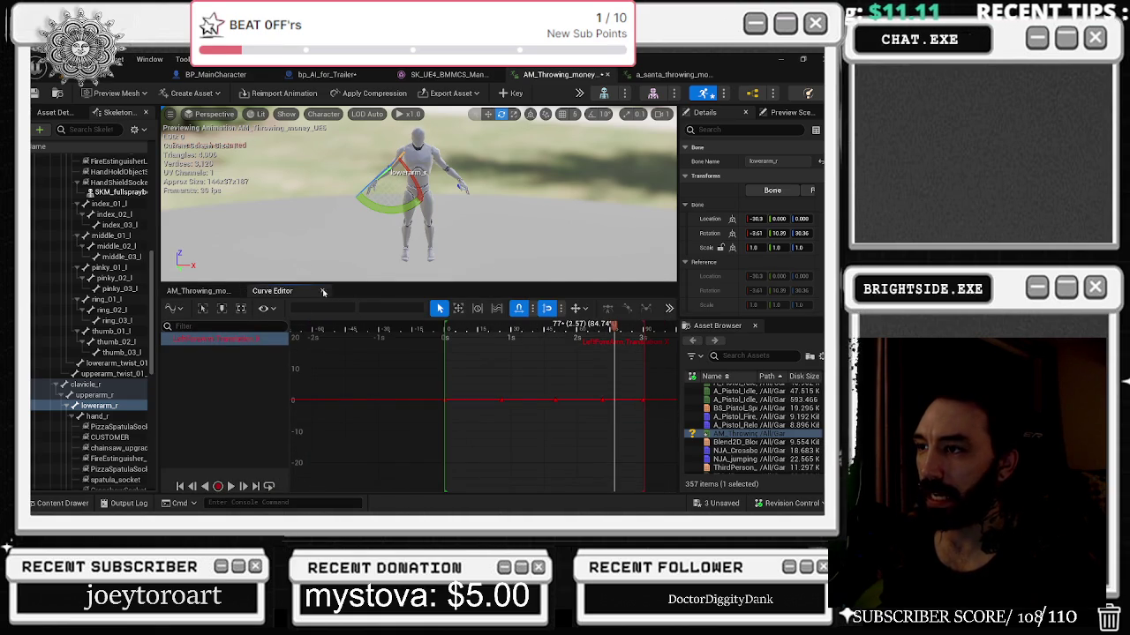
left_click(322, 292)
left_click(211, 360)
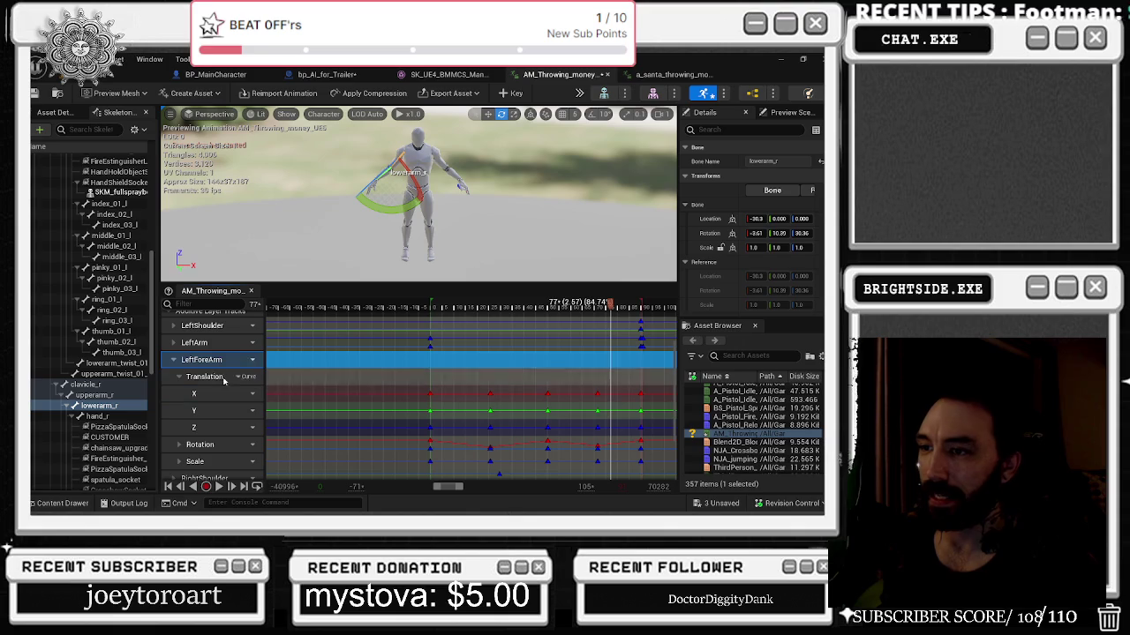
right_click(211, 360)
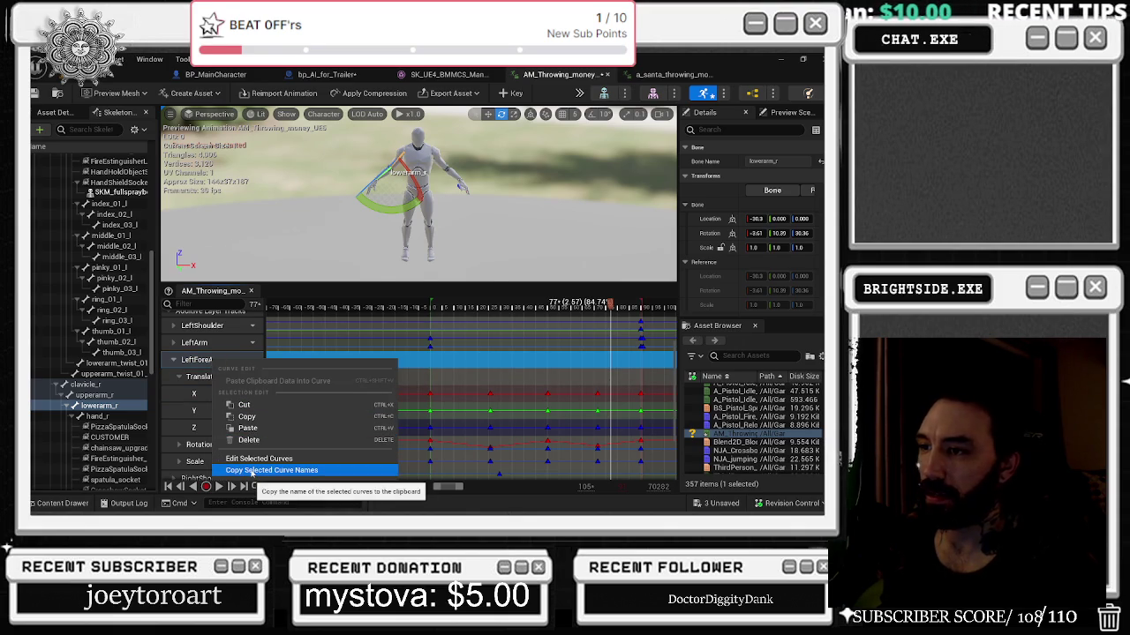
left_click(248, 361)
left_click(248, 361)
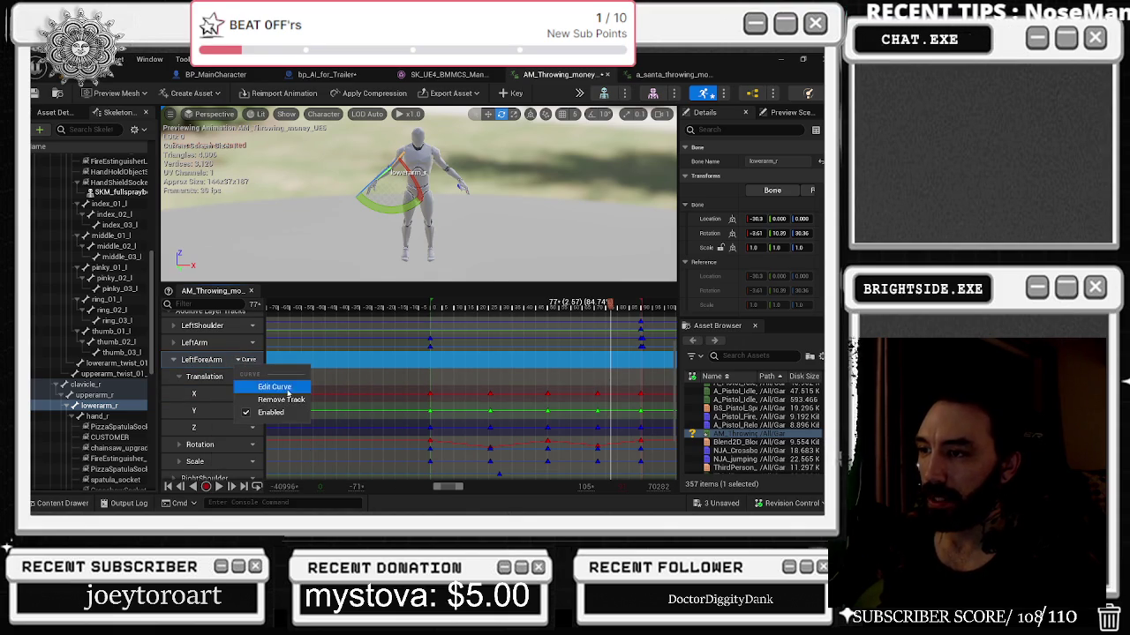
left_click(291, 386)
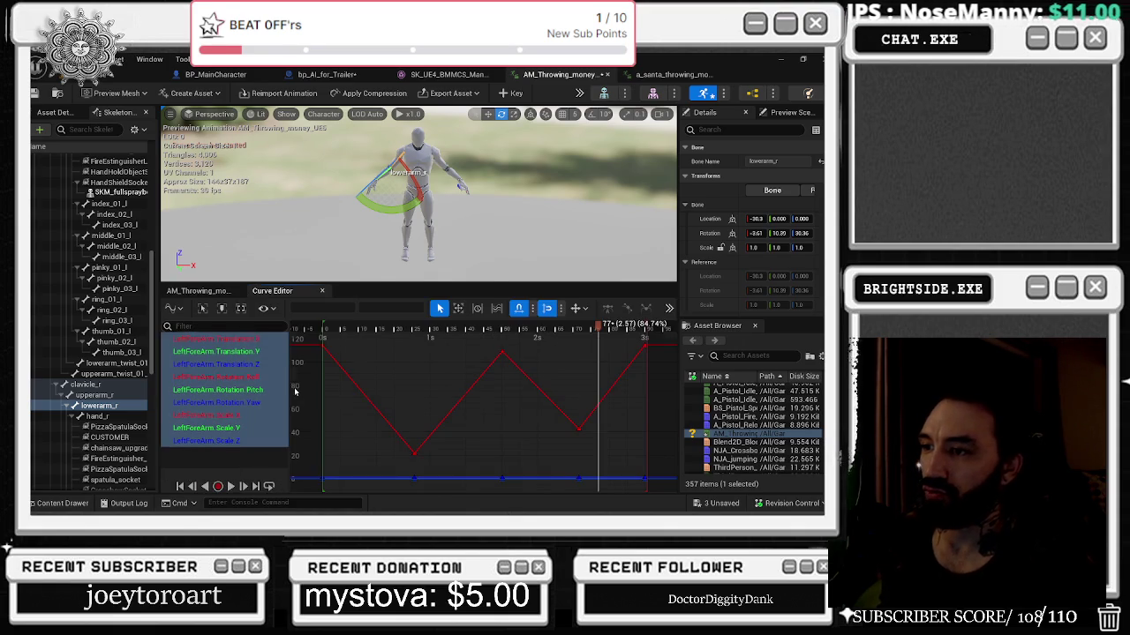
scroll(404, 374, "down", 3)
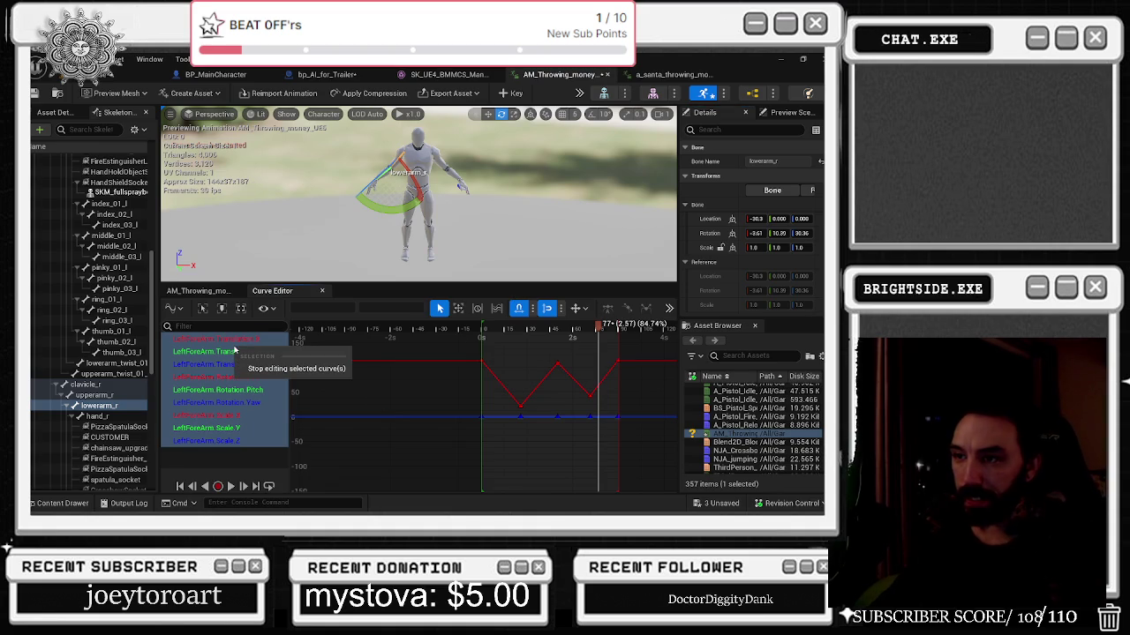
Close the Curve Editor, collapse LeftForeArm, and select the LeftArm, Head and RightForeArm tracks.
left_click(323, 292)
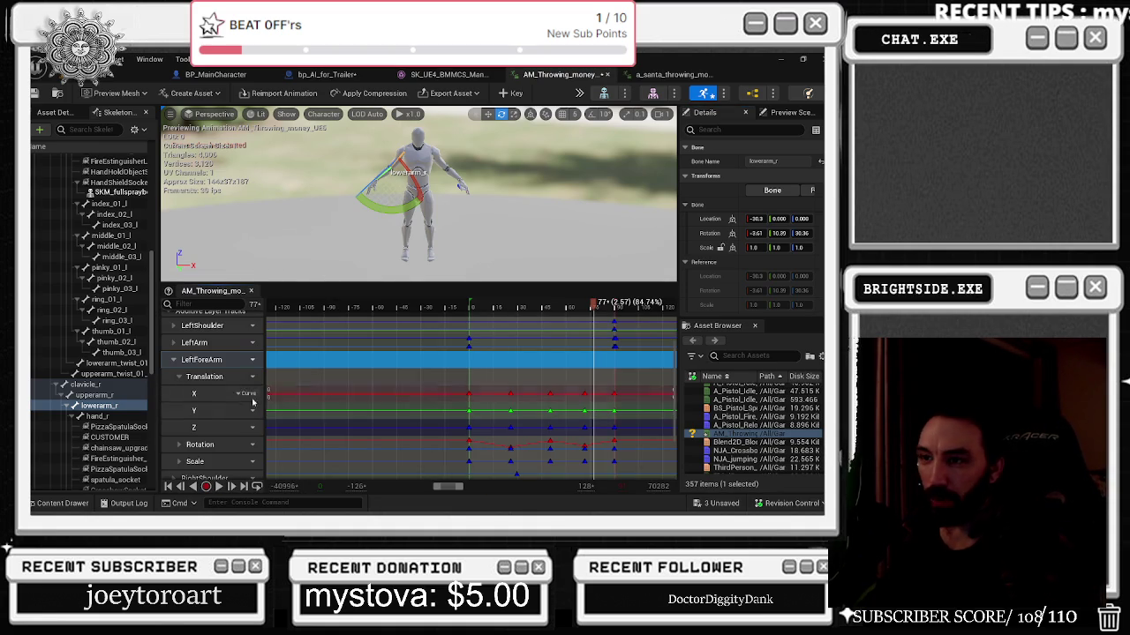
scroll(539, 389, "down", 3)
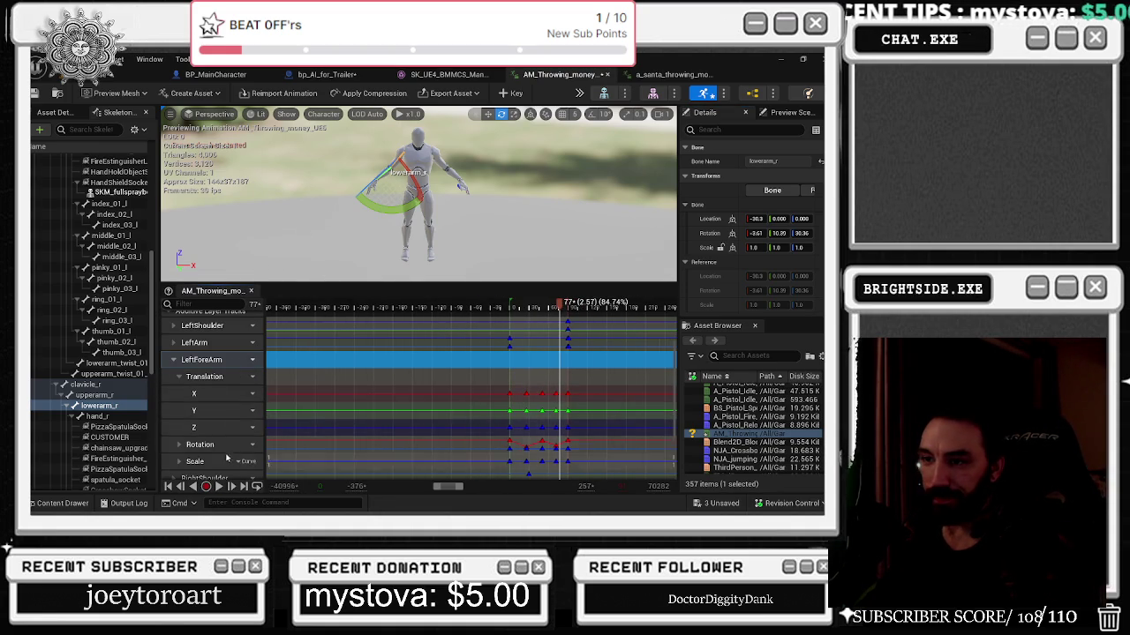
left_click(174, 360)
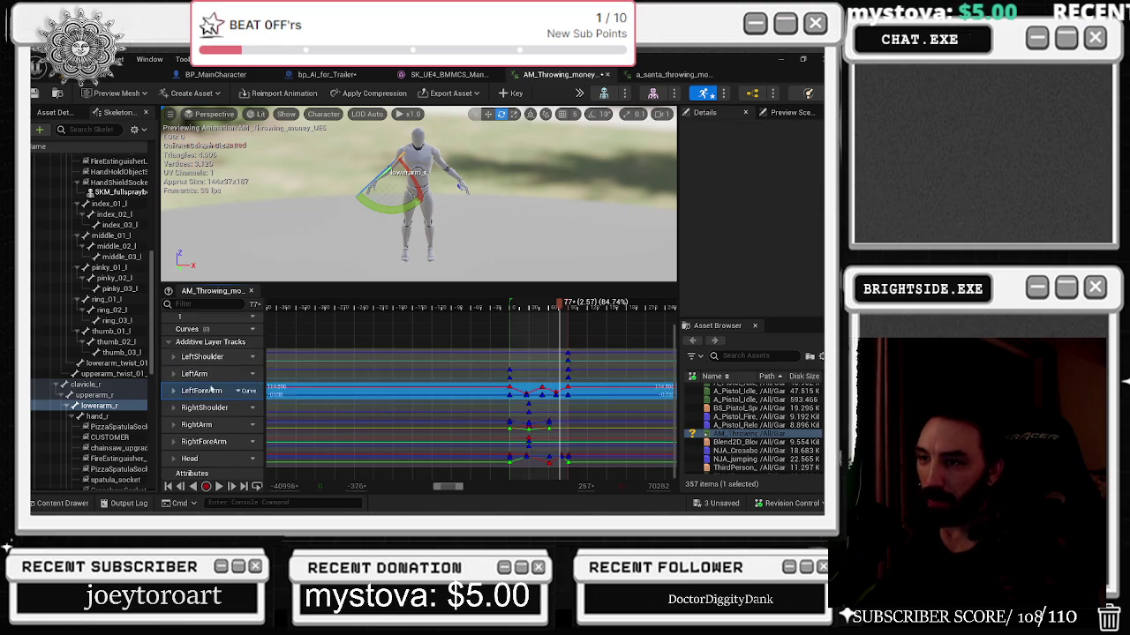
left_click(208, 376)
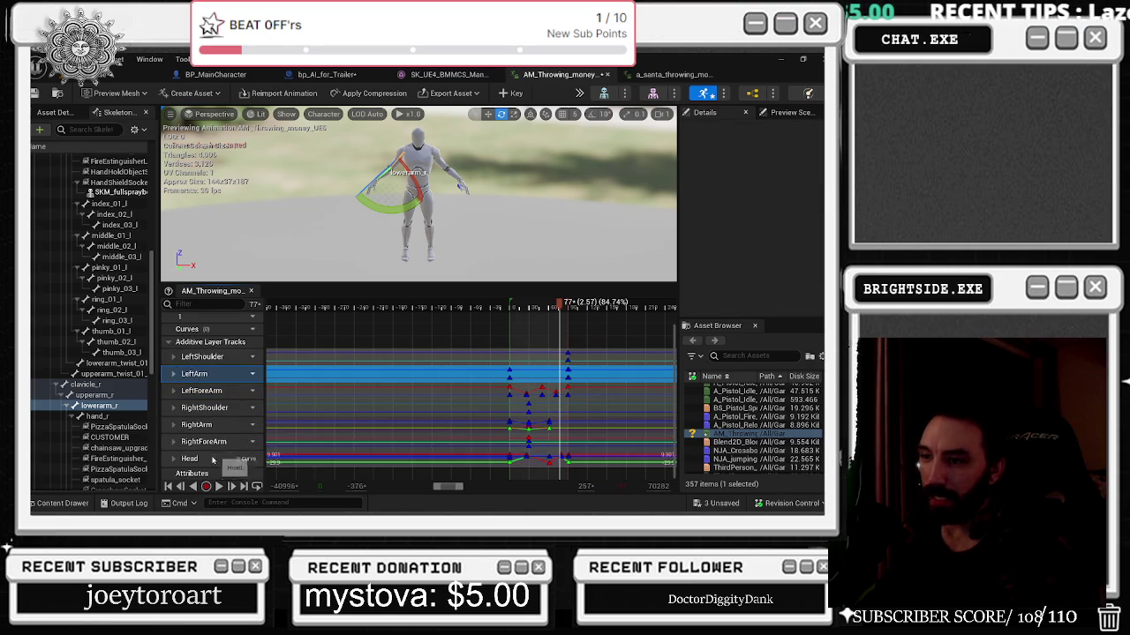
left_click(210, 459)
left_click(209, 441)
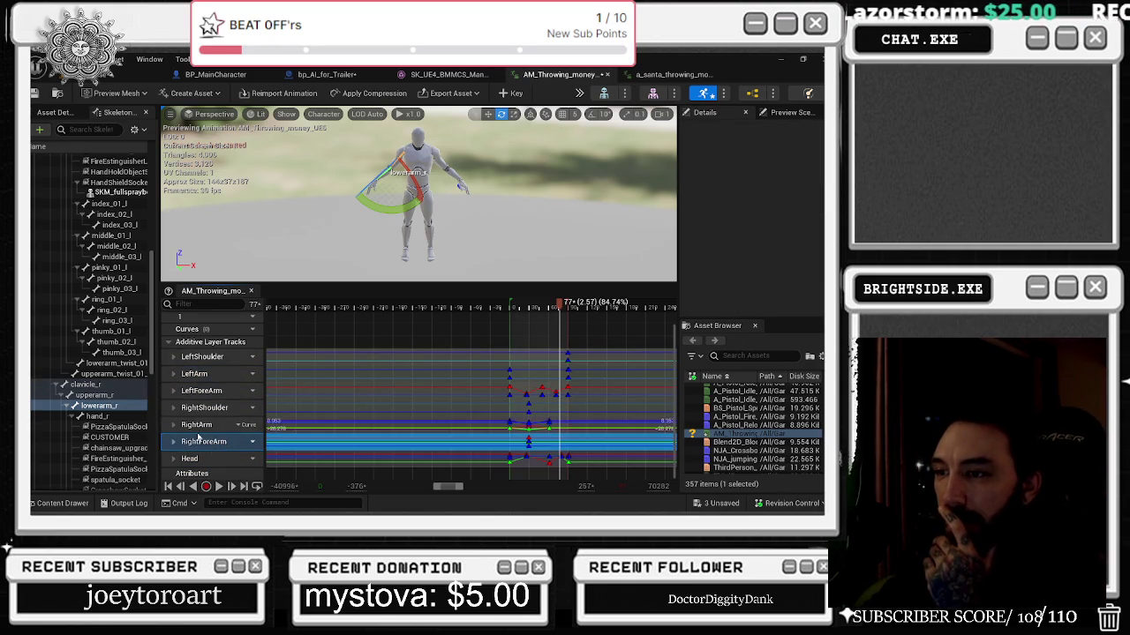
left_click(205, 444)
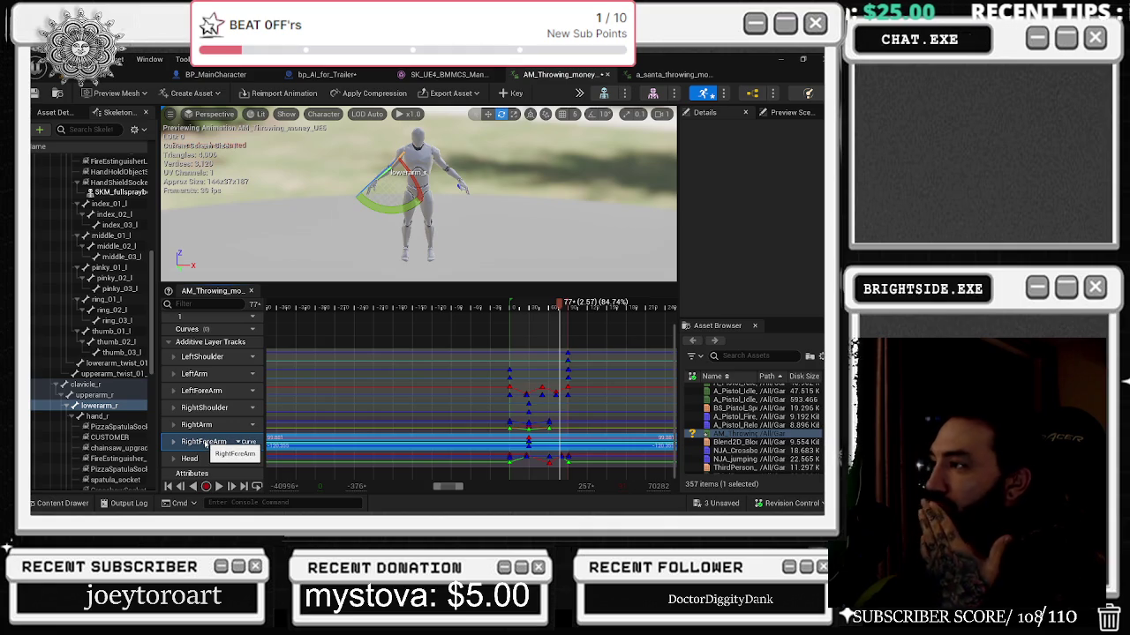
Show the Preview Scene Settings and the animation's Asset Details panels.
left_click(788, 112)
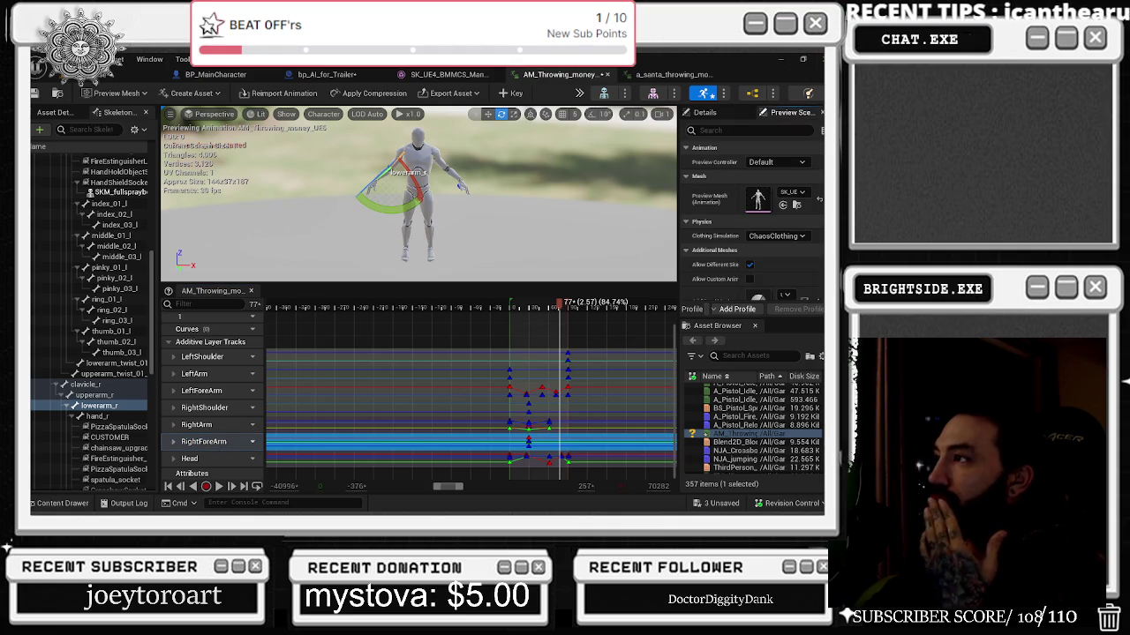
scroll(804, 250, "down", 3)
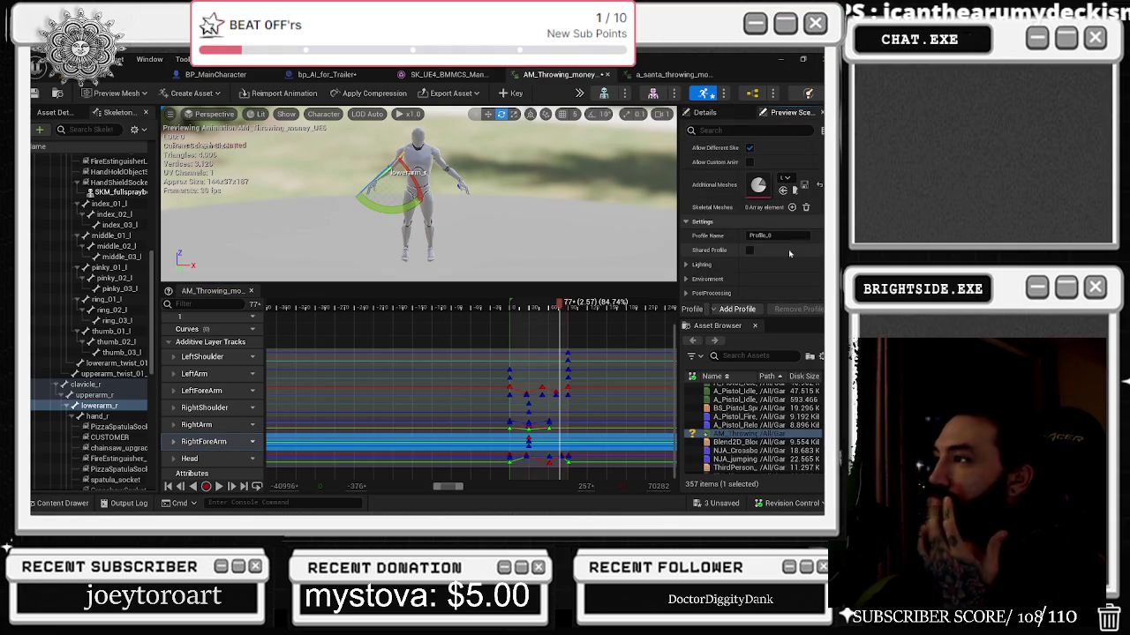
left_click(69, 112)
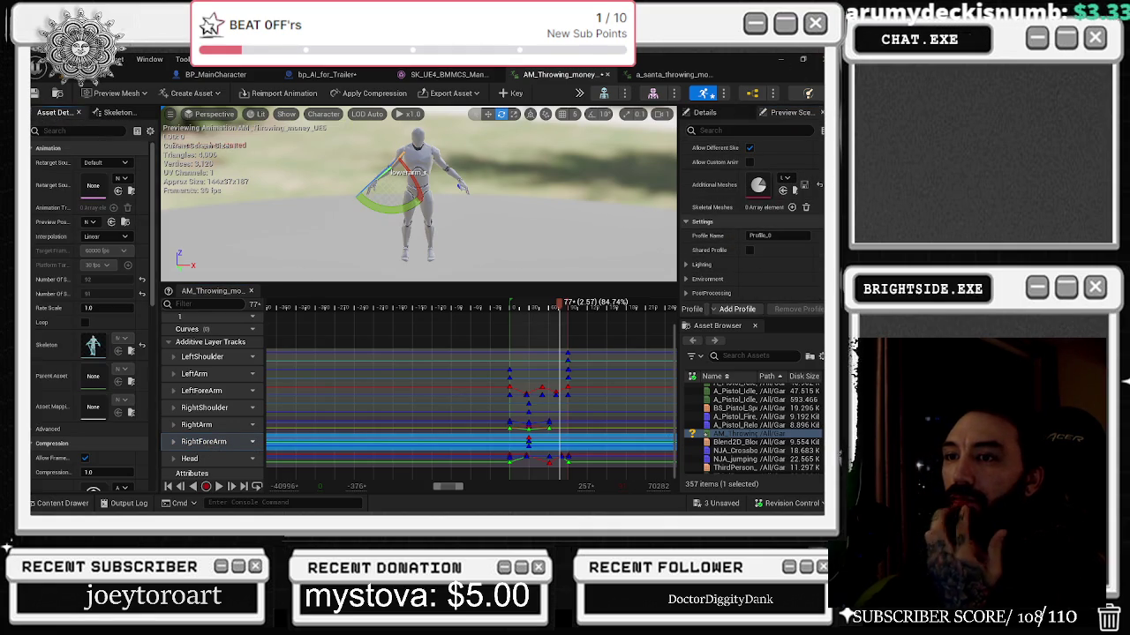
Delete the LeftShoulder-through-RightForeArm additive tracks, keeping only Head, and play the animation.
left_click_drag(160, 306, 236, 307)
scroll(167, 316, "down", 3)
scroll(166, 316, "down", 3)
scroll(167, 316, "down", 3)
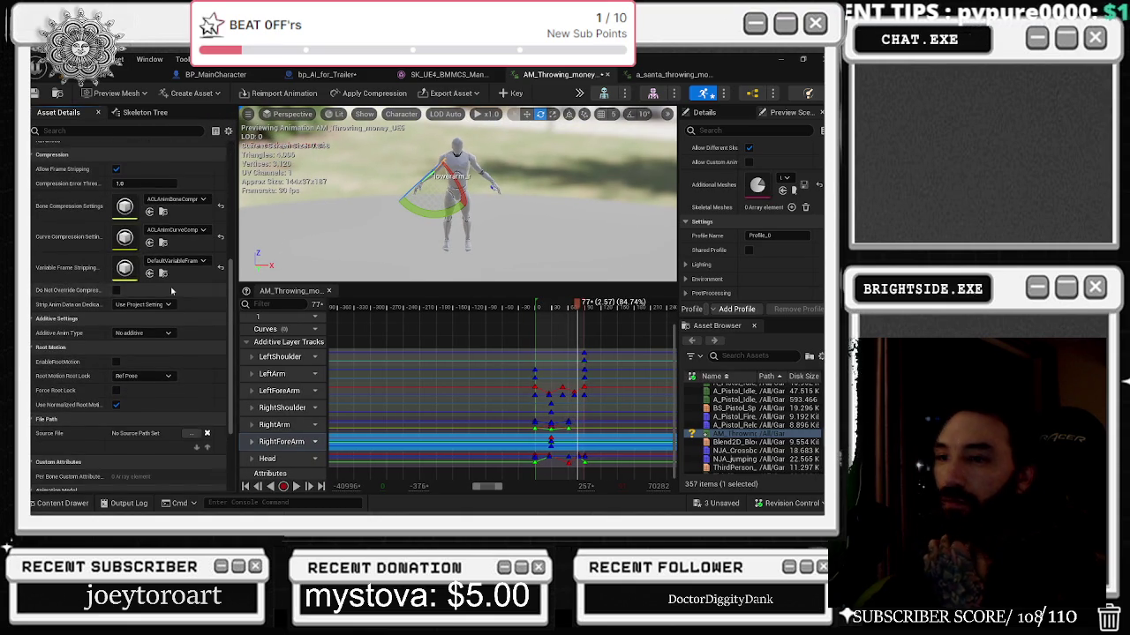
left_click(285, 444)
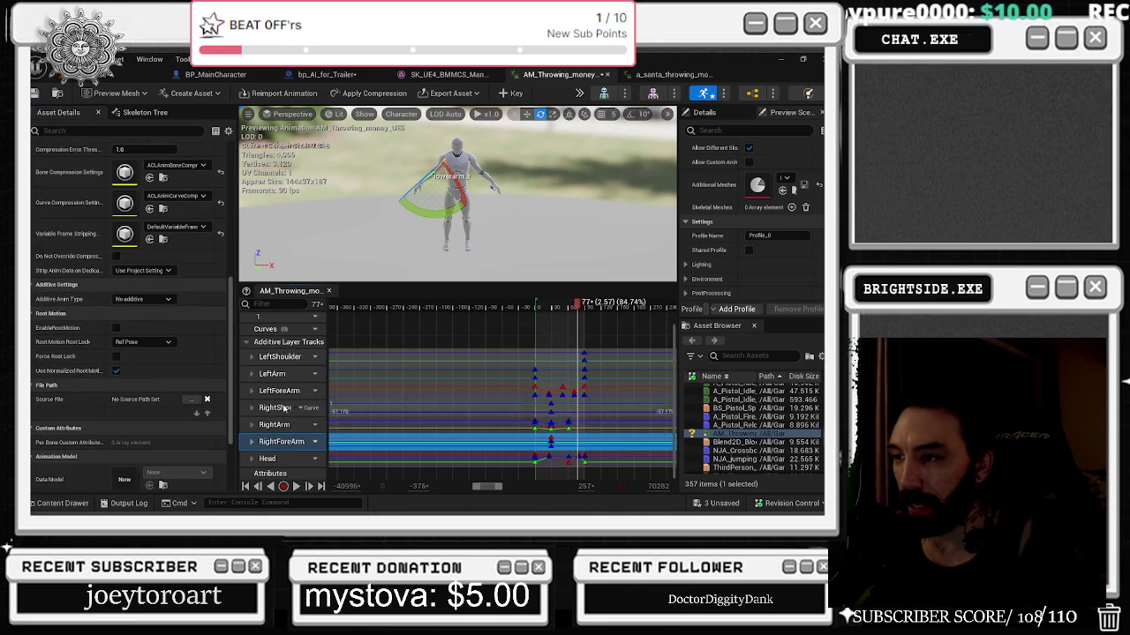
left_click(278, 357, "shift")
key("Delete")
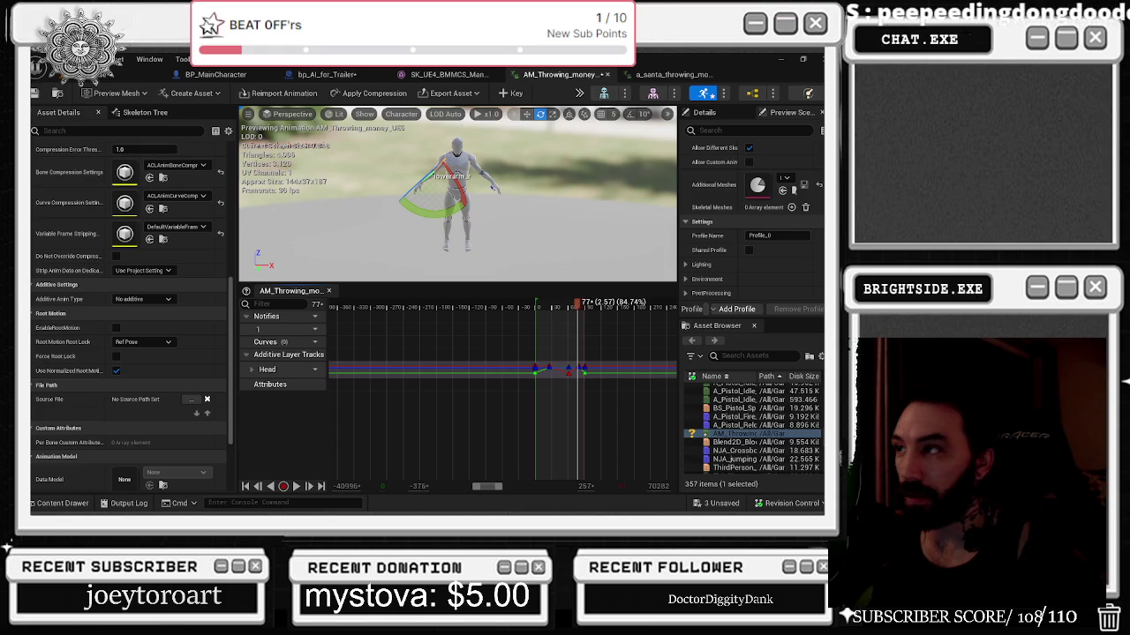
key("space")
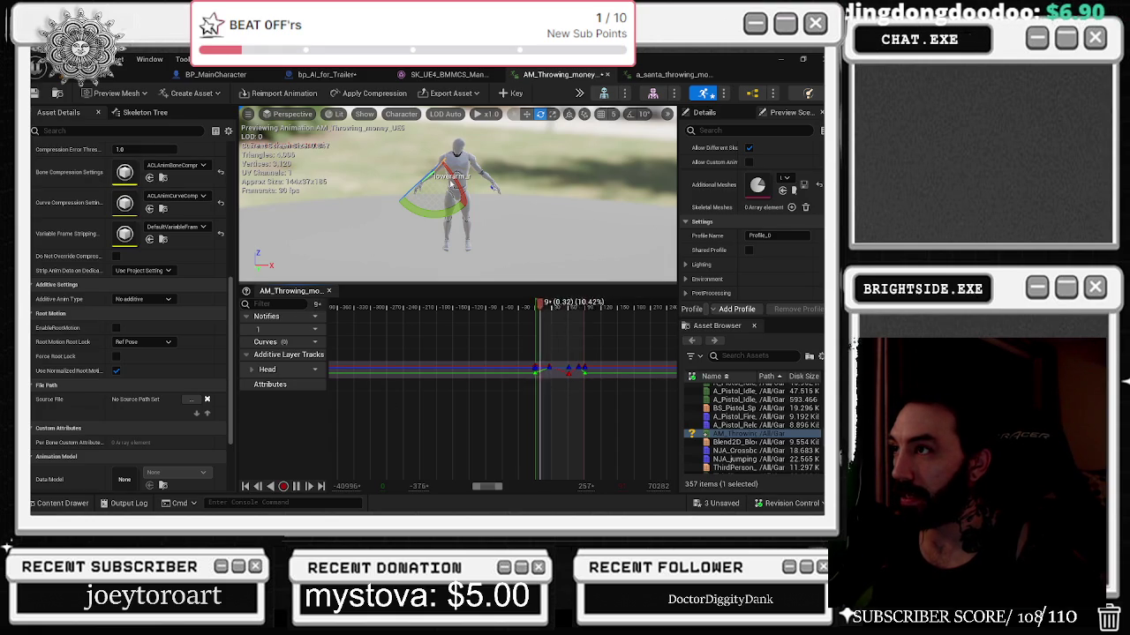
left_click(671, 74)
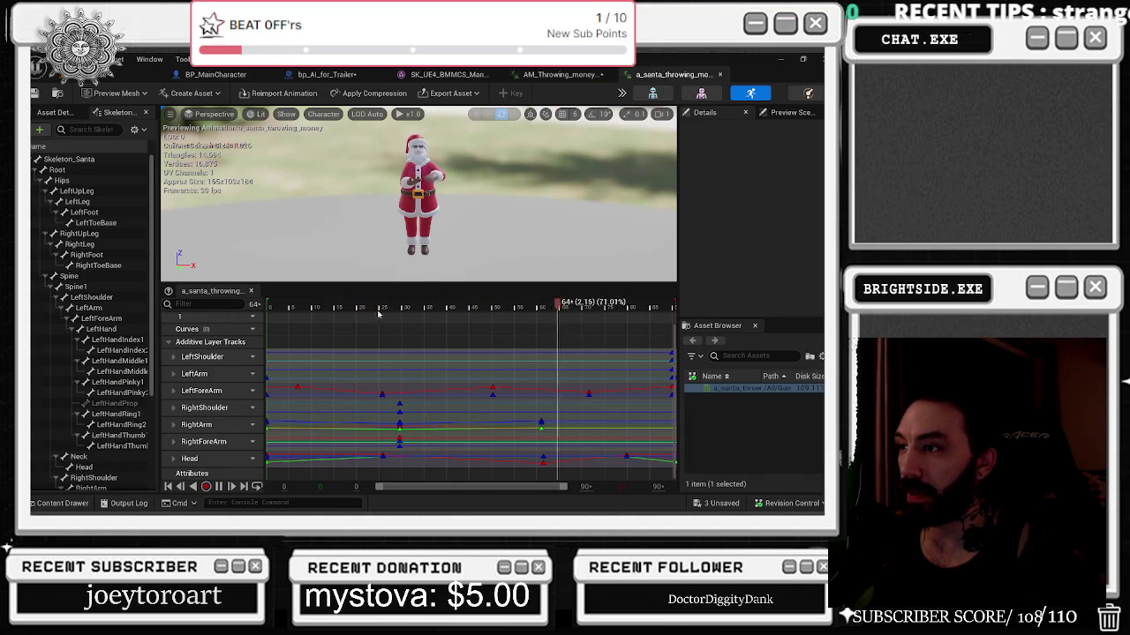
Re-maximize the editor and close the a_santa_throwing tab to return to AM_Throwing_money_UE5.
mouse_move(609, 75)
left_mouse_down()
mouse_move(746, 155)
mouse_move(791, 150)
left_mouse_up()
left_click(722, 128)
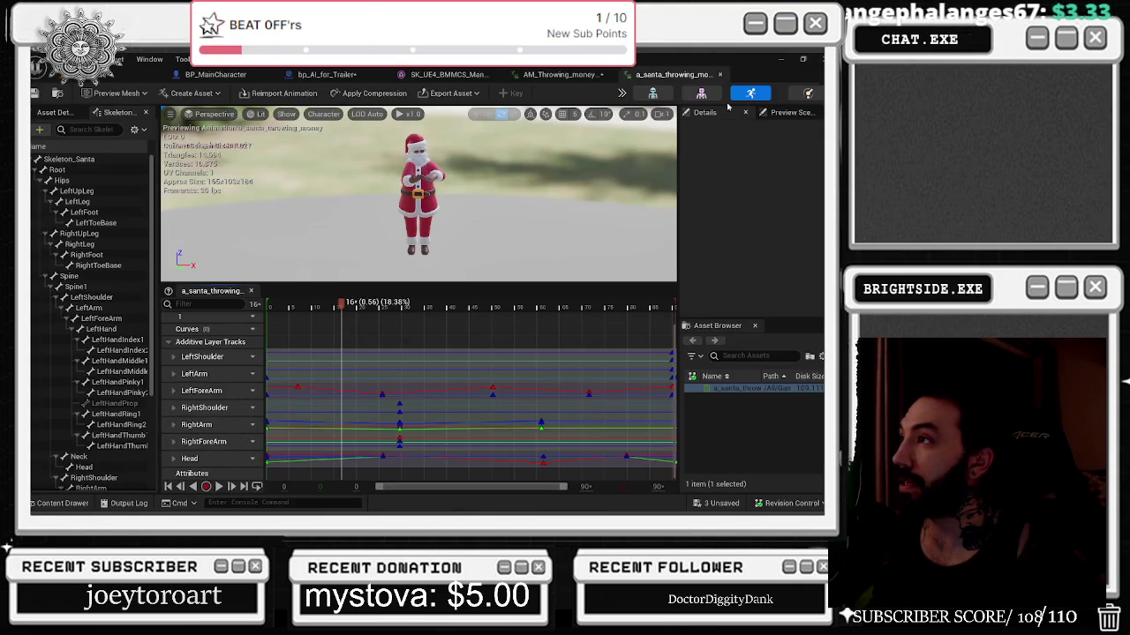
middle_click(678, 78)
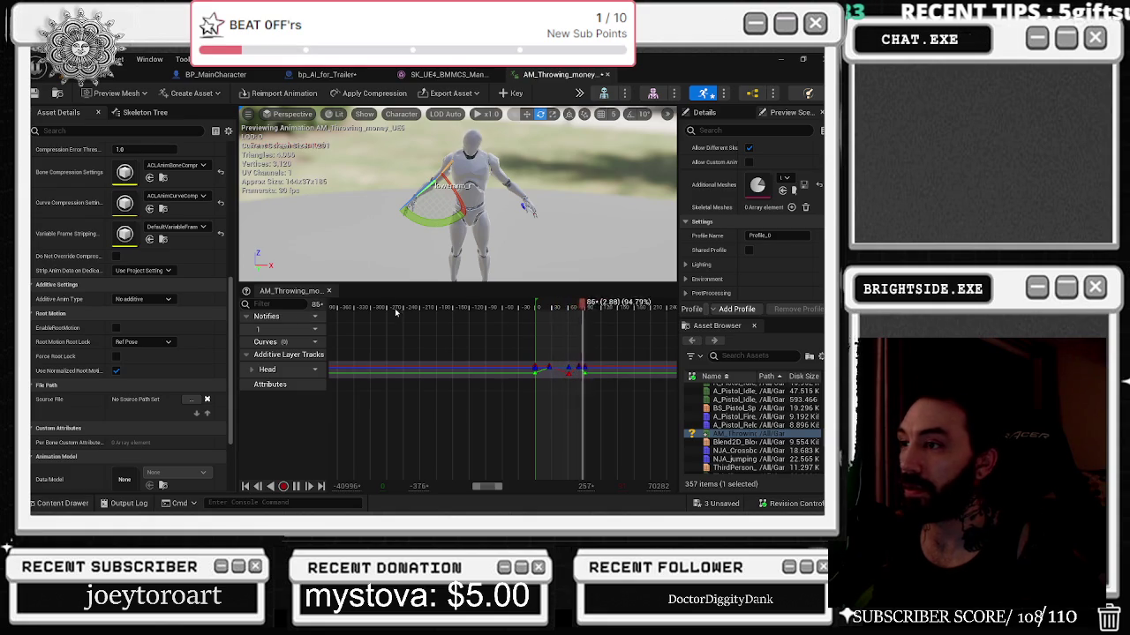
Select upperarm_r in the Skeleton Tree and key it at frame 0.
scroll(576, 340, "up", 5)
left_click(450, 307)
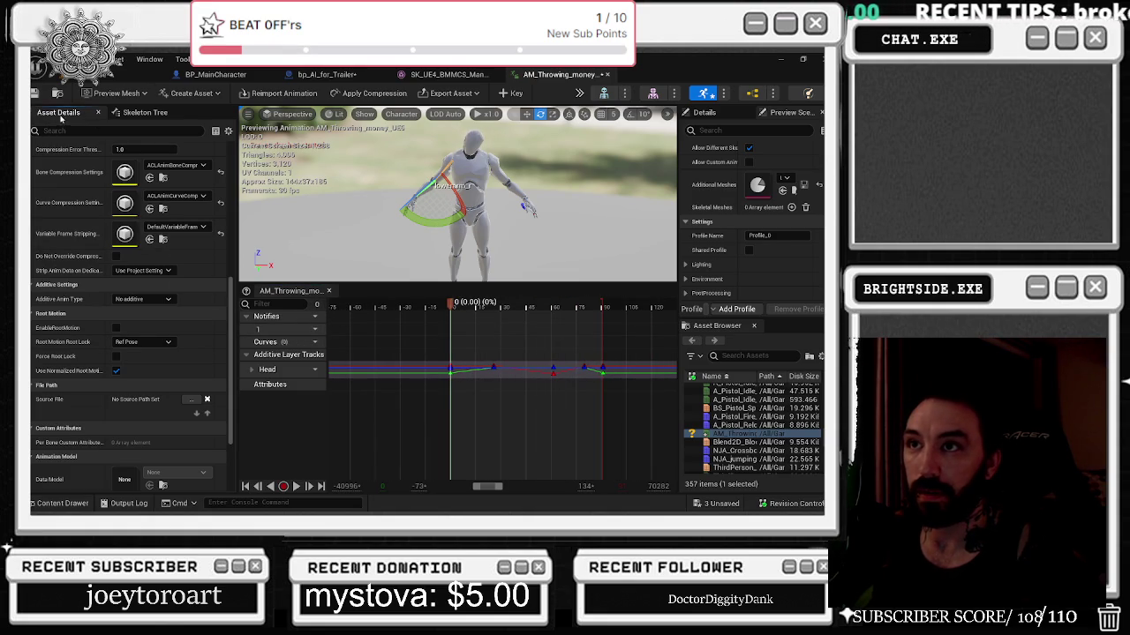
left_click(146, 112)
scroll(106, 406, "down", 10)
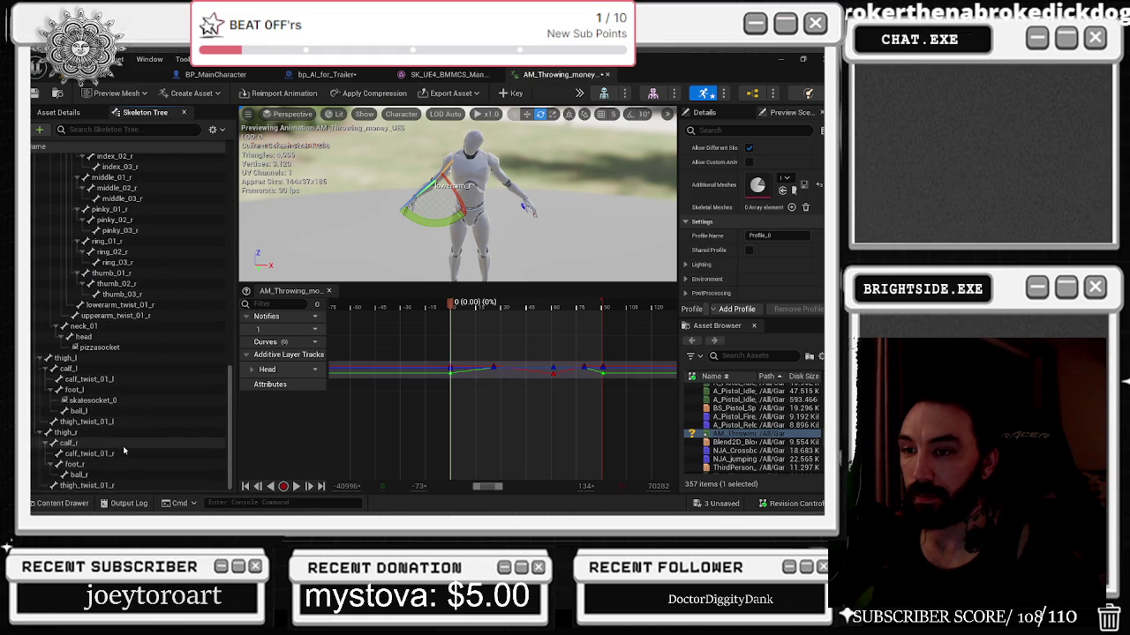
scroll(124, 450, "up", 8)
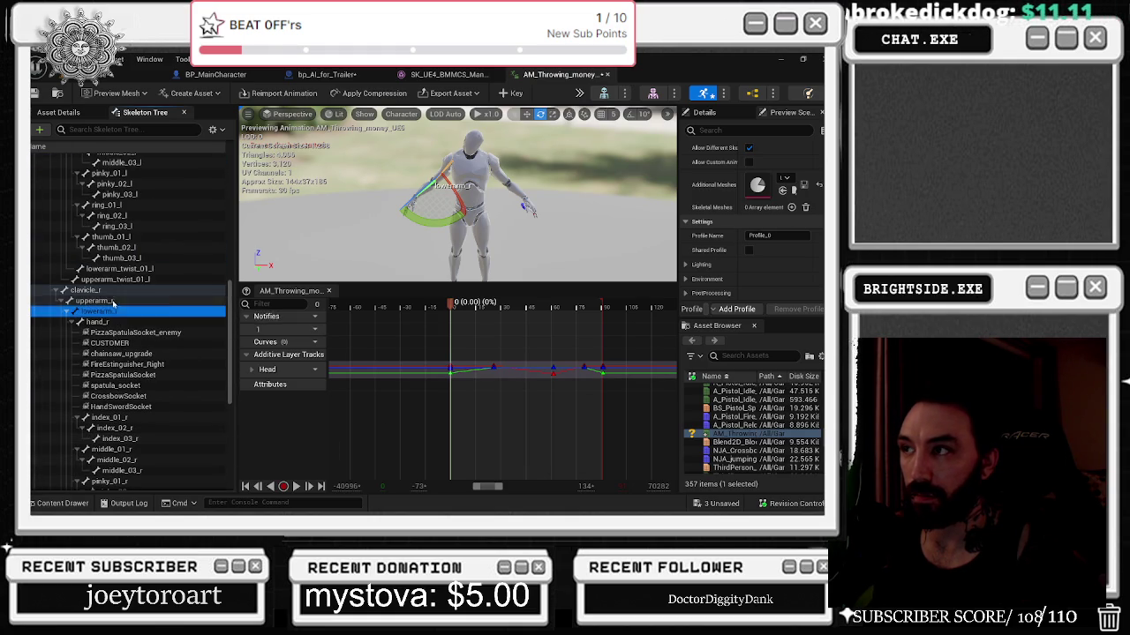
left_click(113, 301)
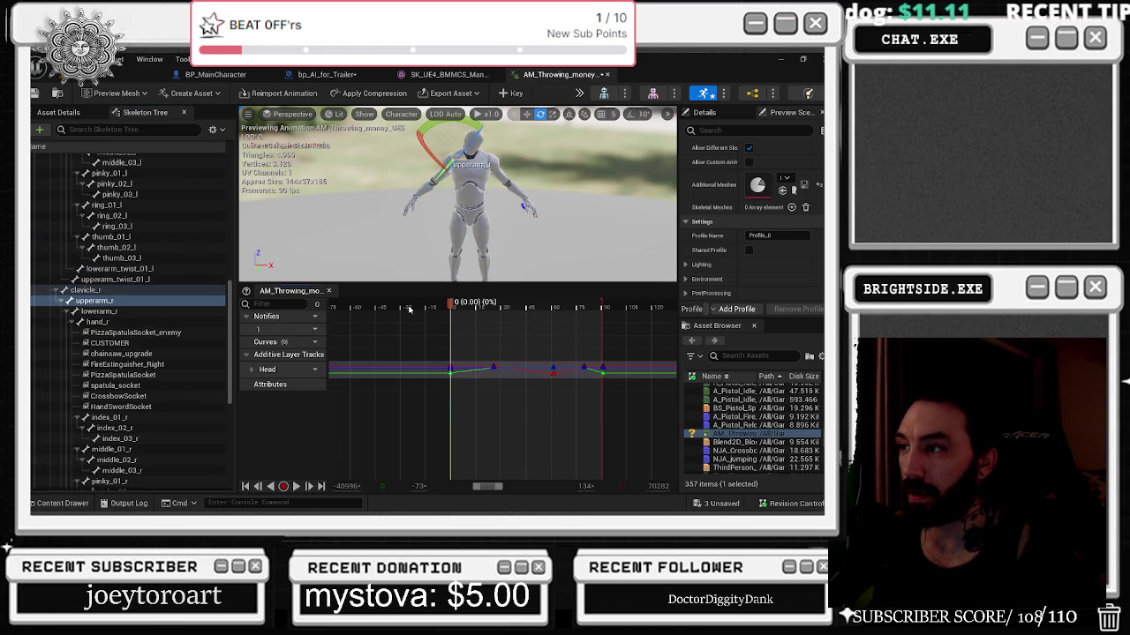
key("s")
Raise the right upper arm at frame 21, key it, and play the result.
left_click(324, 488)
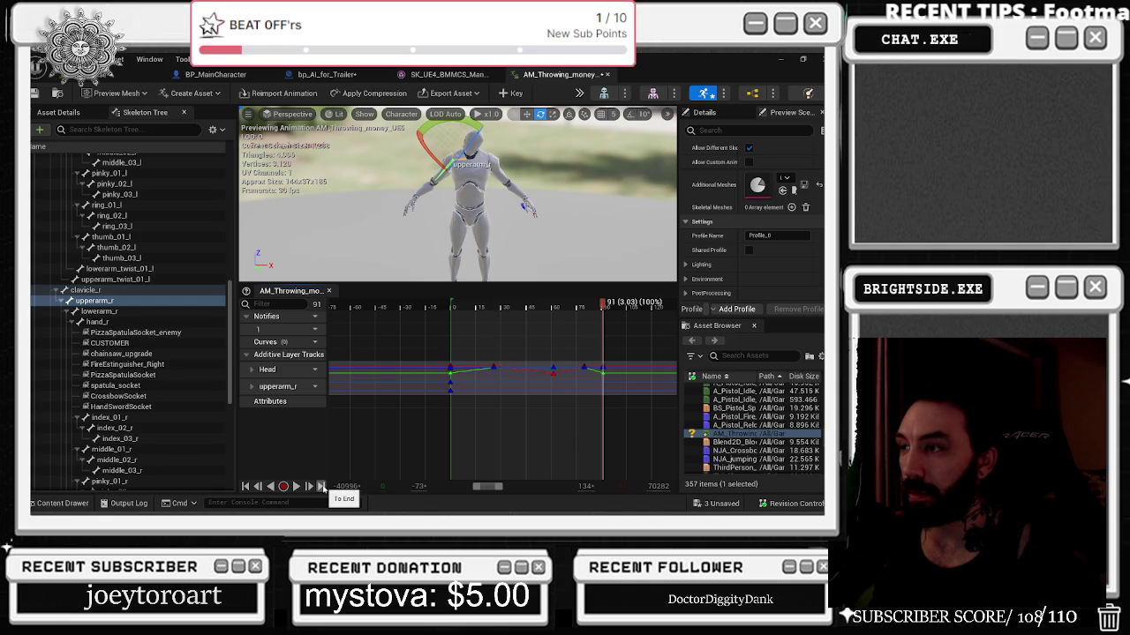
left_click(485, 305)
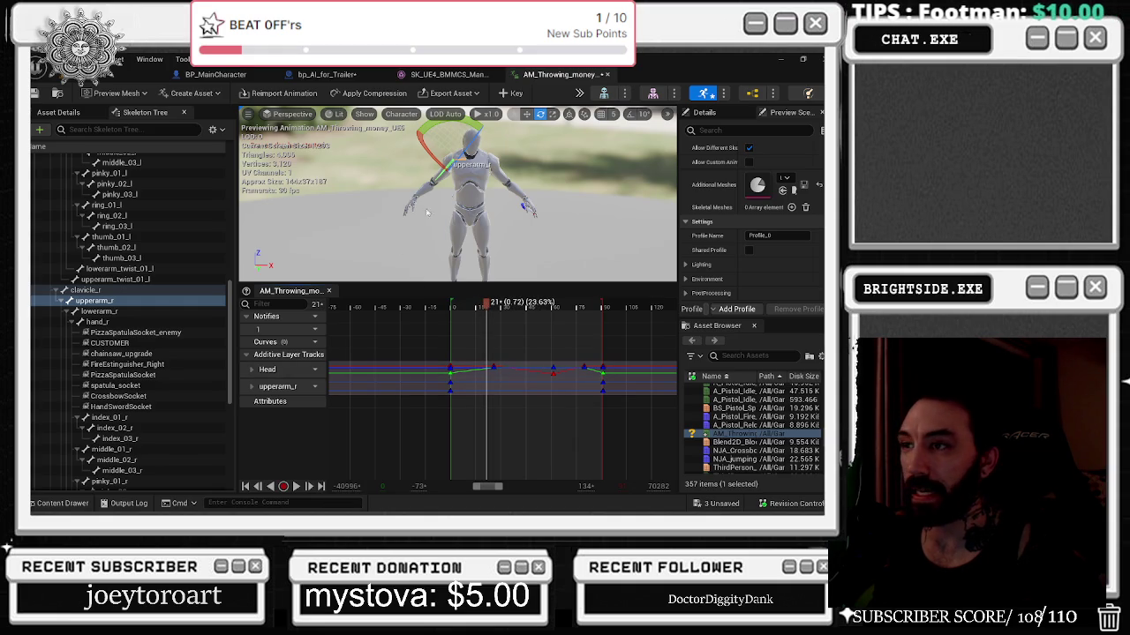
left_click_drag(445, 125, 481, 123)
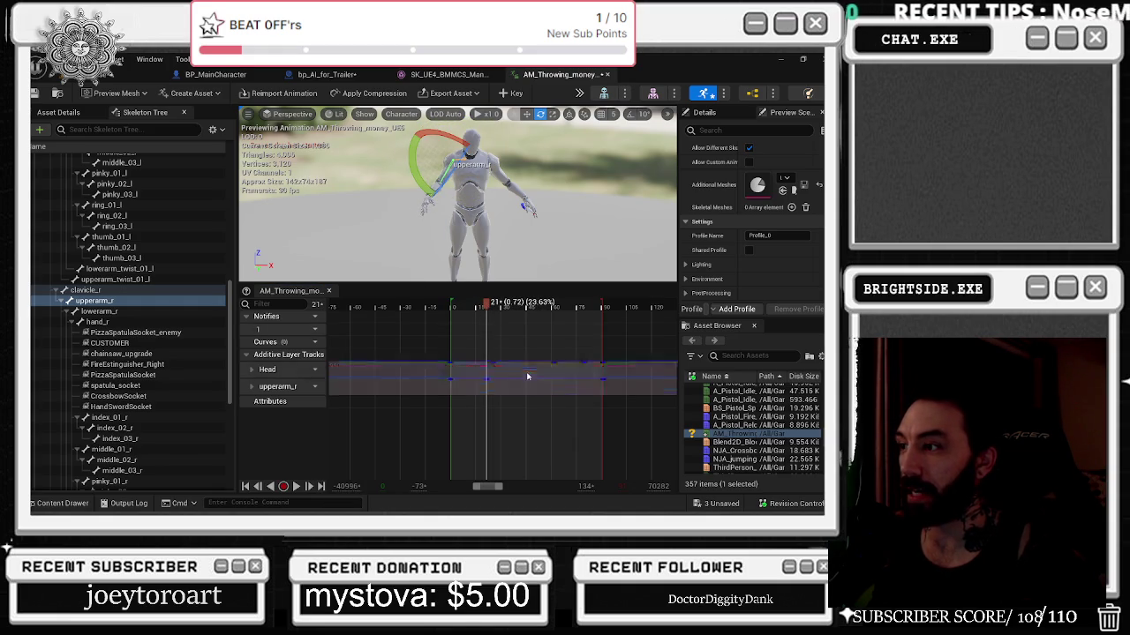
left_click(437, 305)
key("space")
key("space")
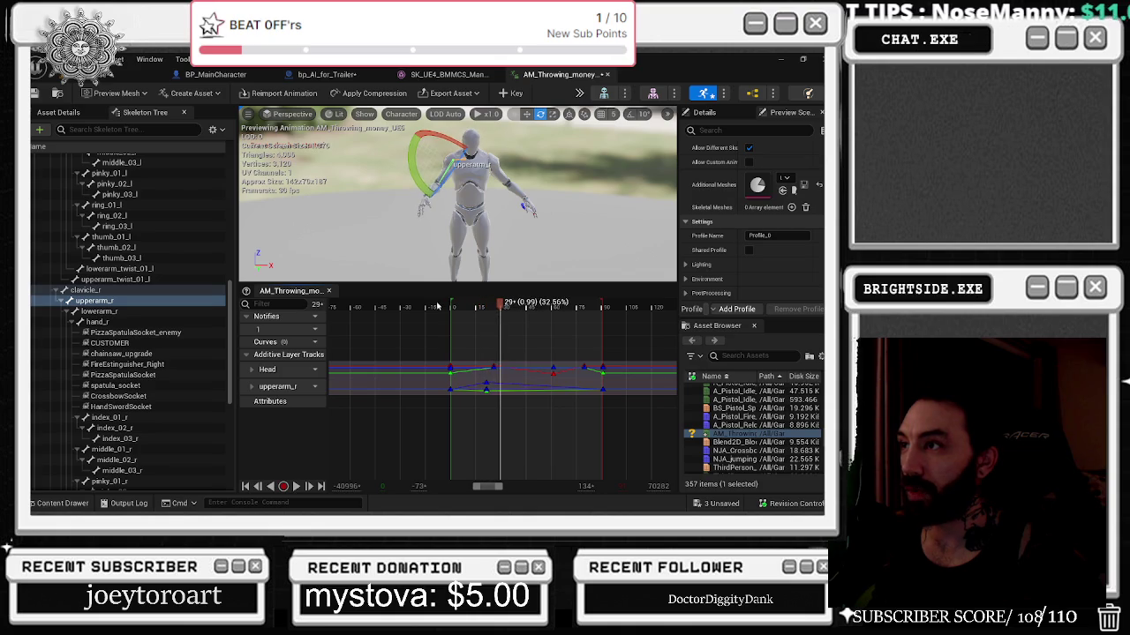
double_click(481, 390)
Drag the upperarm_r keys at frame 29 to hold the raise, then preview playback.
left_click_drag(437, 355, 459, 468)
left_click_drag(468, 328, 571, 328)
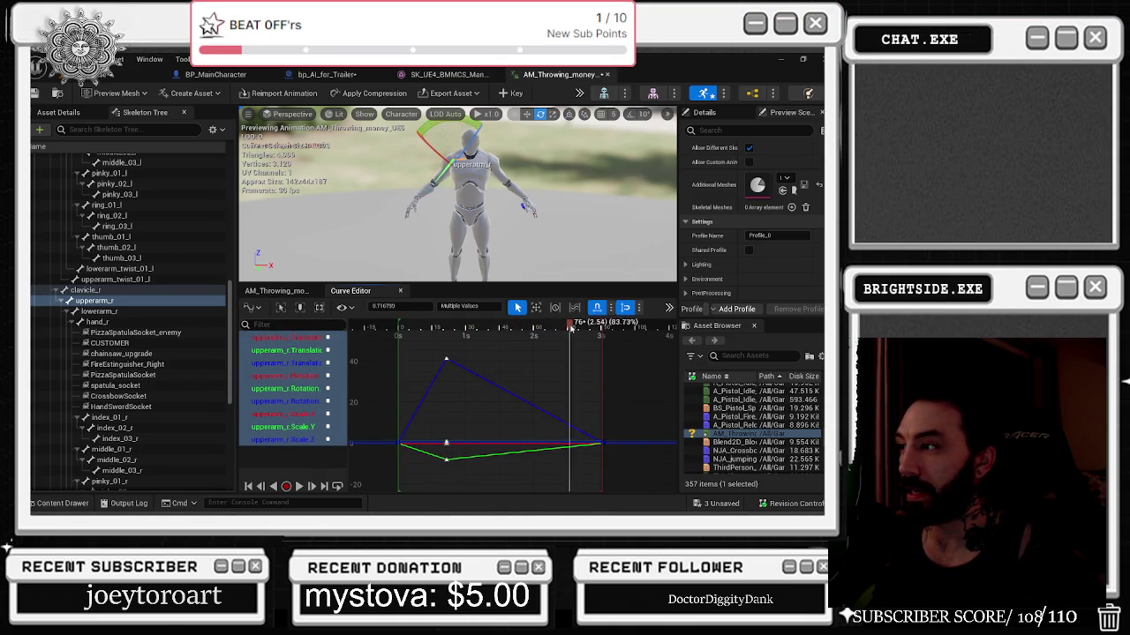
key("space")
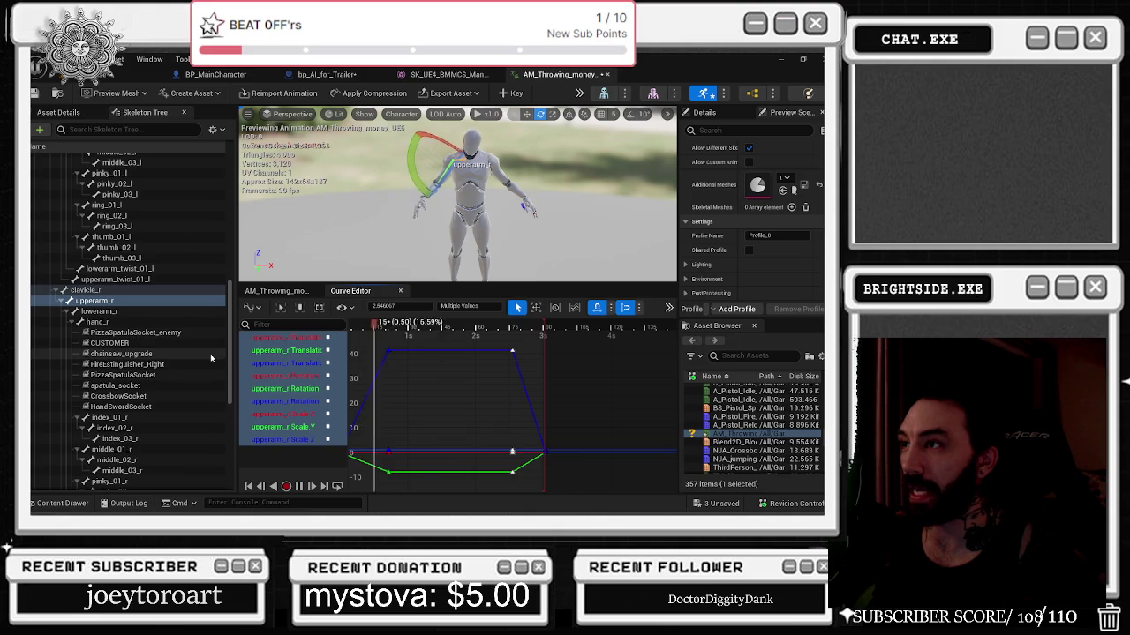
key("space")
Select lowerarm_r, key it at frame 0, and move the playhead to about frame 26.
left_click(100, 310)
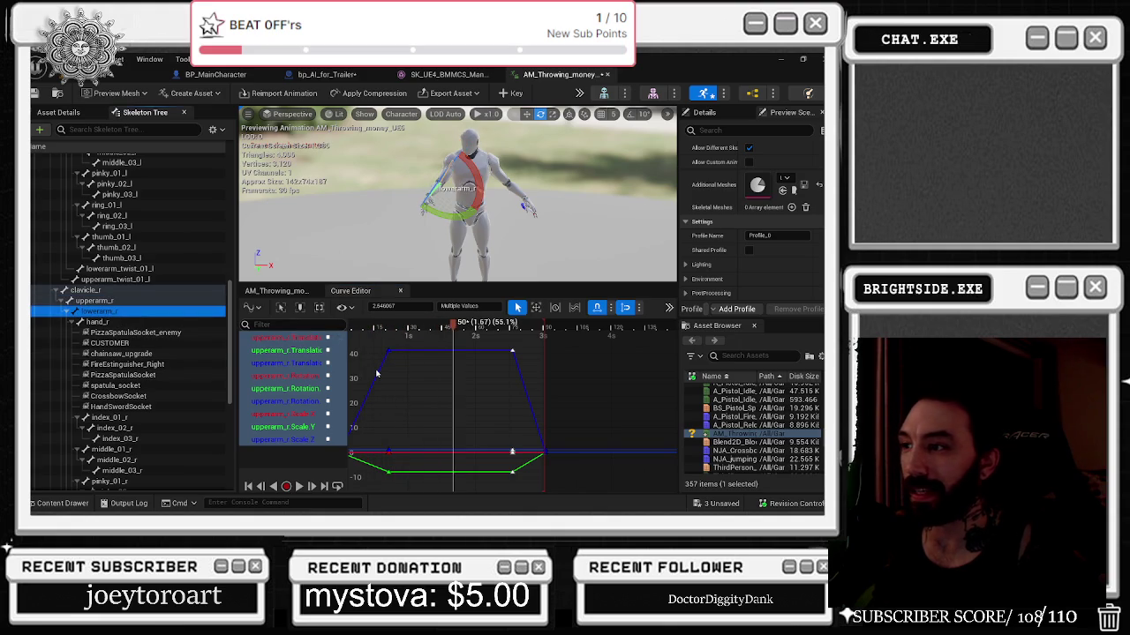
left_click(301, 293)
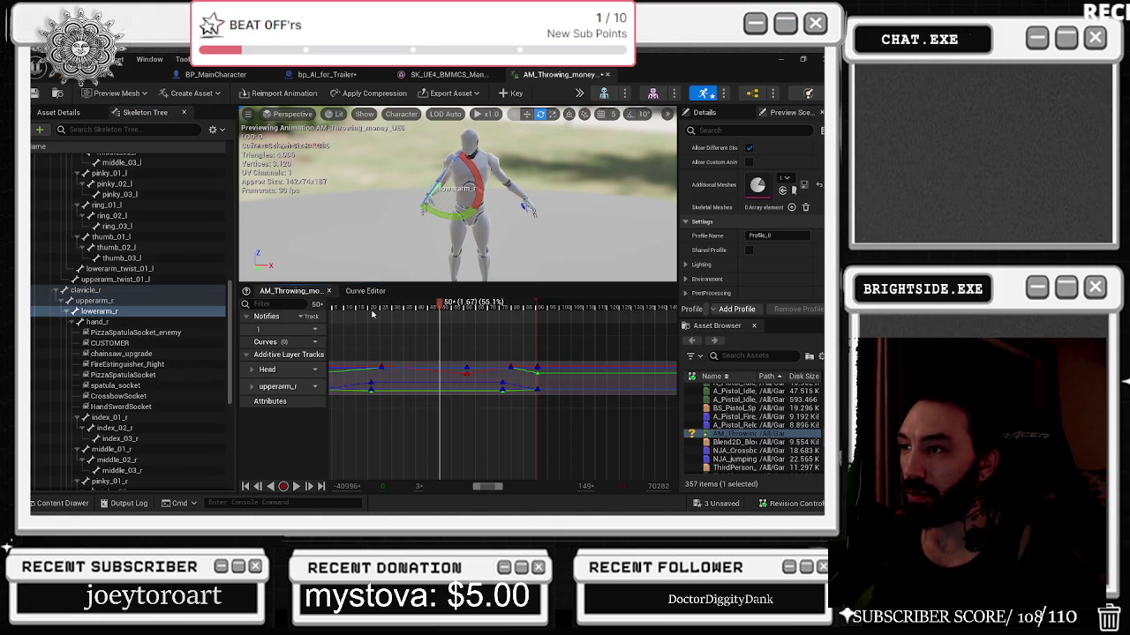
key("s")
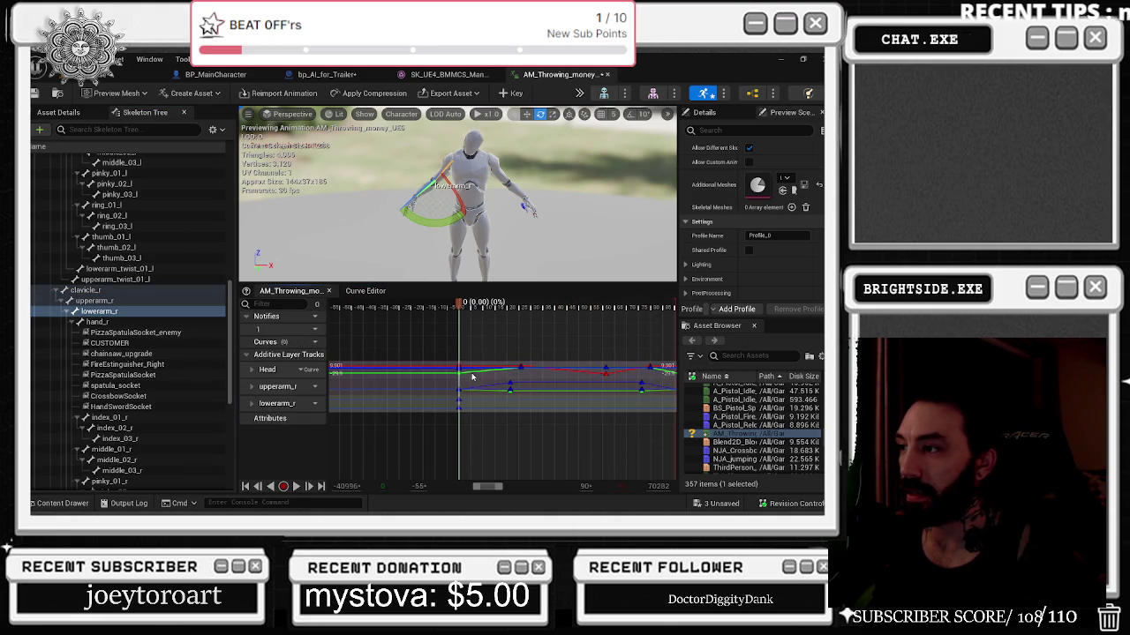
scroll(471, 375, "right", 2)
left_click(321, 488)
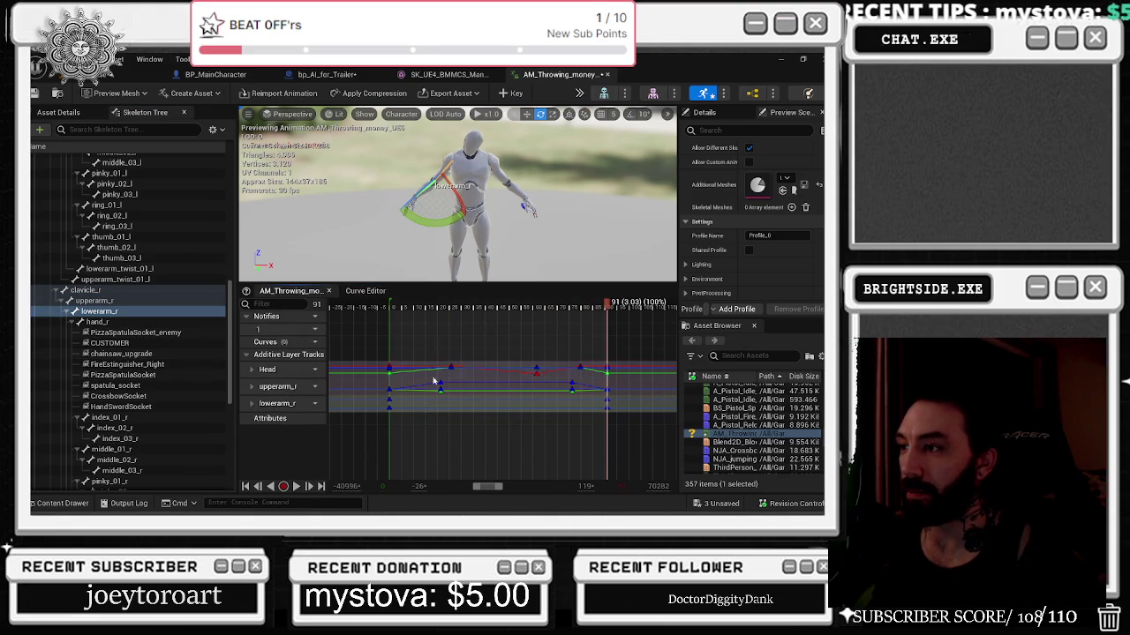
mouse_move(402, 306)
left_mouse_down()
mouse_move(461, 298)
mouse_move(444, 294)
mouse_move(474, 303)
left_mouse_up()
Bend the right forearm at frames 35, 50 and 68, then preview the throw.
left_click_drag(433, 157, 399, 185)
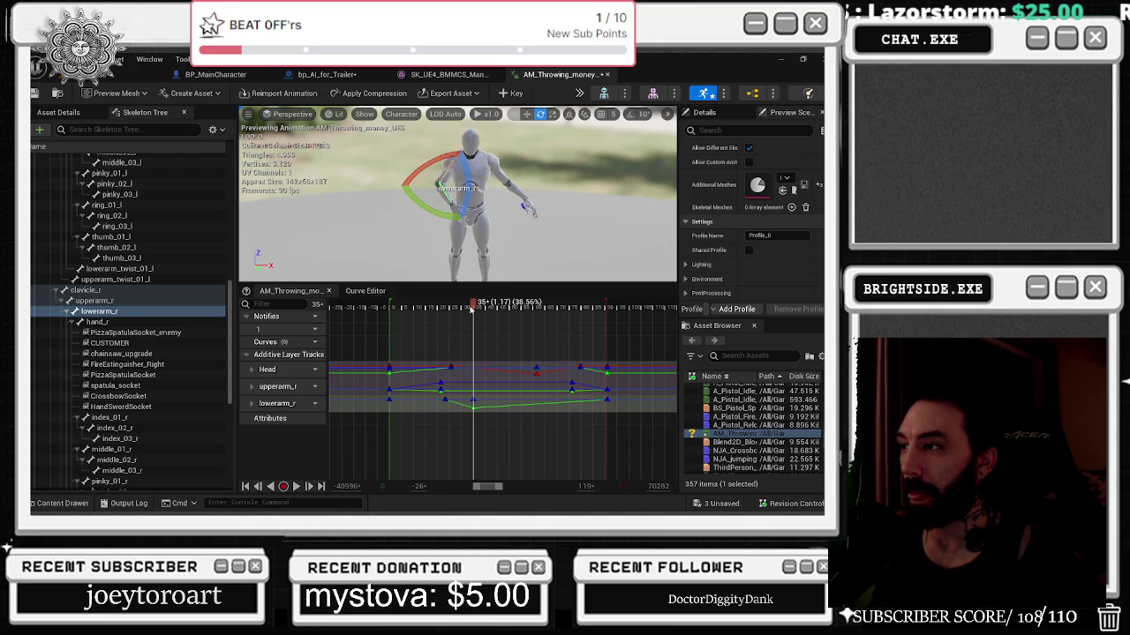
left_click_drag(474, 305, 510, 302)
left_click_drag(428, 155, 430, 153)
left_click_drag(510, 303, 553, 303)
mouse_move(435, 220)
left_mouse_down()
mouse_move(401, 180)
mouse_move(403, 155)
left_mouse_up()
left_click_drag(553, 303, 618, 310)
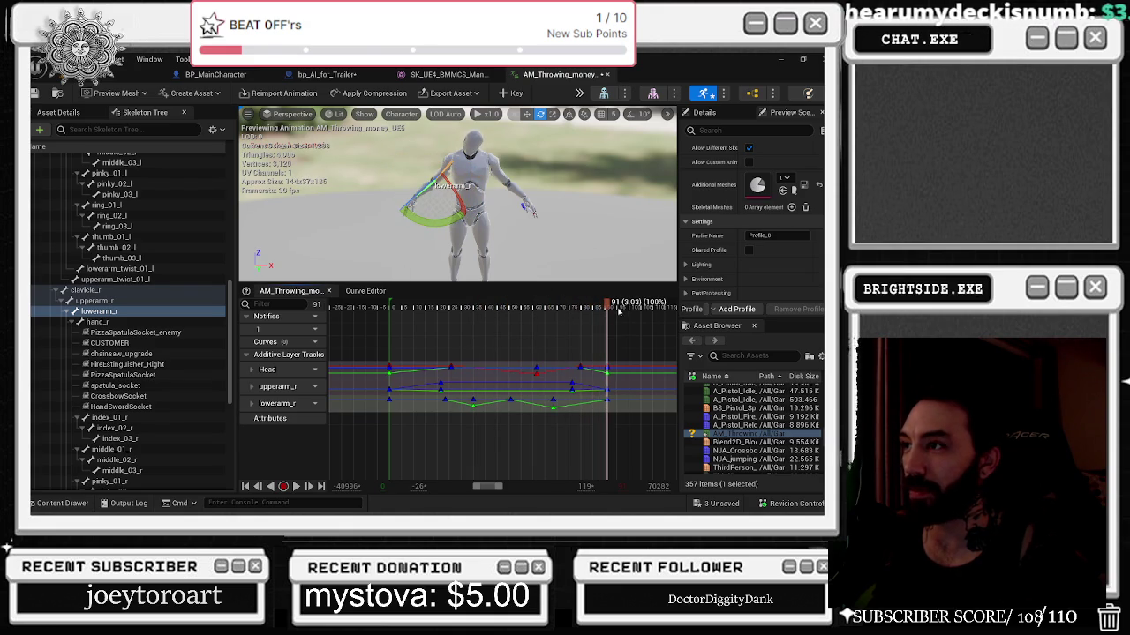
key("space")
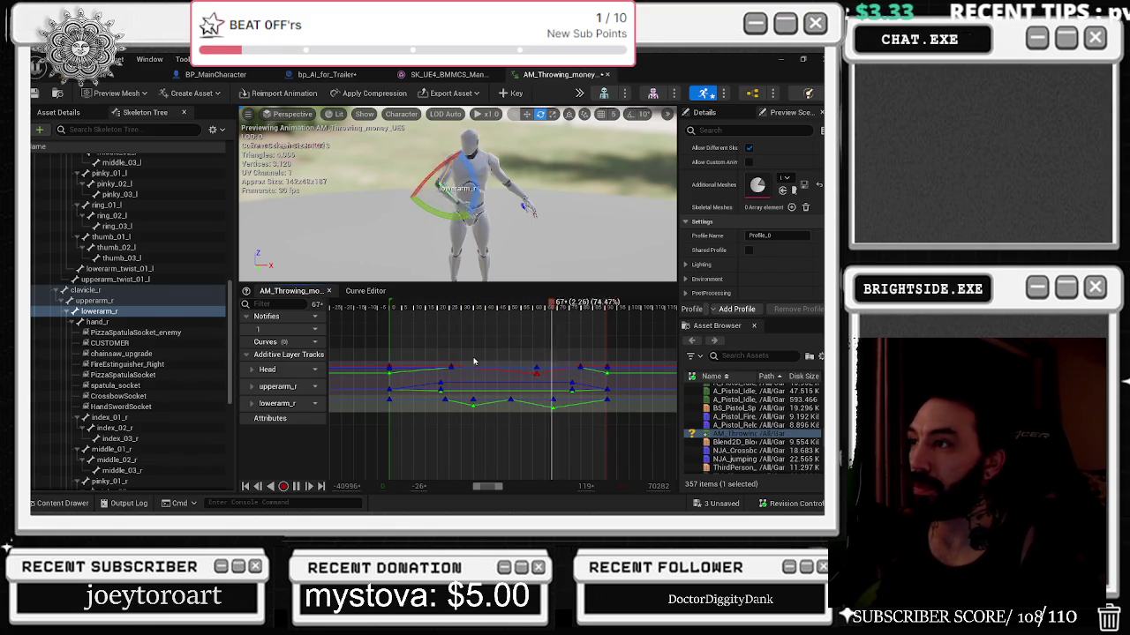
key("space")
left_click_drag(402, 307, 389, 307)
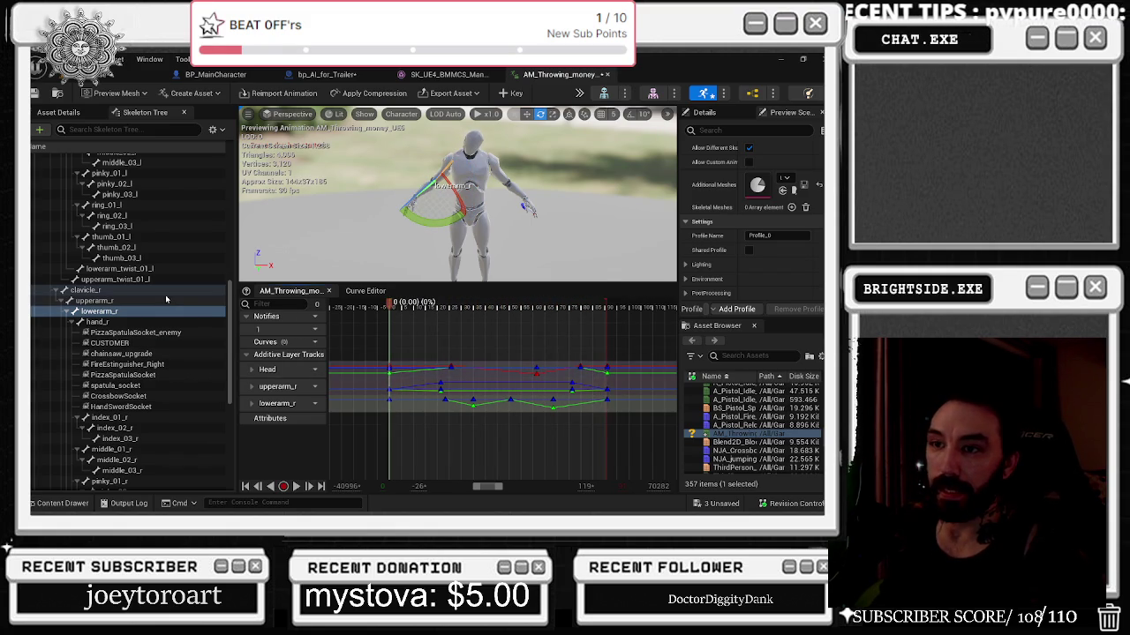
Rotate the right hand bone hand_r and replay the animation from frame 0.
left_click(97, 321)
left_click_drag(406, 179, 434, 212)
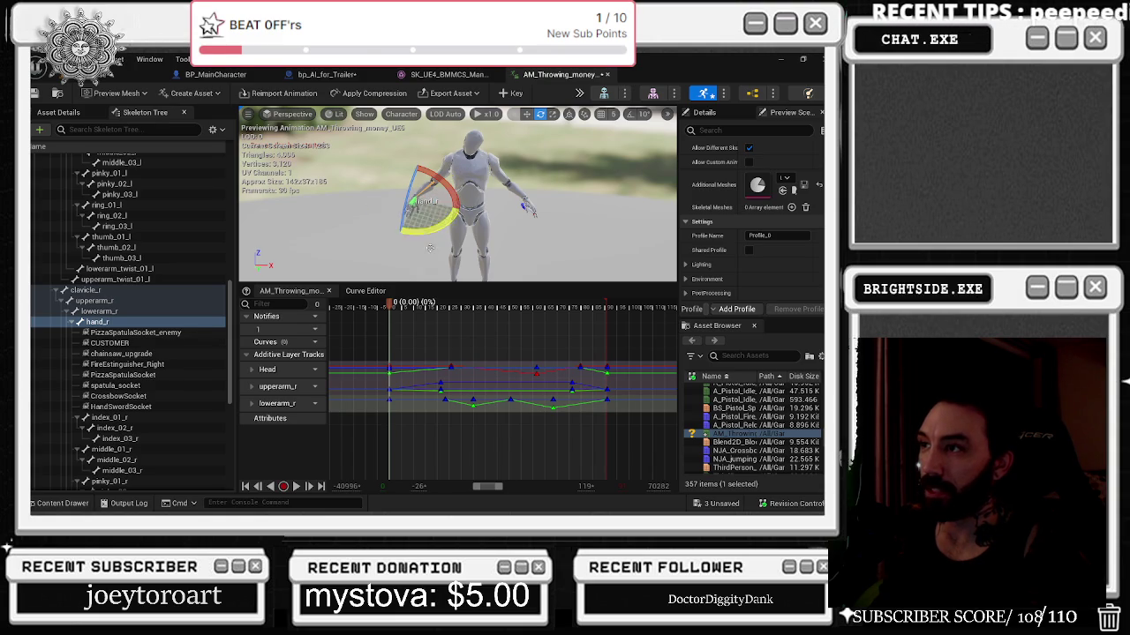
key("space")
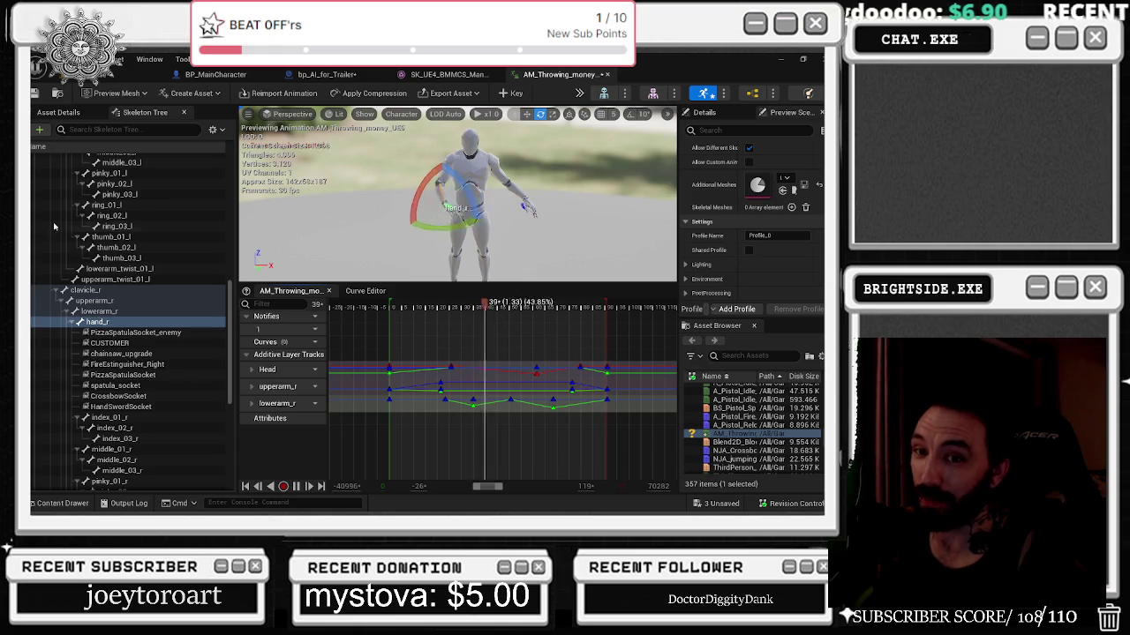
left_click_drag(529, 212, 606, 209)
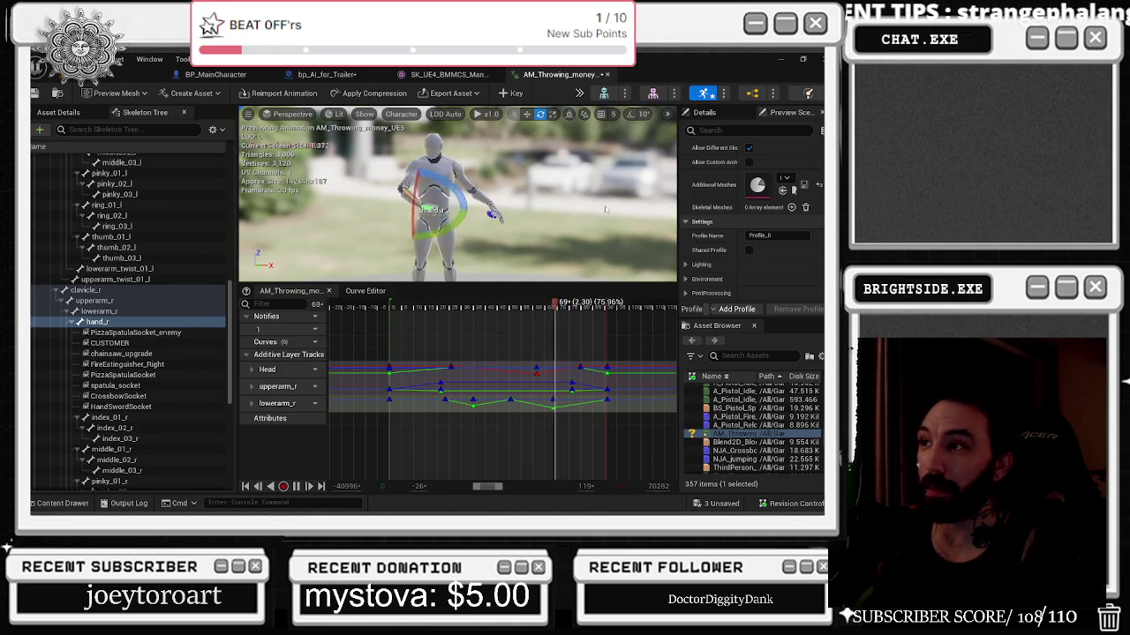
left_click(561, 222)
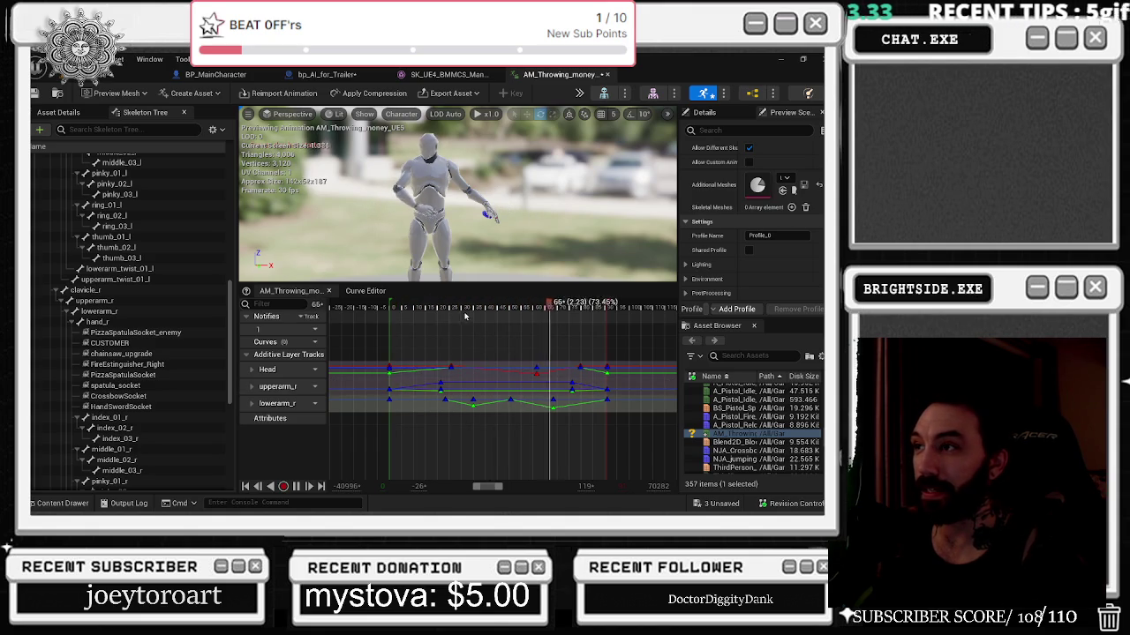
left_click_drag(460, 307, 389, 307)
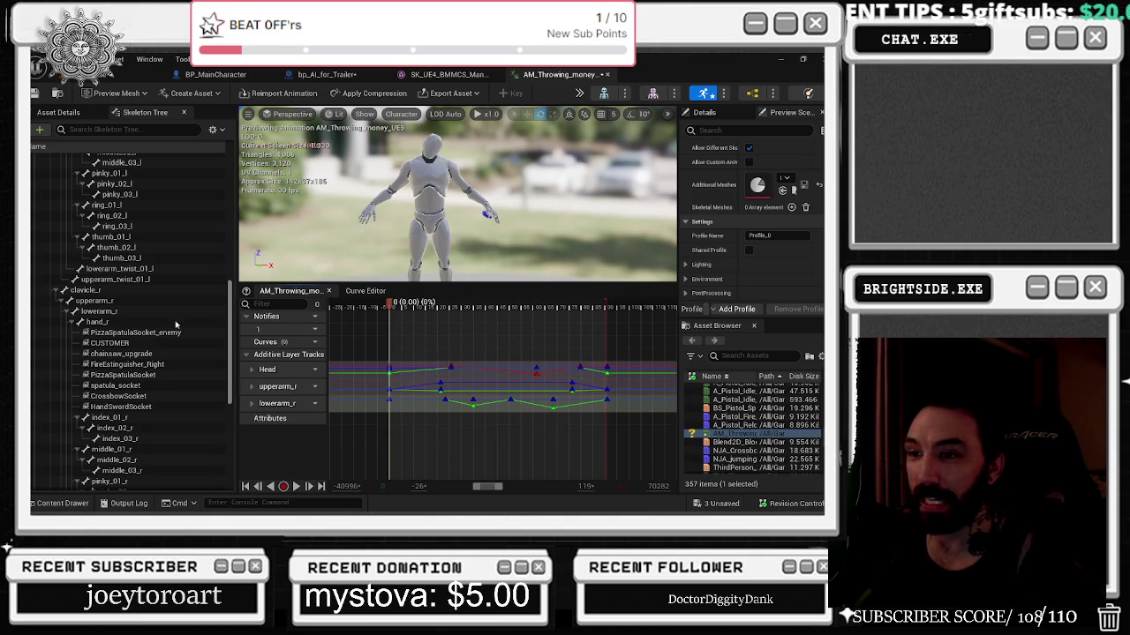
scroll(439, 236, "up", 3)
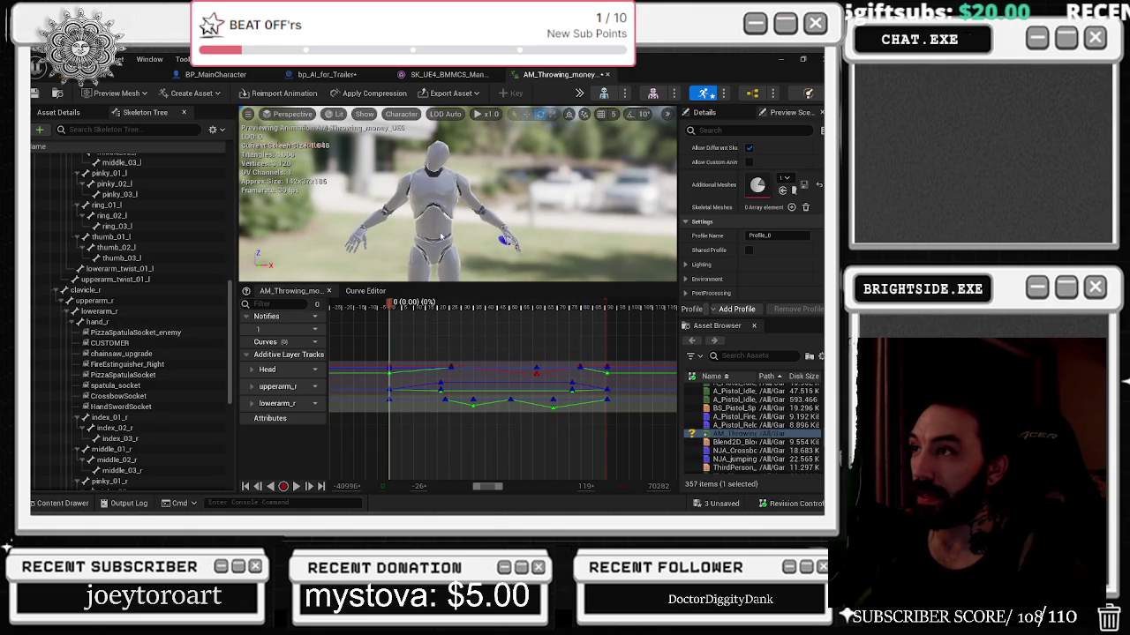
key("space")
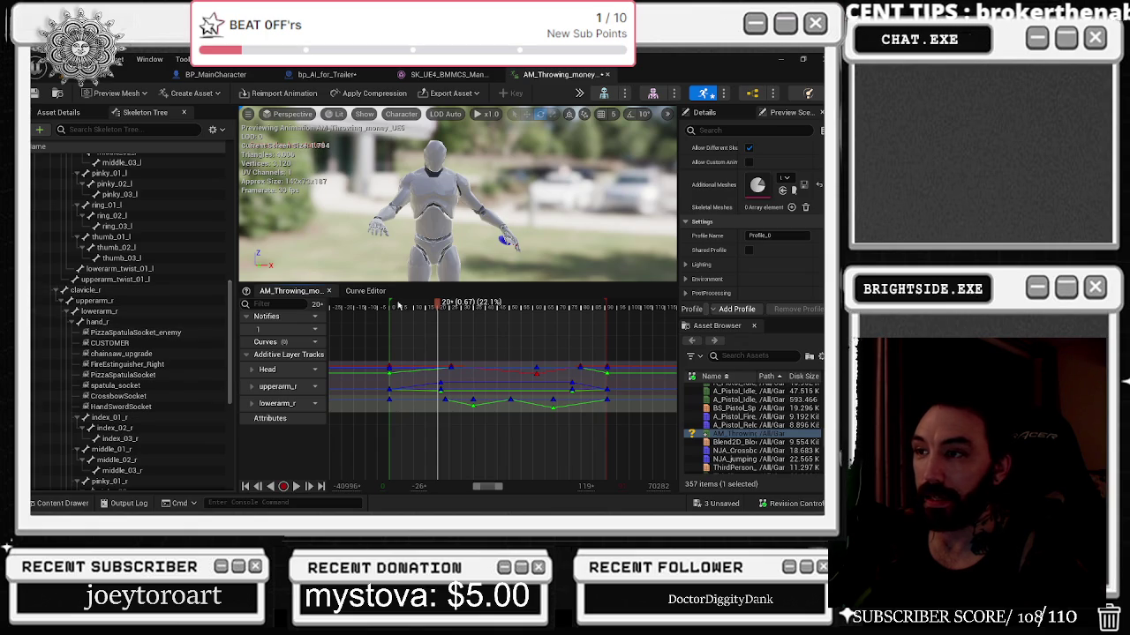
key("Home")
Key upperarm_l, scrub to about frame 25, rotate the arm down, and key that pose.
scroll(188, 244, "up", 5)
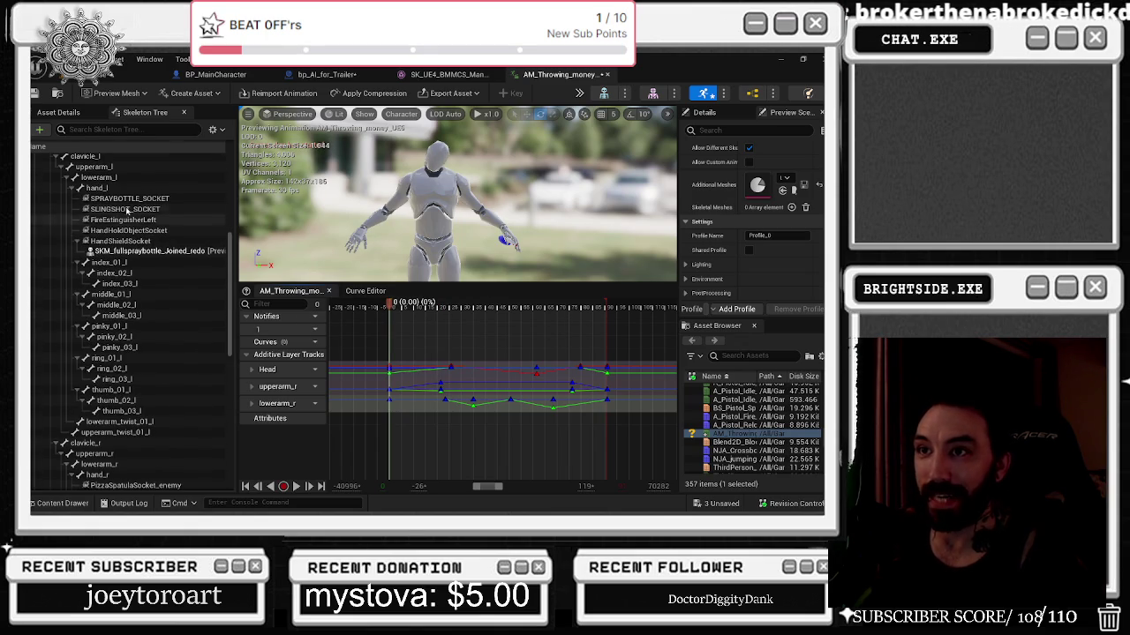
left_click(121, 177)
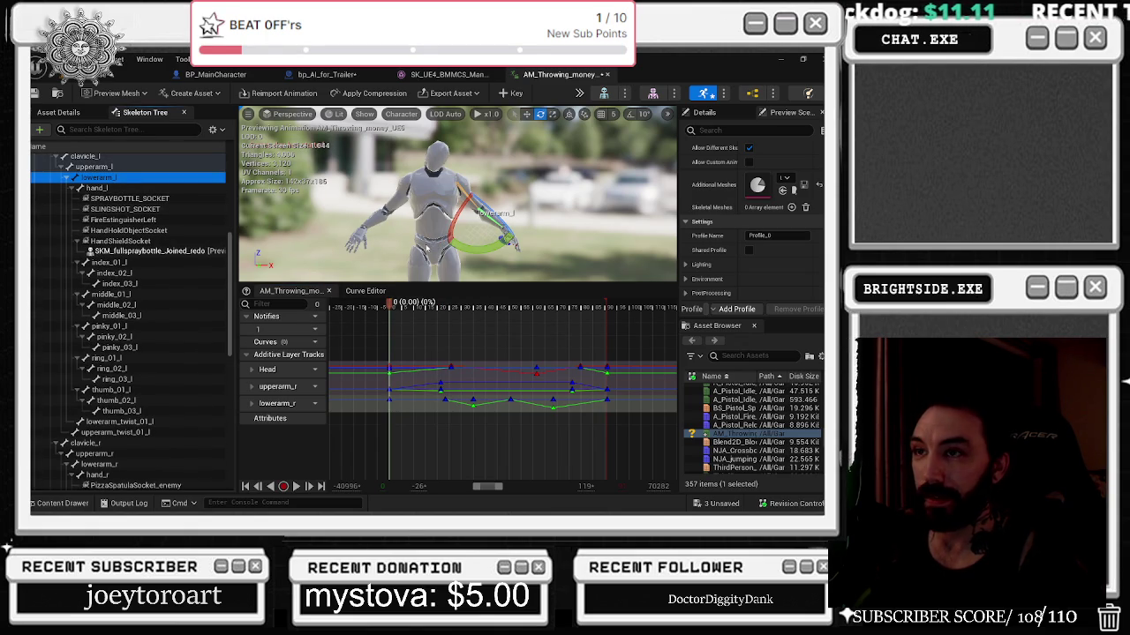
left_click_drag(459, 203, 353, 203)
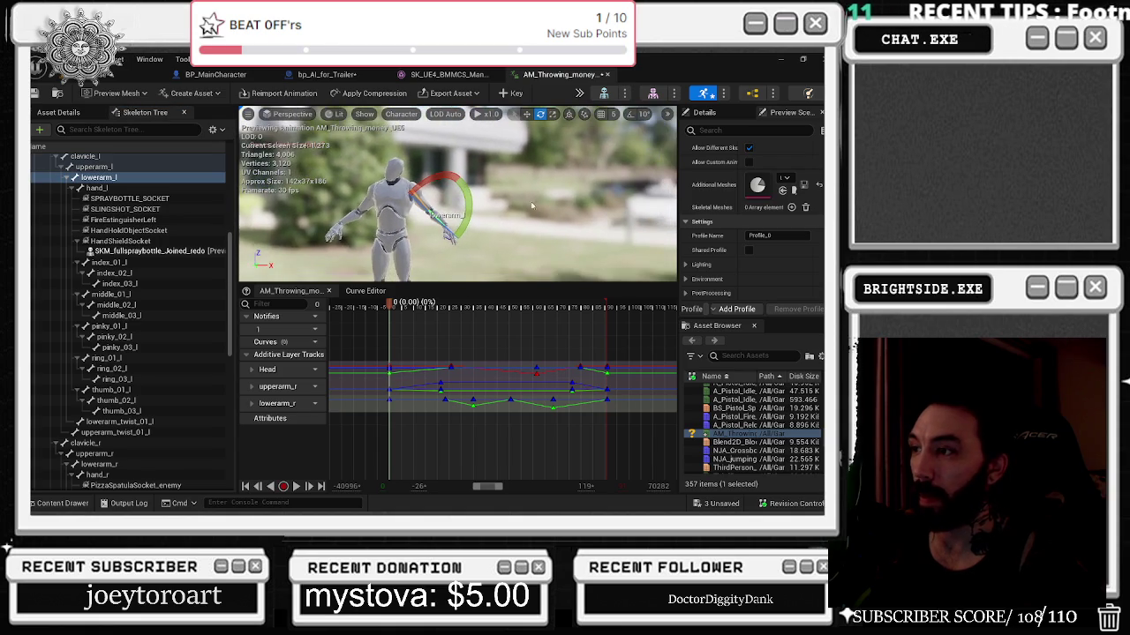
left_click(110, 167)
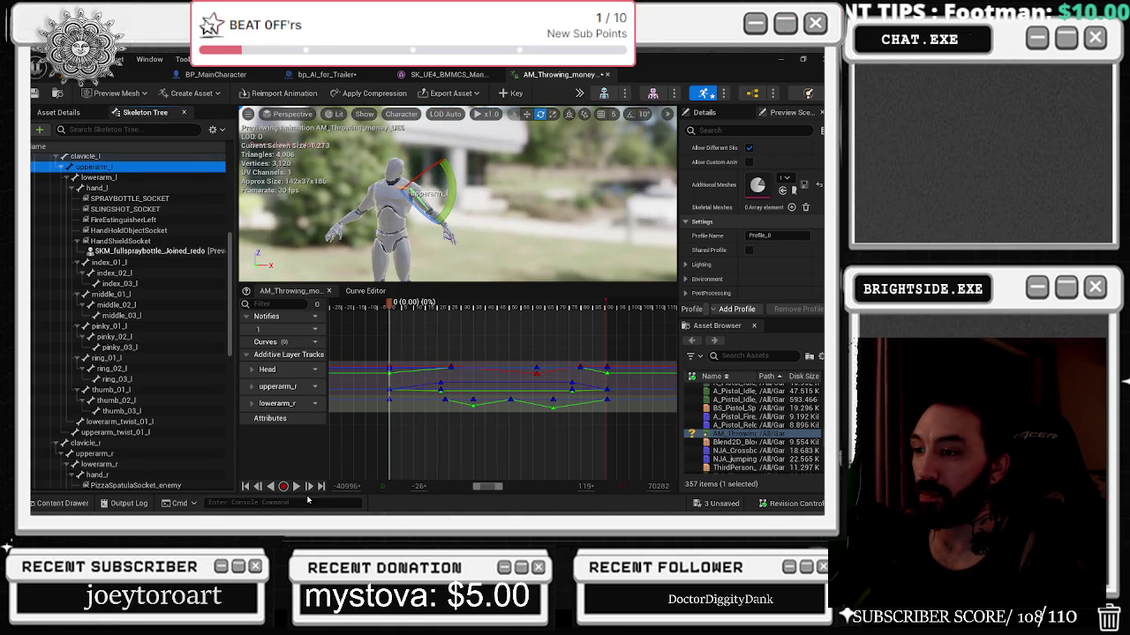
key("s")
left_click_drag(414, 305, 450, 305)
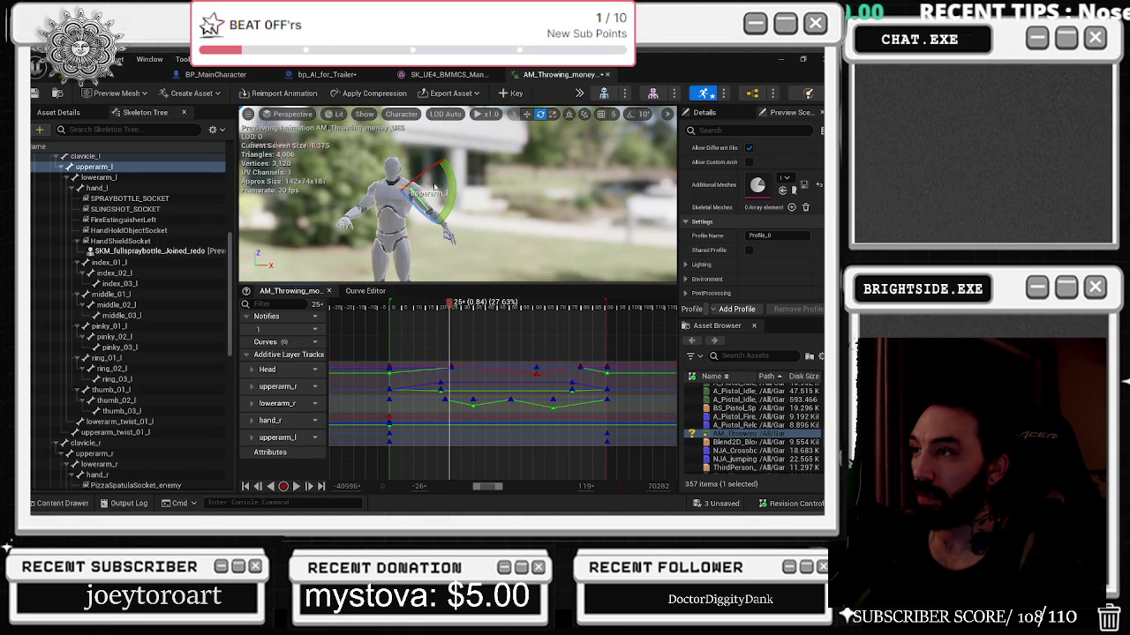
left_click_drag(422, 209, 437, 232)
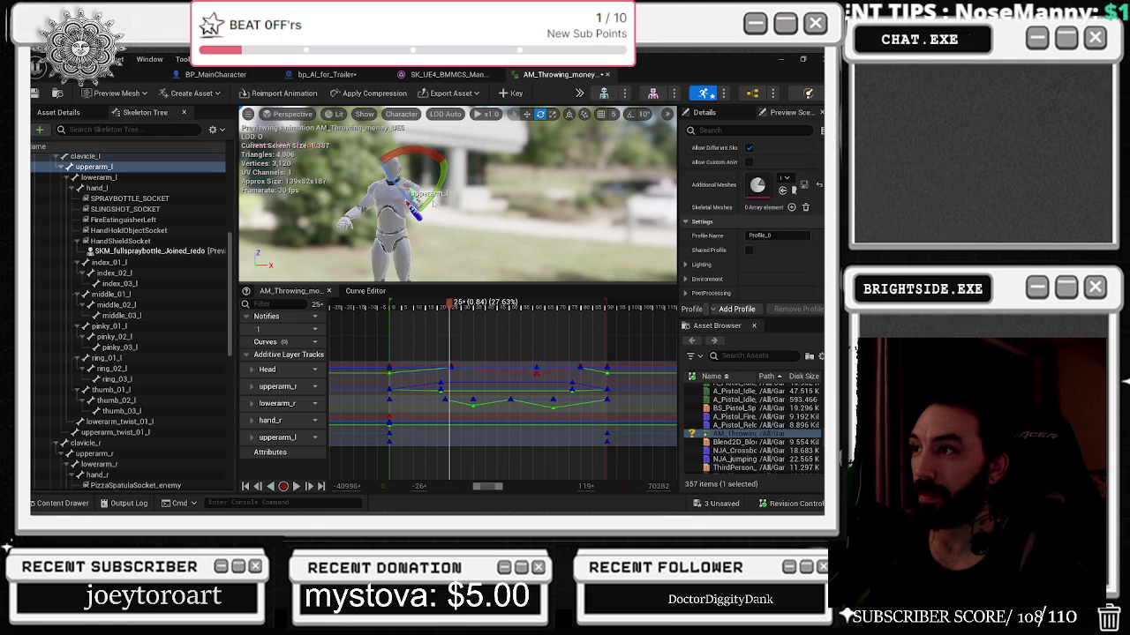
left_click_drag(372, 234, 374, 235)
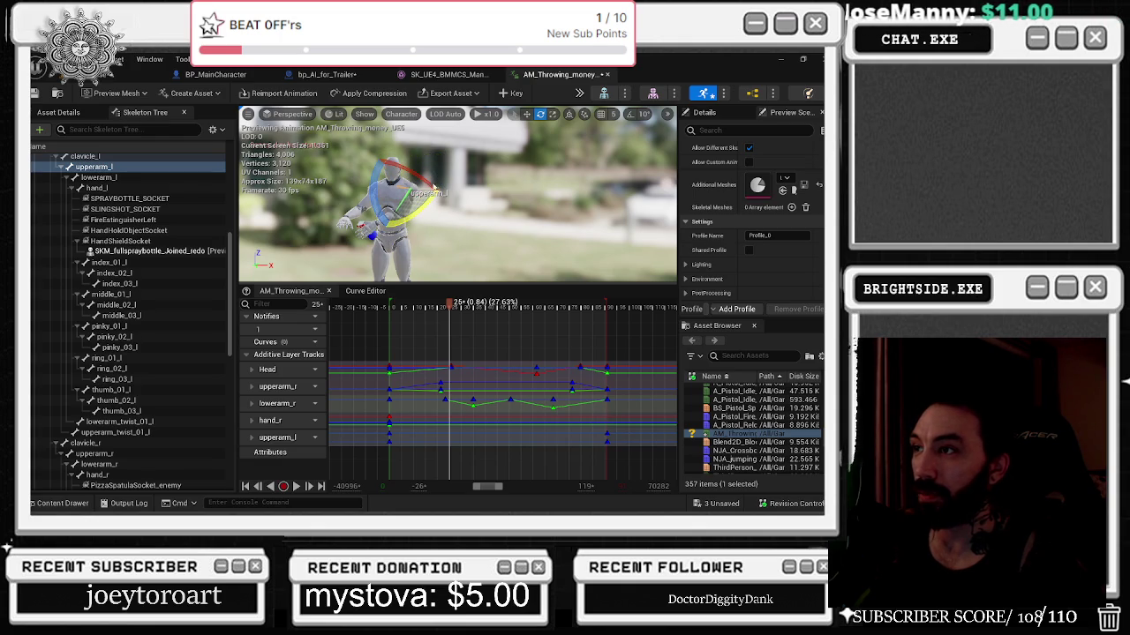
mouse_move(420, 182)
left_mouse_down()
mouse_move(432, 198)
mouse_move(412, 228)
mouse_move(373, 234)
mouse_move(390, 237)
left_mouse_up()
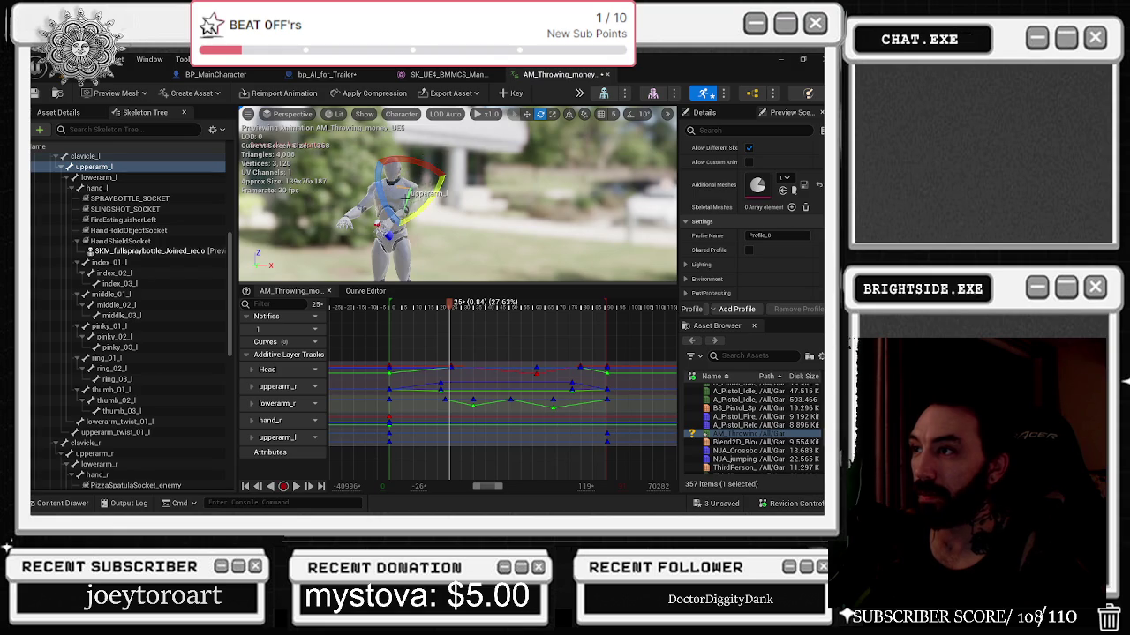
key("s")
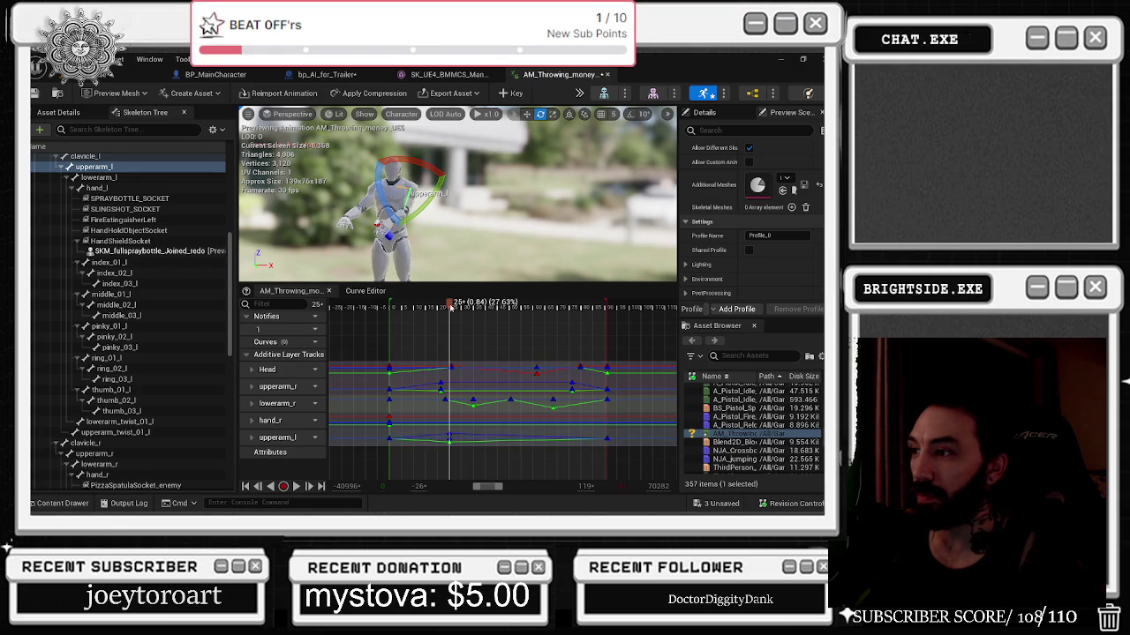
double_click(461, 439)
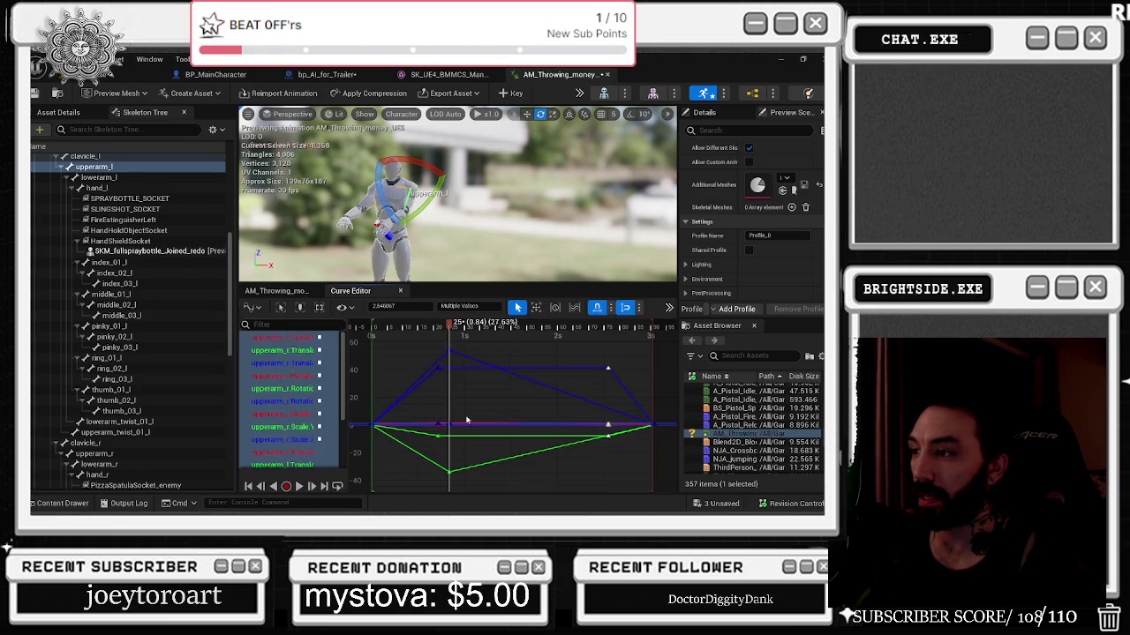
Copy the upperarm_l keys from frame 25 and paste them at frame 75 to hold the pose.
scroll(288, 445, "down", 3)
left_click(288, 450)
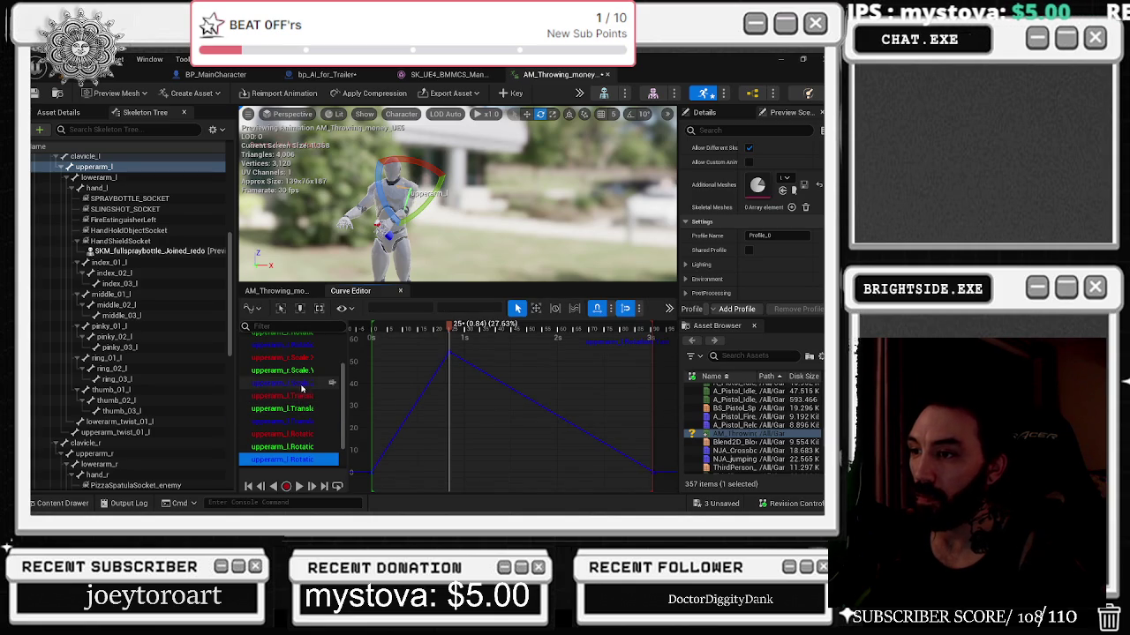
left_click(291, 395, "shift")
left_click_drag(482, 355, 432, 457)
left_click_drag(508, 328, 547, 325)
key("ctrl+v")
key("space")
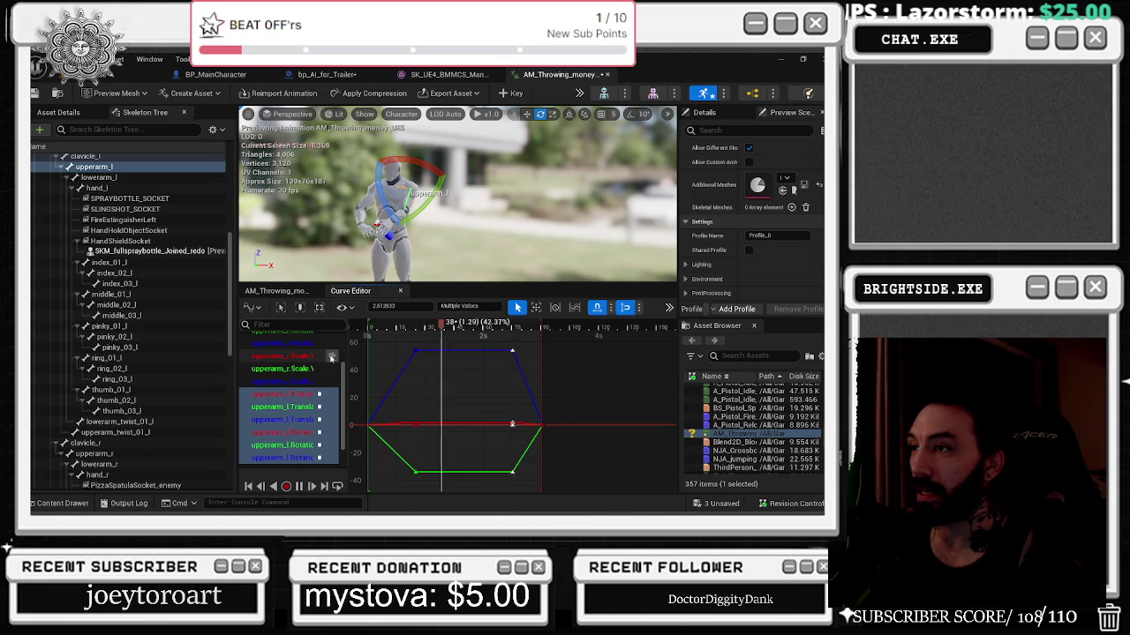
key("space")
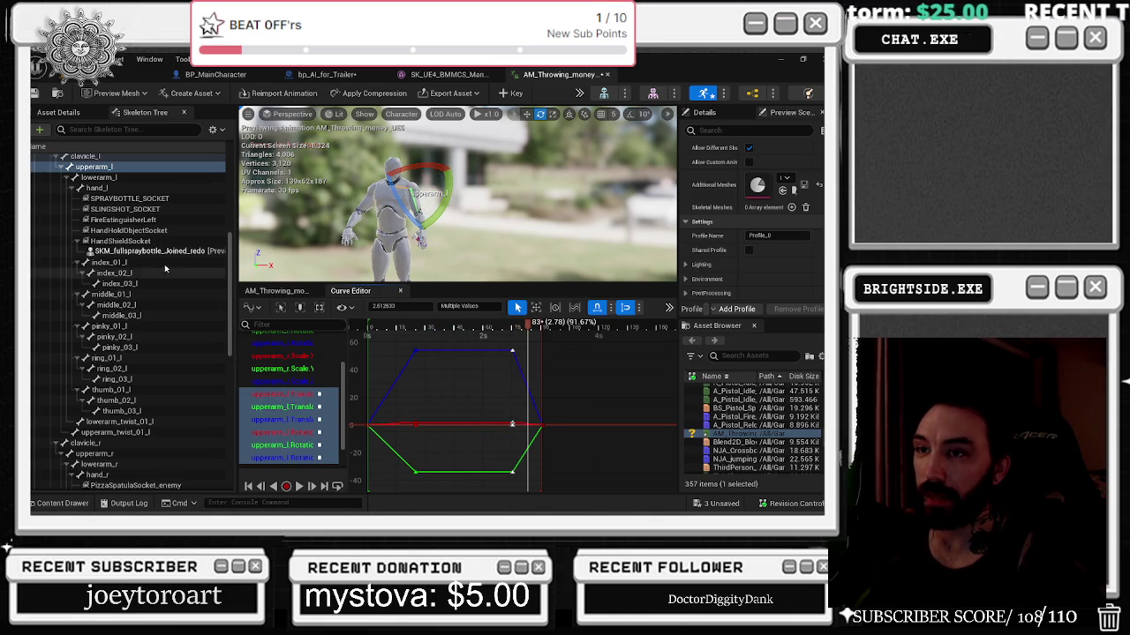
Rotate the left hand bone hand_l early in the throw and play to check it.
left_click(121, 422)
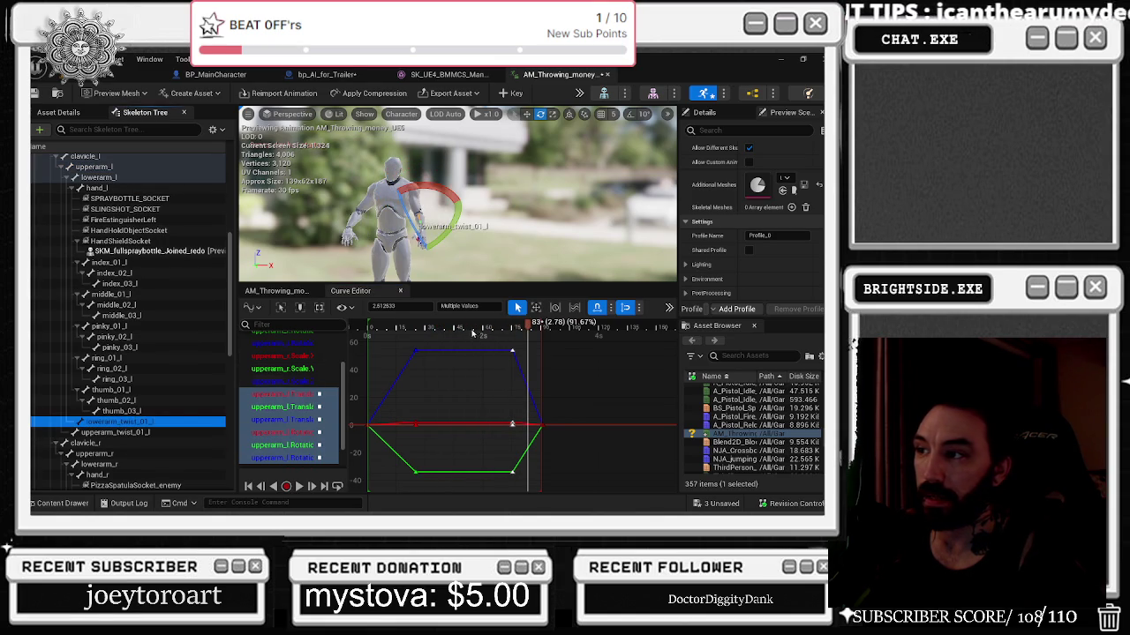
mouse_move(457, 326)
left_mouse_down()
mouse_move(402, 327)
mouse_move(418, 324)
left_mouse_up()
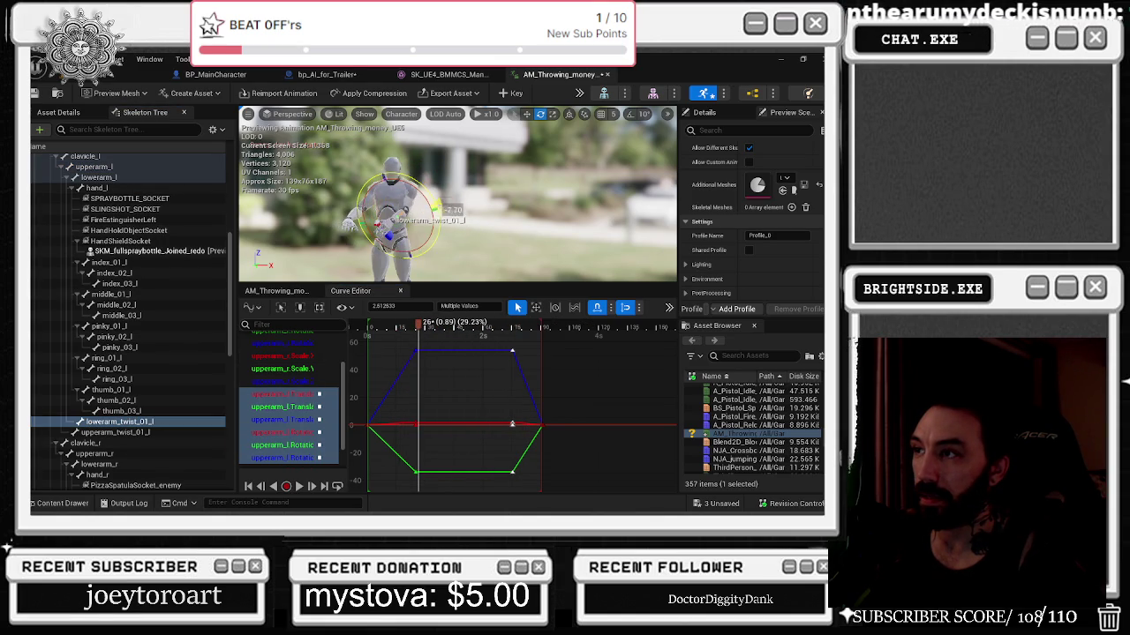
left_click(95, 188)
left_click_drag(408, 188, 415, 251)
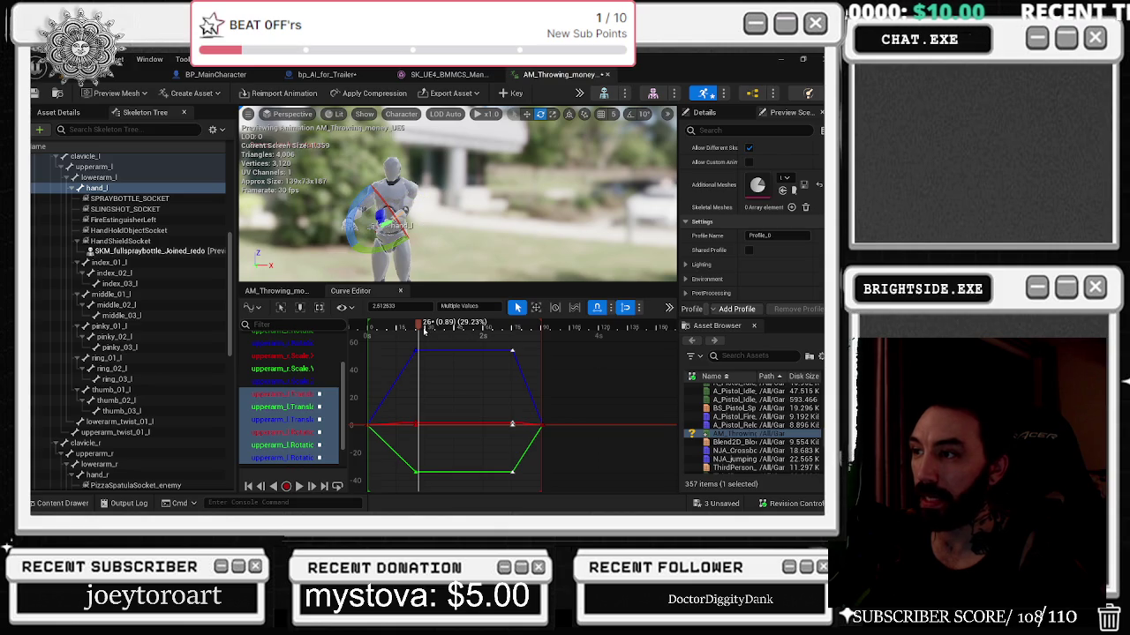
key("space")
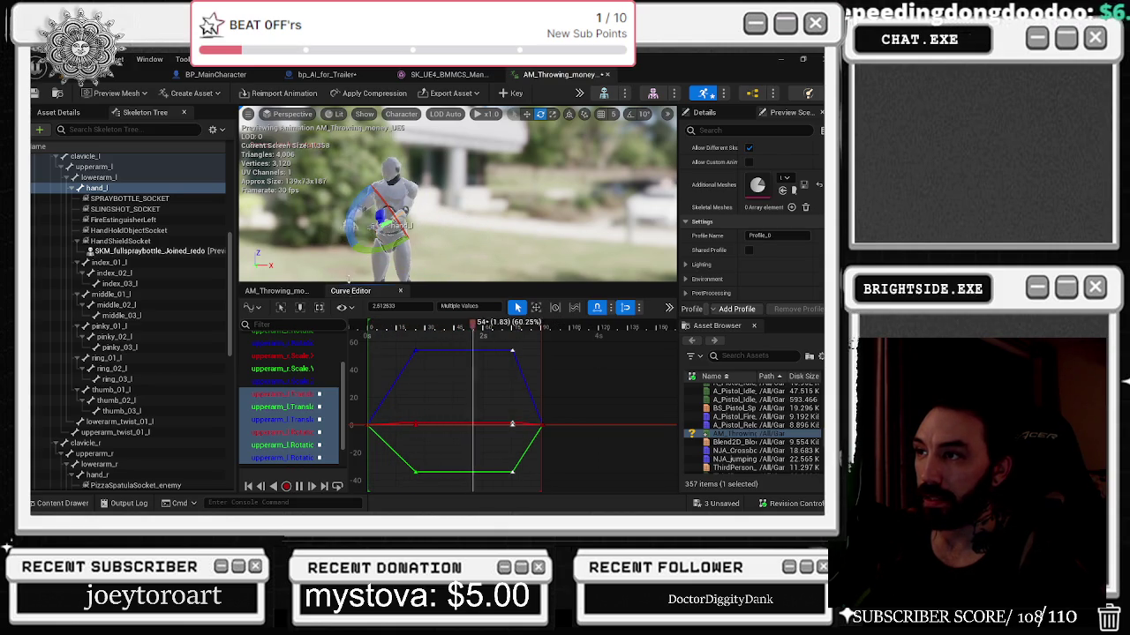
Bend lowerarm_l slightly at frame 25, review the motion, and save the animation.
left_click(410, 324)
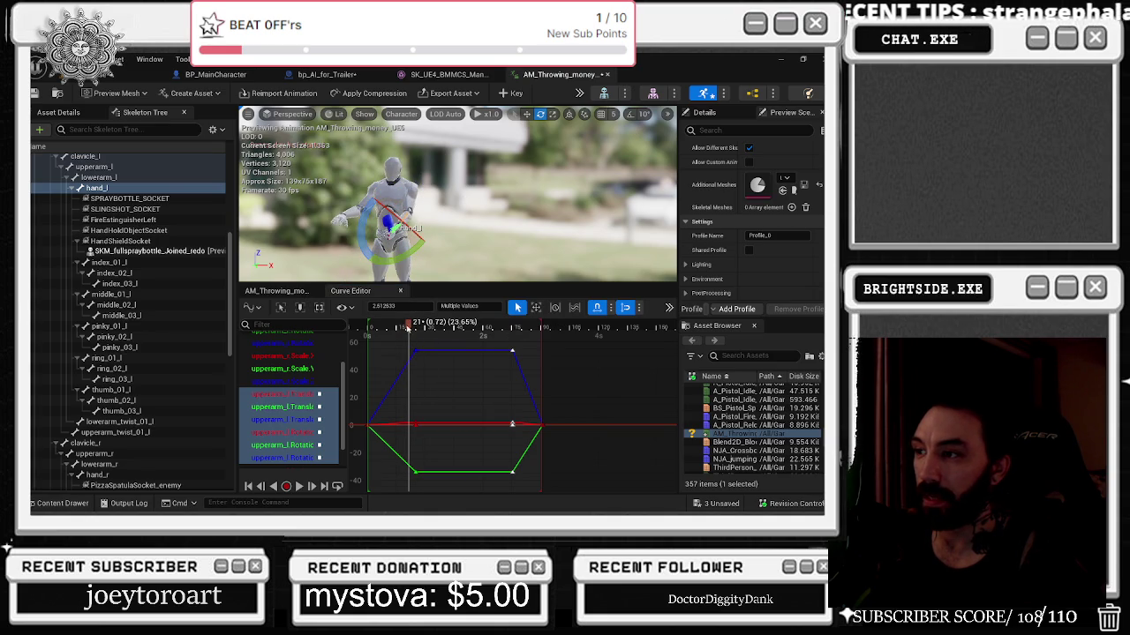
left_click_drag(408, 324, 417, 324)
left_click(124, 178)
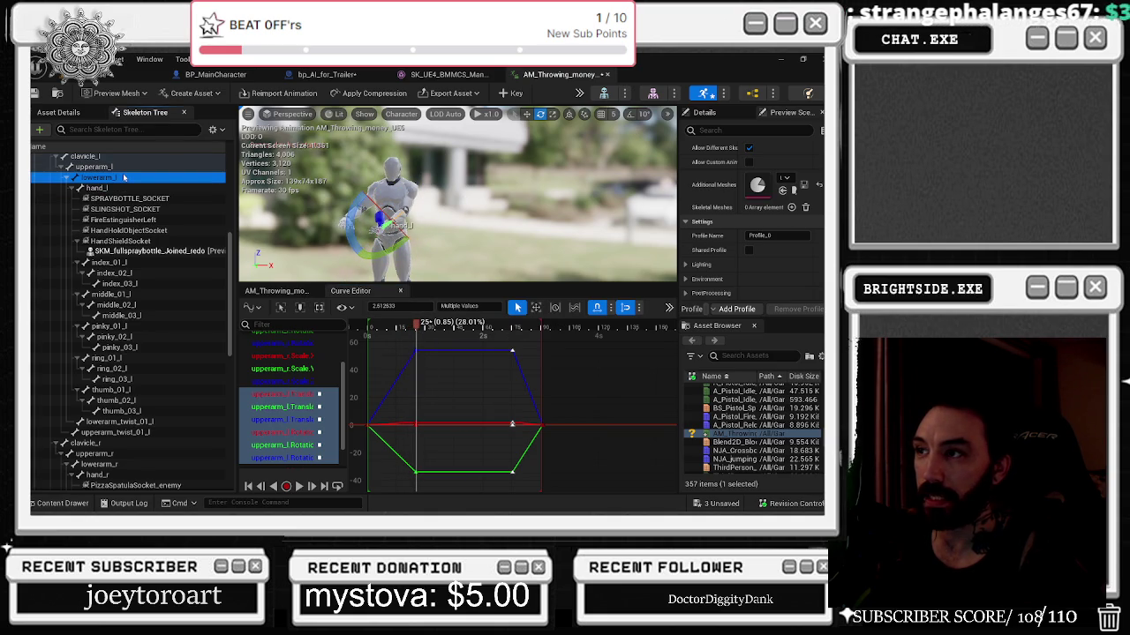
left_click_drag(406, 191, 379, 231)
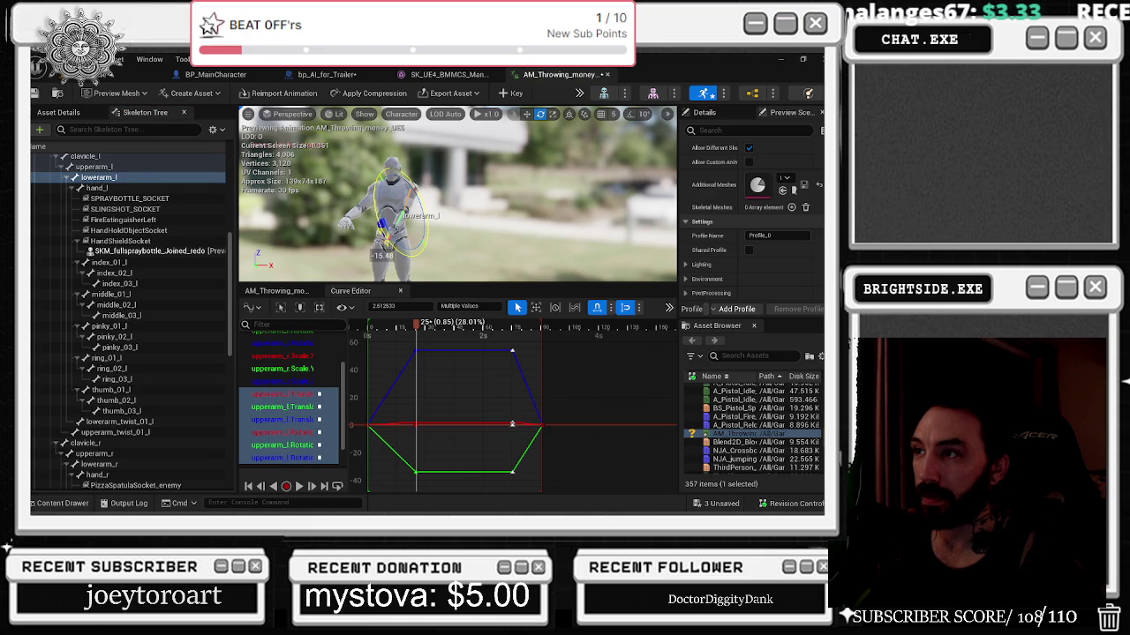
key("space")
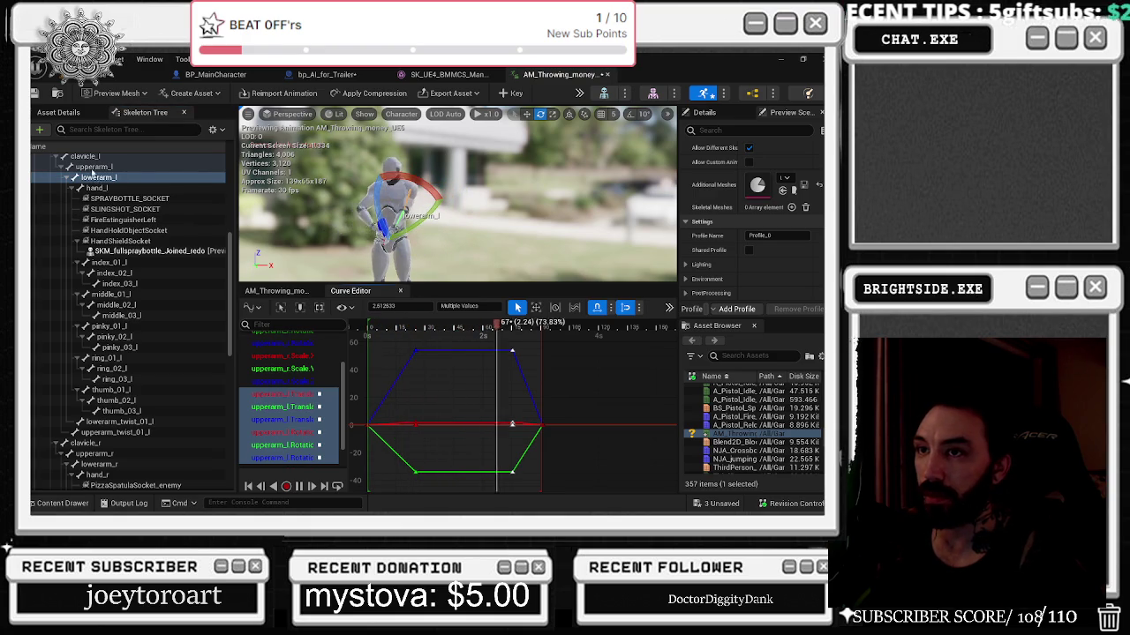
left_click(92, 167)
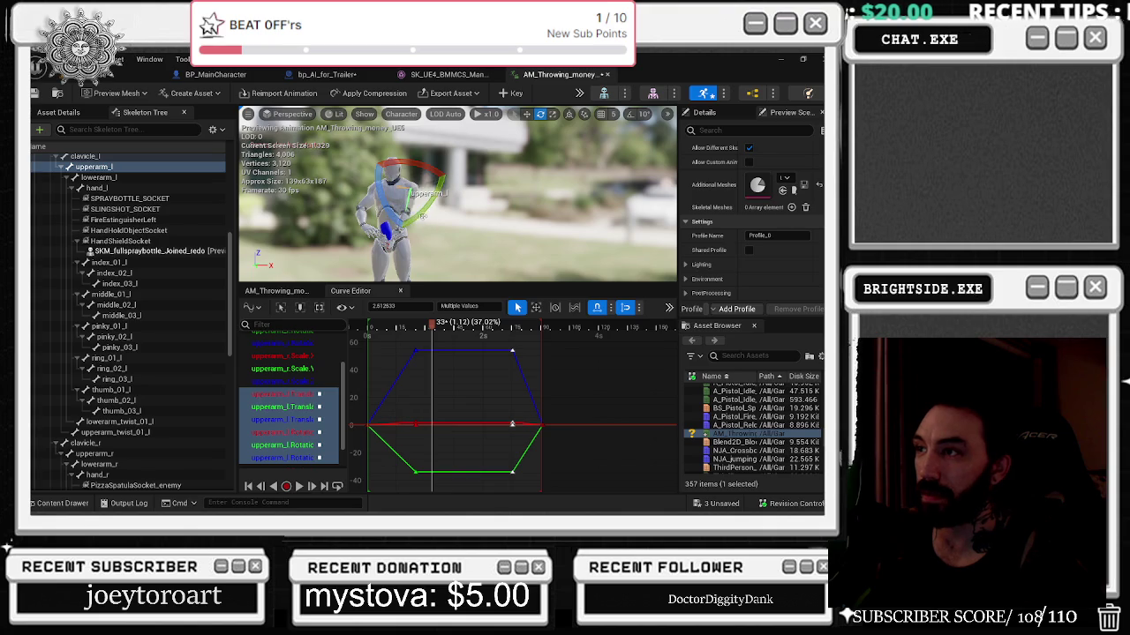
key("space")
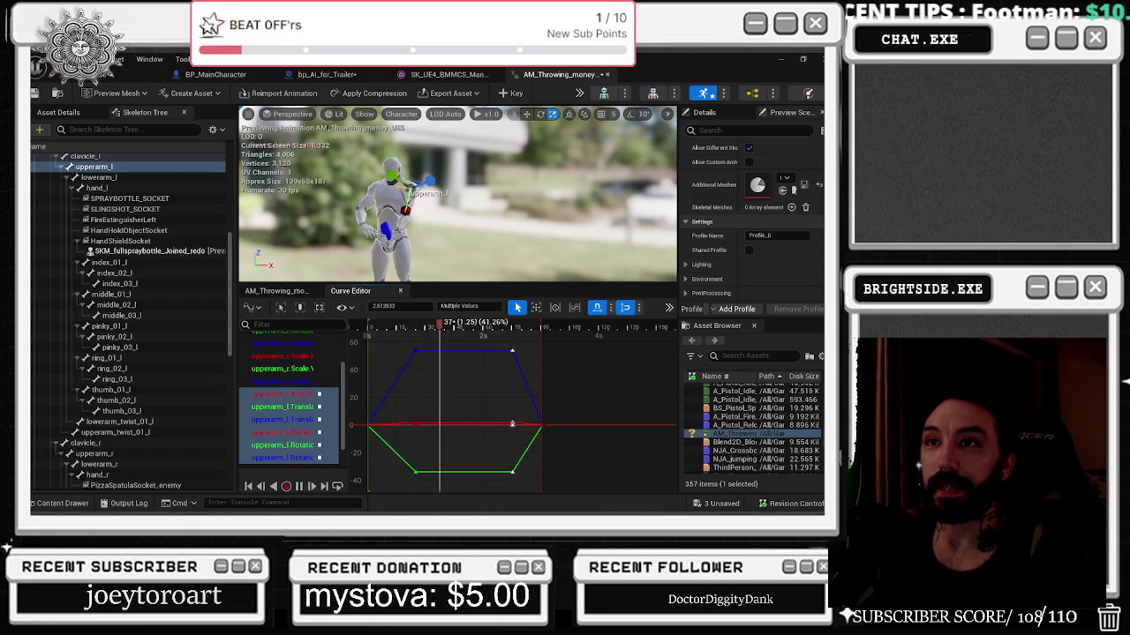
left_click(35, 93)
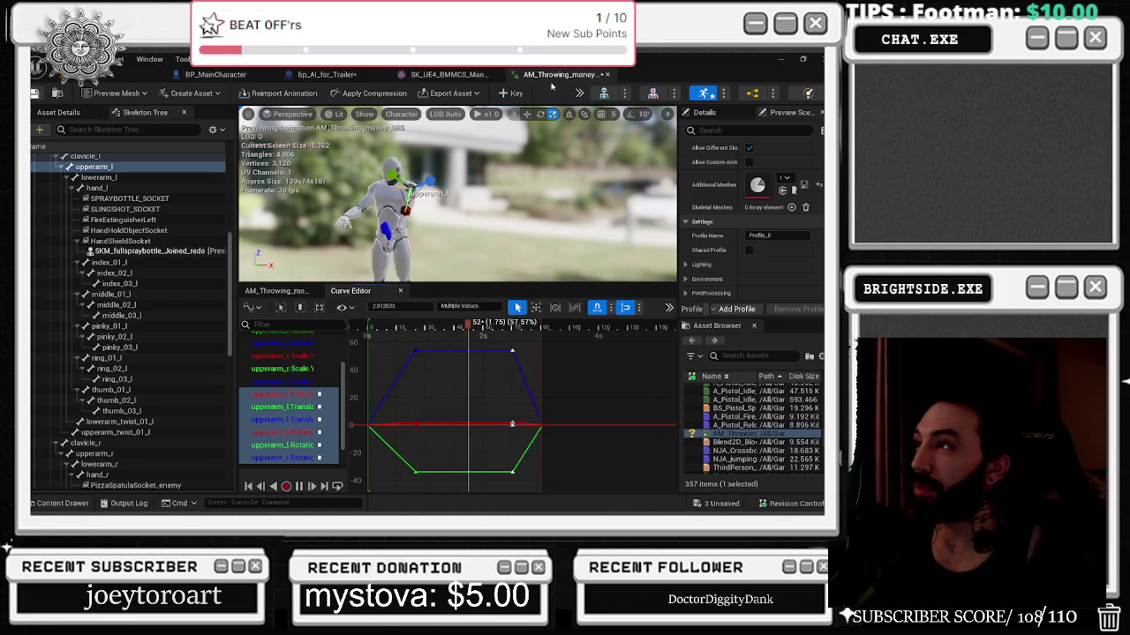
Set bp_AI_for_Trailer's Anim to Play to AM_Throwing_money_UE5 with Playing ticked, then return to the level.
left_click(606, 74)
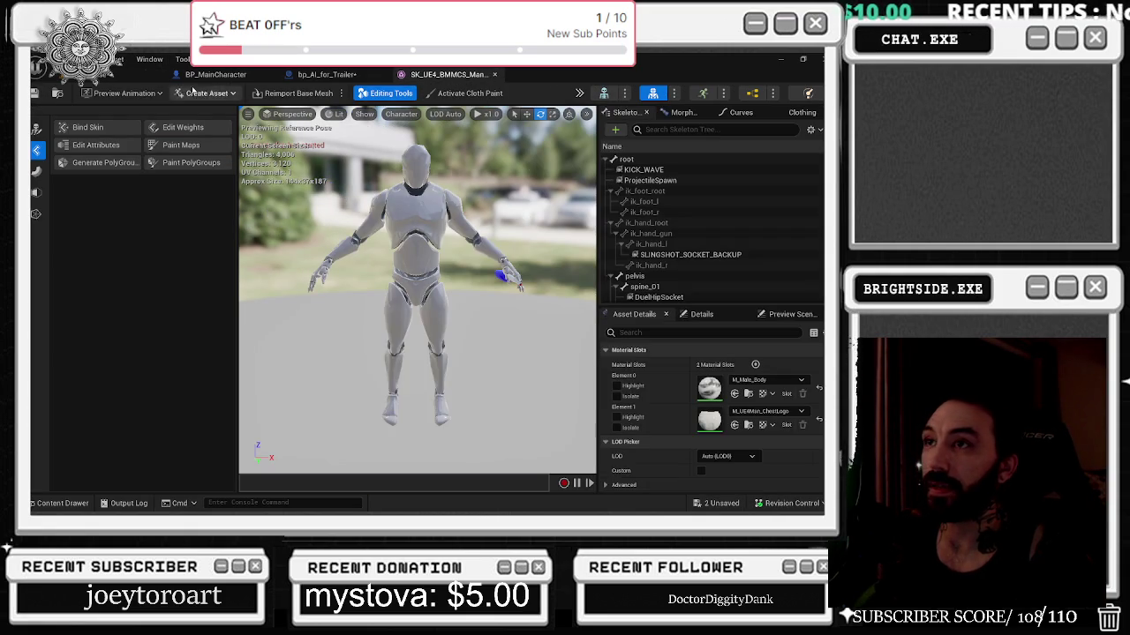
left_click(349, 78)
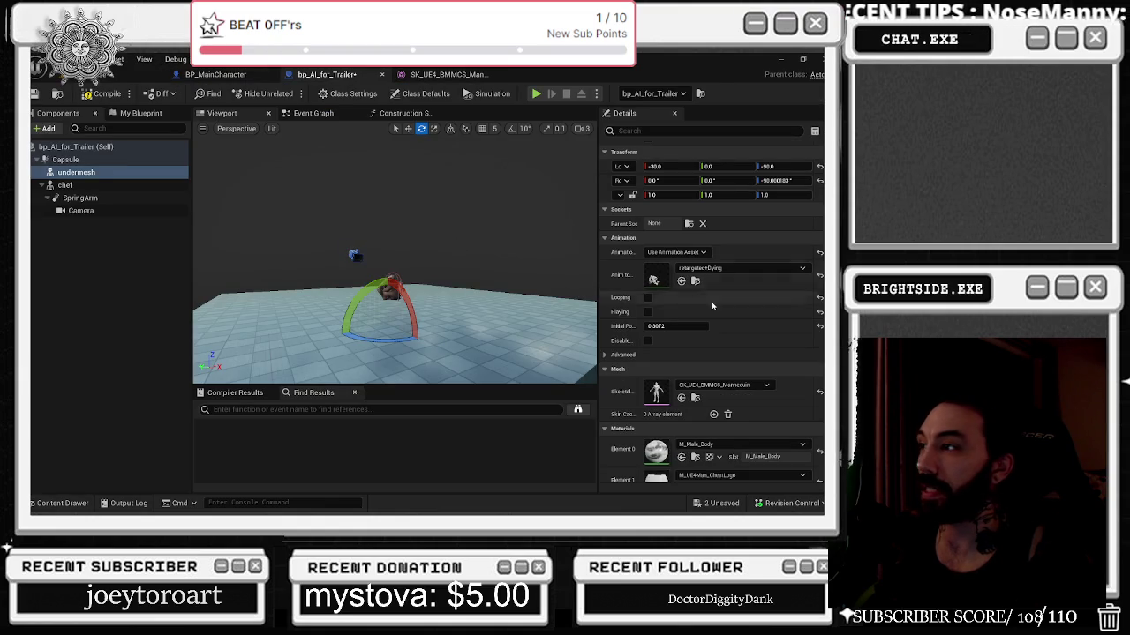
left_click(690, 271)
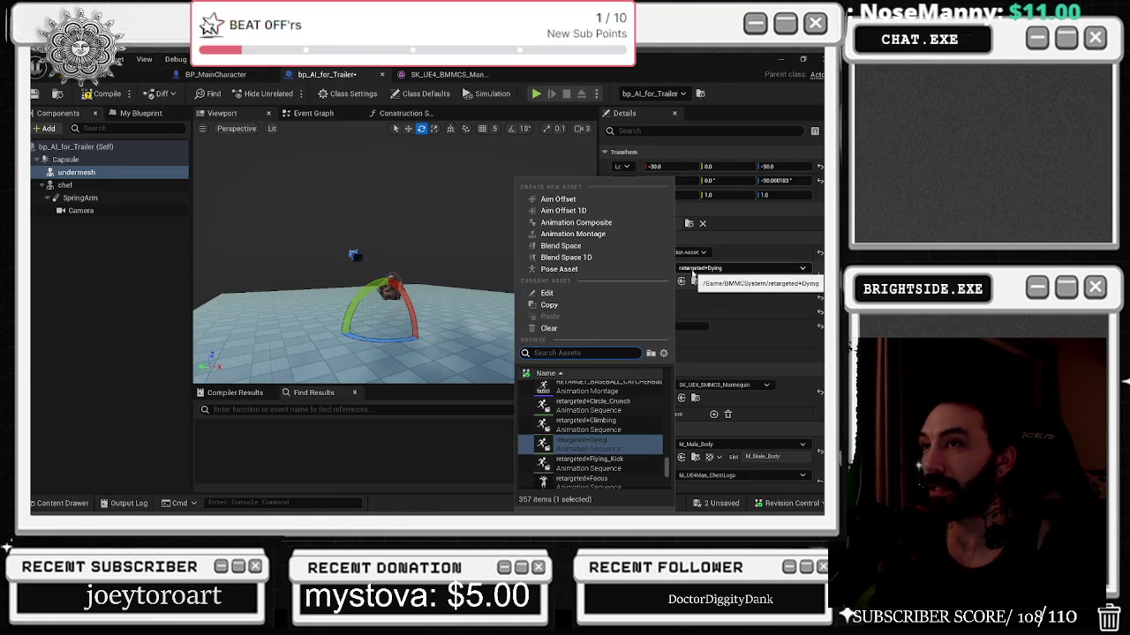
type("money")
left_click(621, 393)
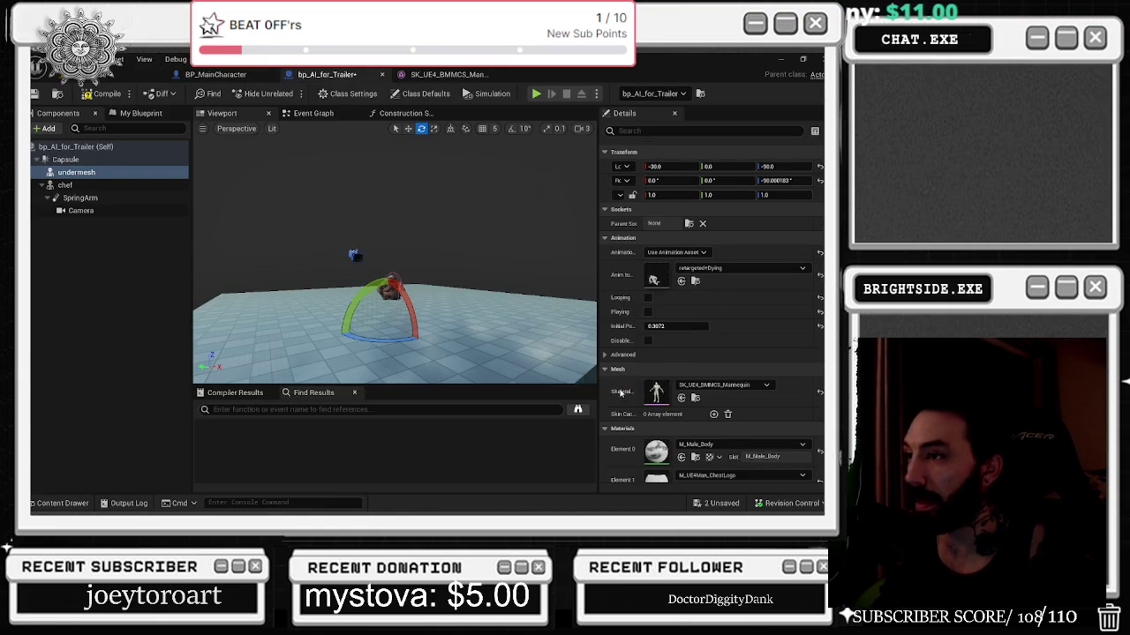
key("f")
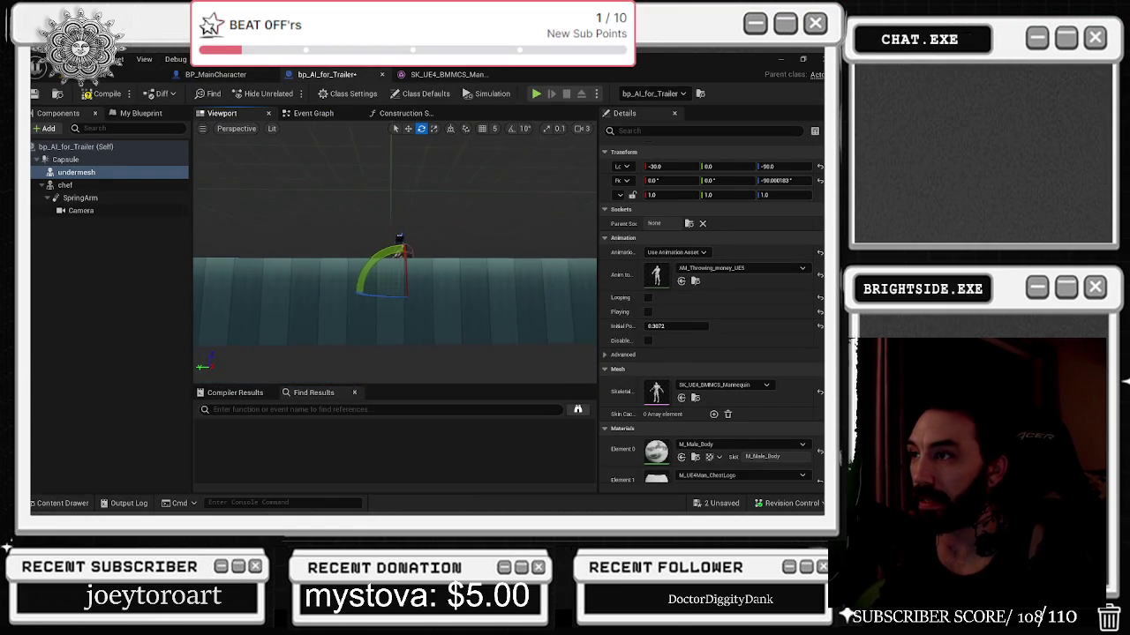
scroll(395, 255, "down", 10)
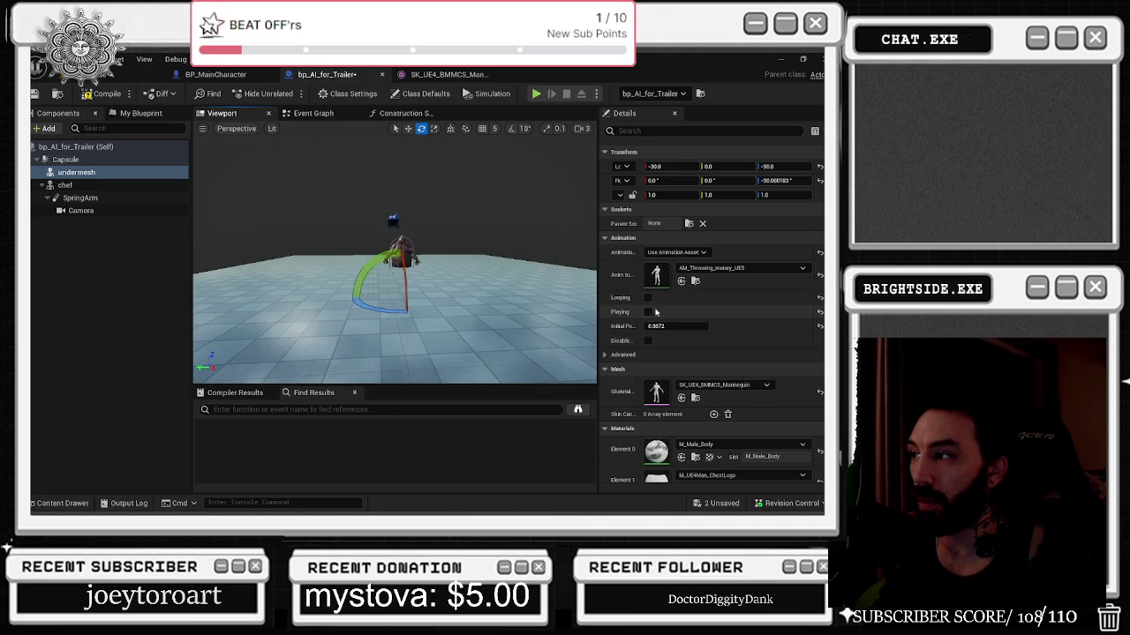
left_click(648, 313)
left_click_drag(398, 335, 397, 291)
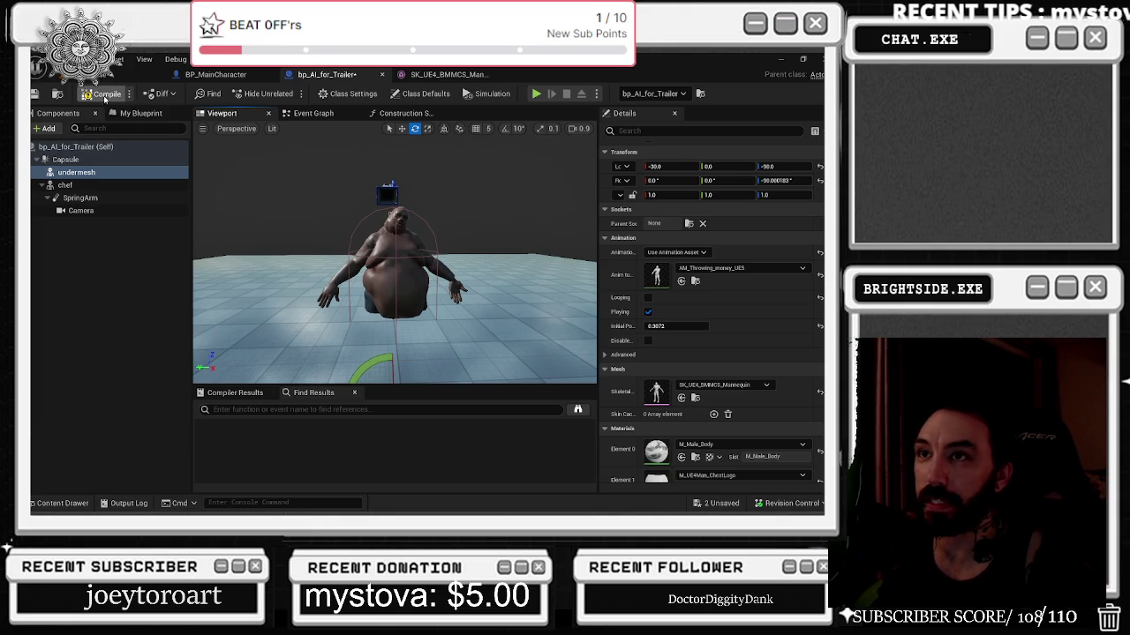
left_click(133, 74)
key("f")
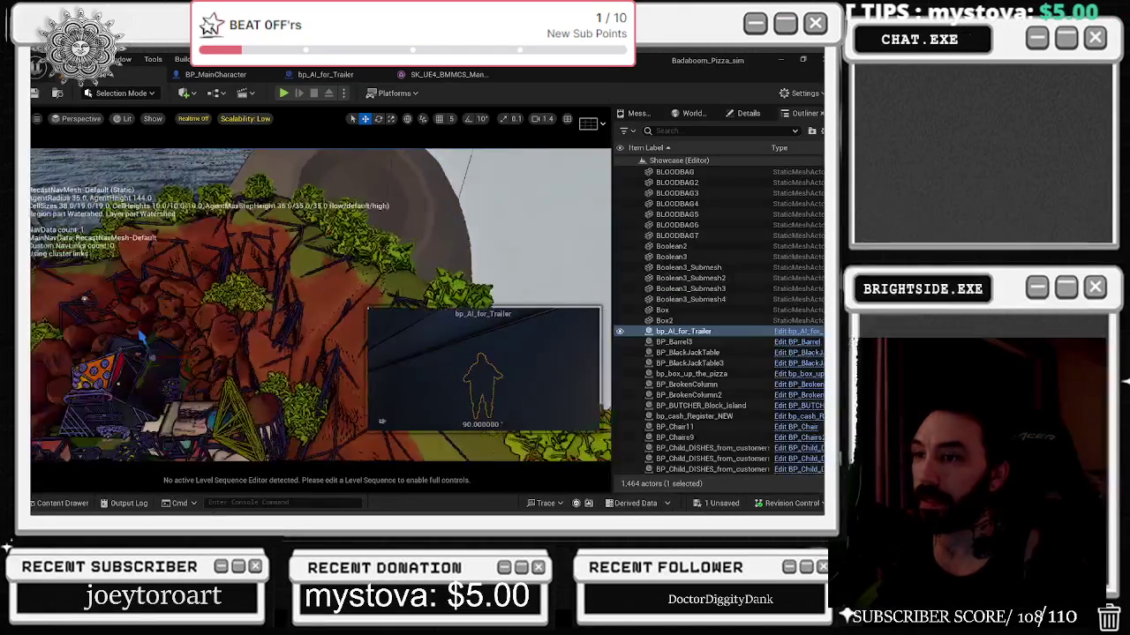
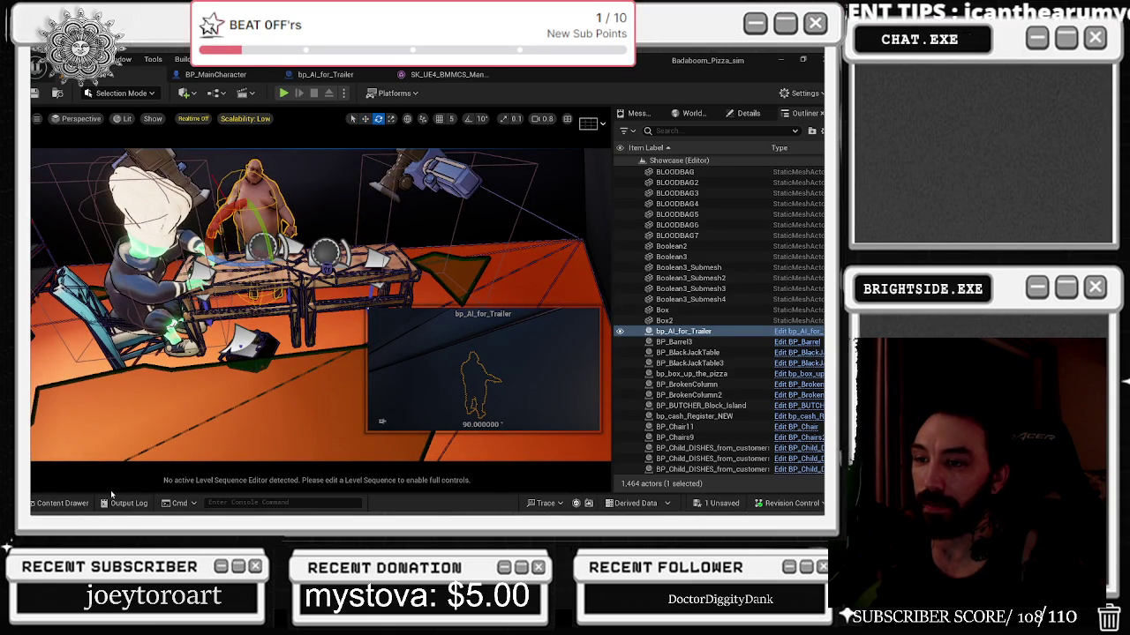
Filter the Content Drawer to Level Sequences, clear the money search, and open SequenceMaster.
left_click(64, 503)
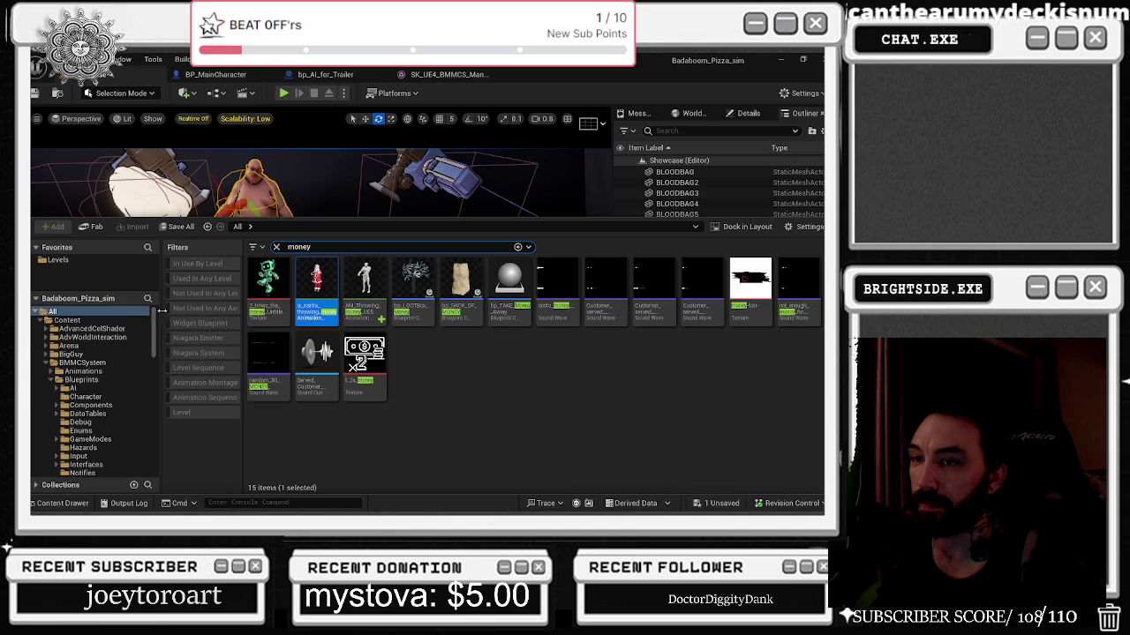
left_click(201, 367)
left_click(276, 246)
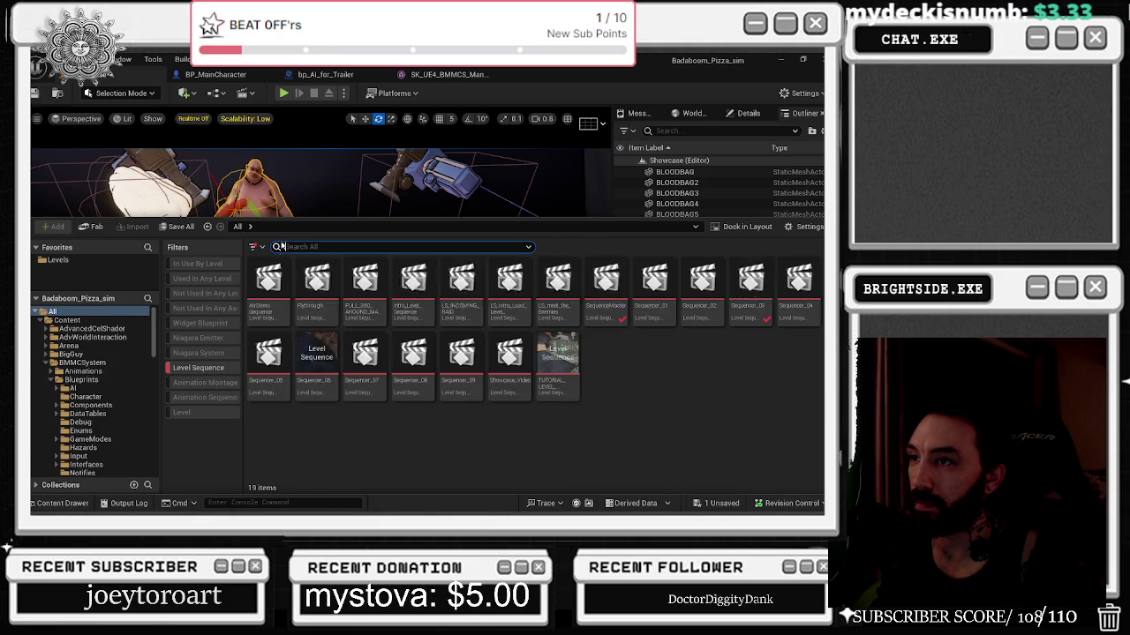
double_click(609, 285)
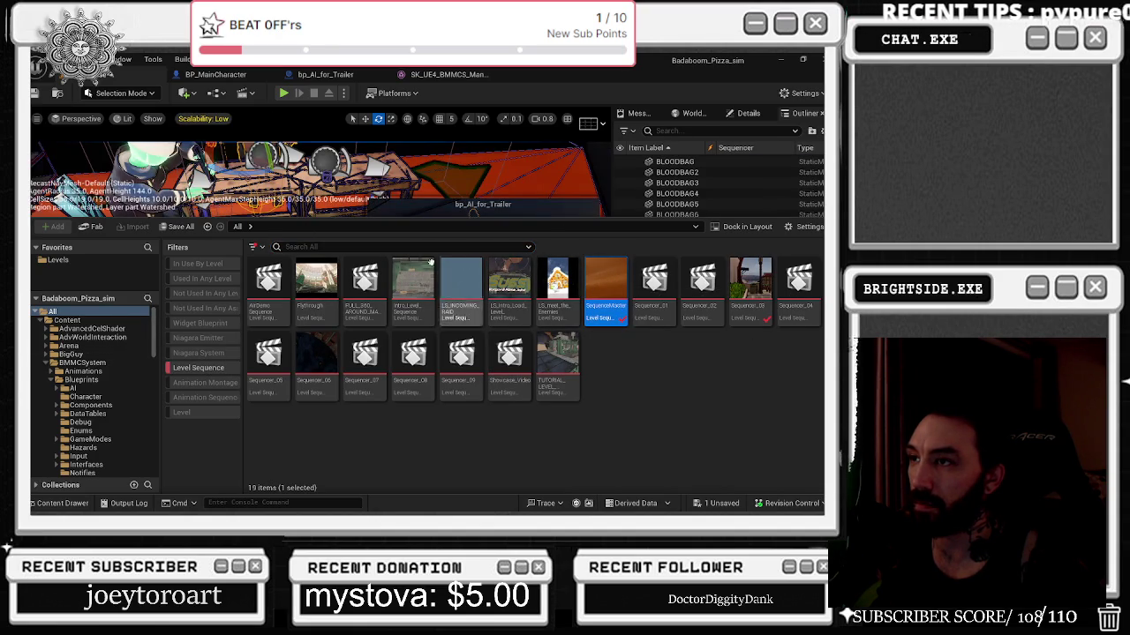
left_click(88, 504)
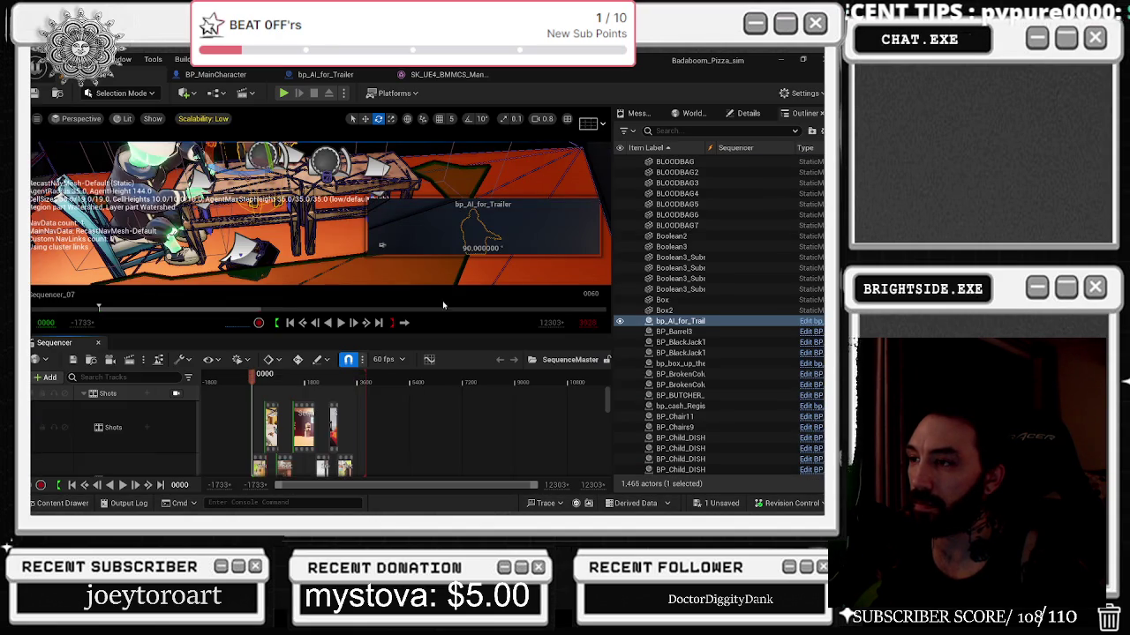
Play the master cinematic from the shots and pause it at frame 2084.
left_click(307, 380)
key("space")
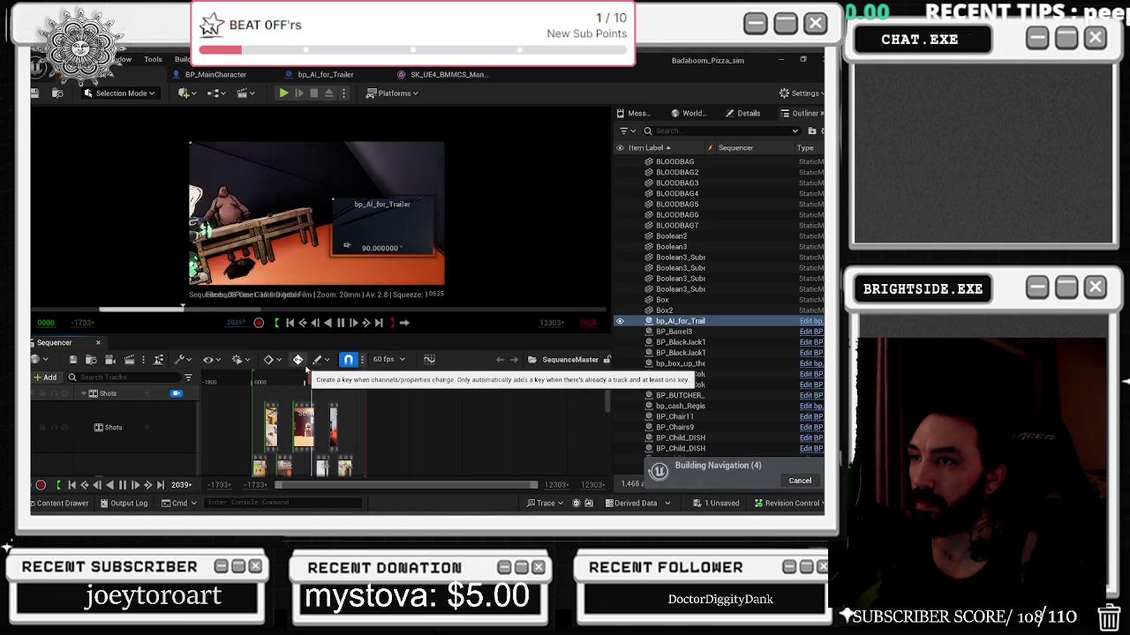
key("space")
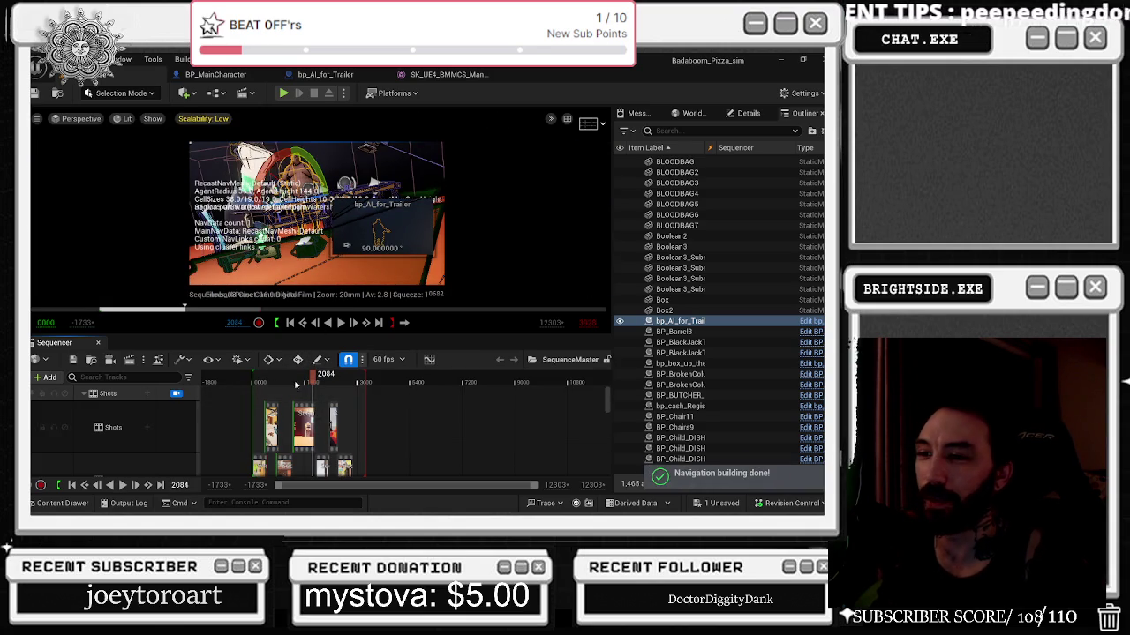
scroll(125, 431, "down", 2)
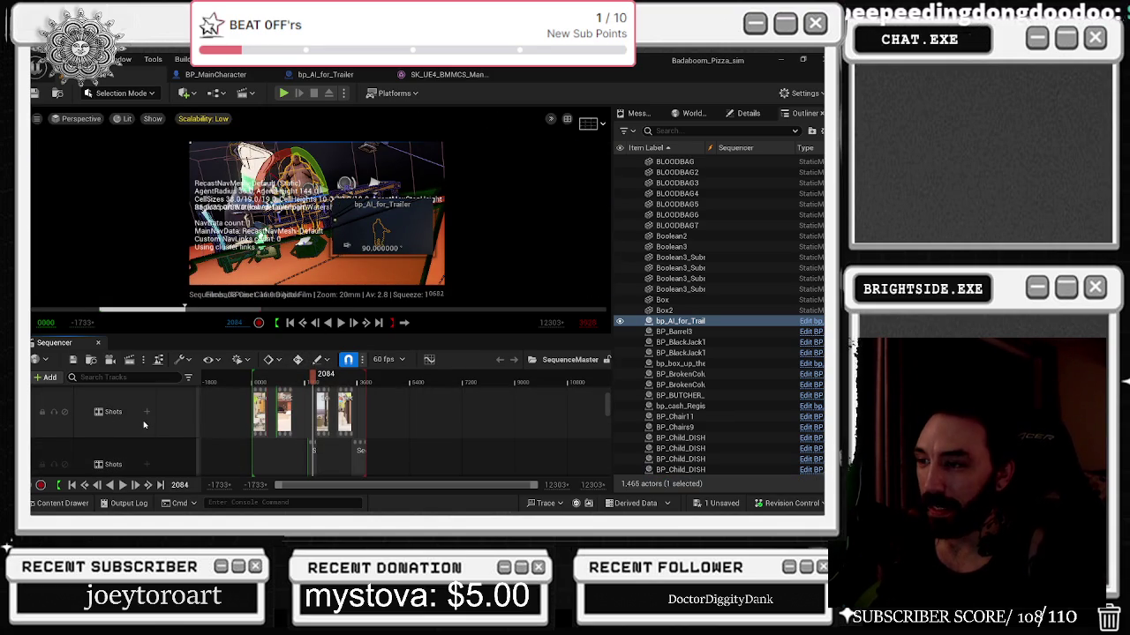
Enter a shot to view its tracks, return to the master overview, and open Sequencer_03.
double_click(337, 450)
scroll(337, 454, "up", 2)
left_click_drag(313, 381, 269, 387)
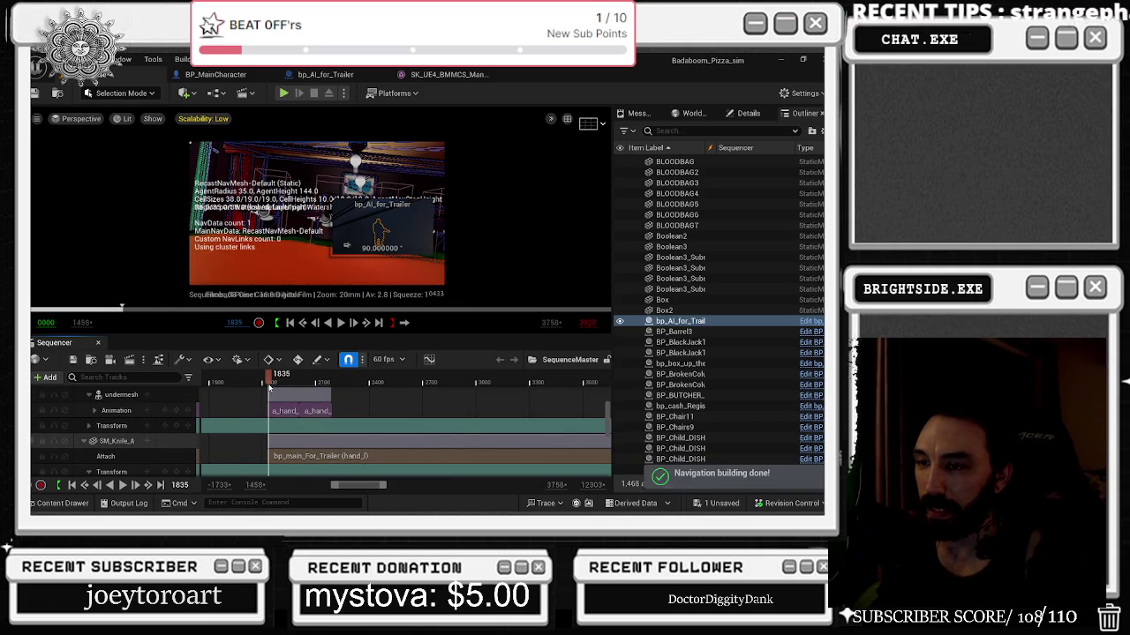
key("alt+Left")
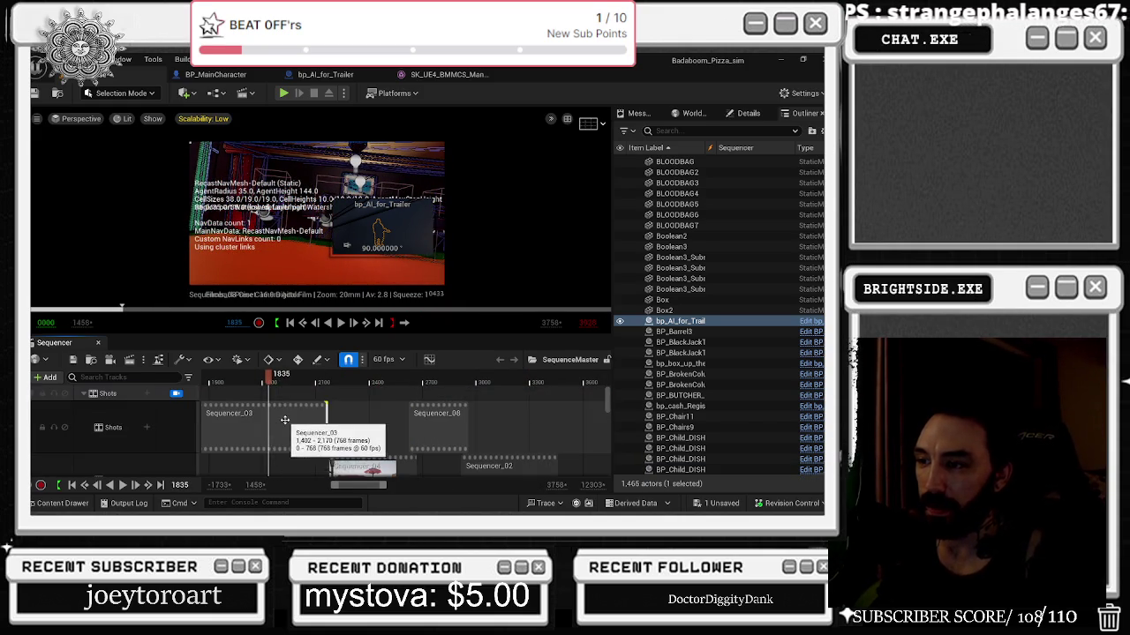
double_click(247, 431)
left_click(49, 390)
mouse_move(88, 210)
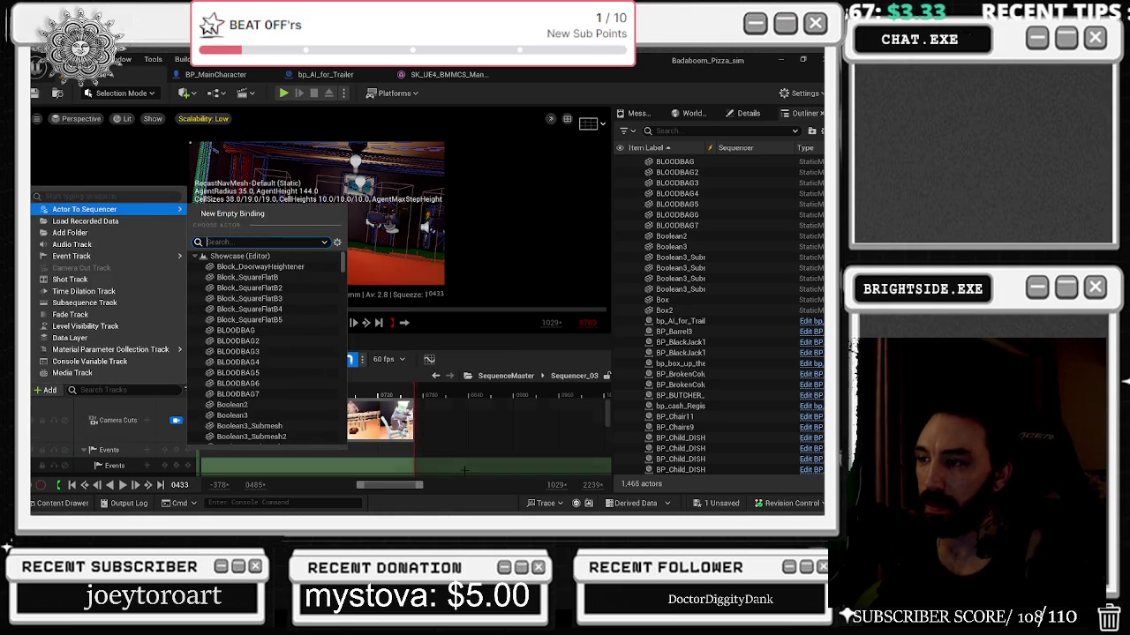
Check the world binding at frame 0686, then add the bp_AI_for_Trailer actor to Sequencer_03.
left_click(362, 391)
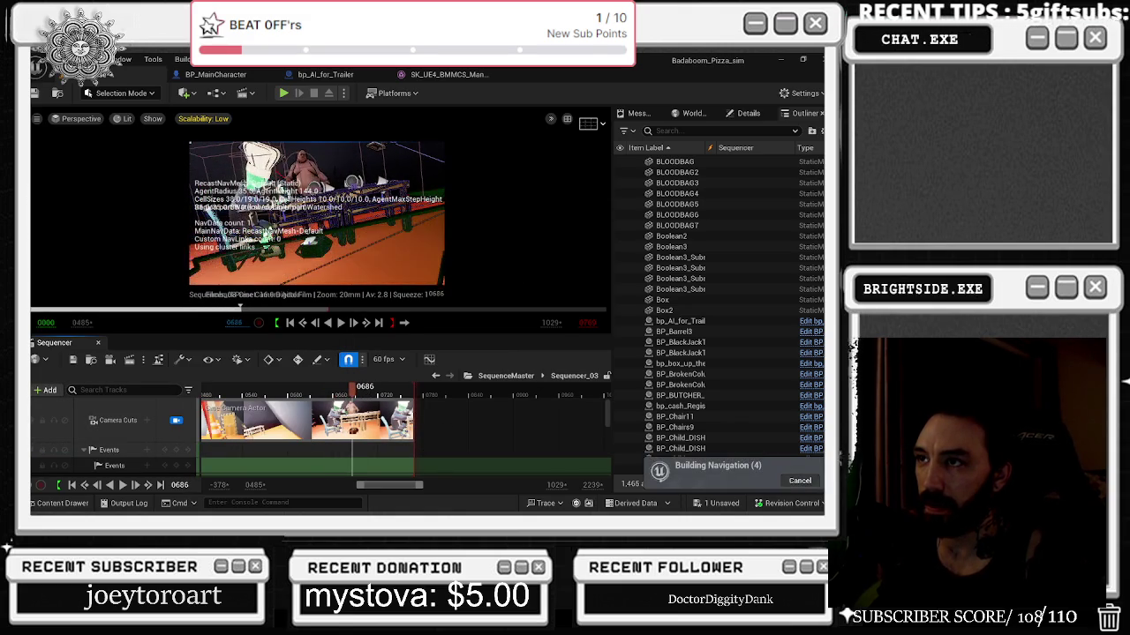
left_click(49, 361)
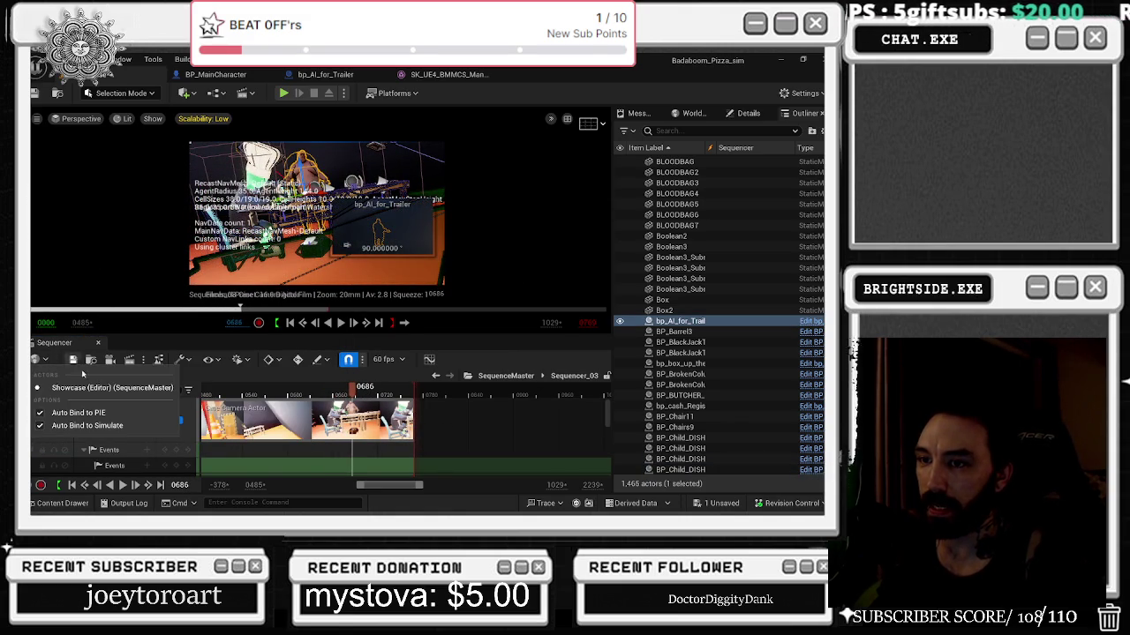
left_click(46, 389)
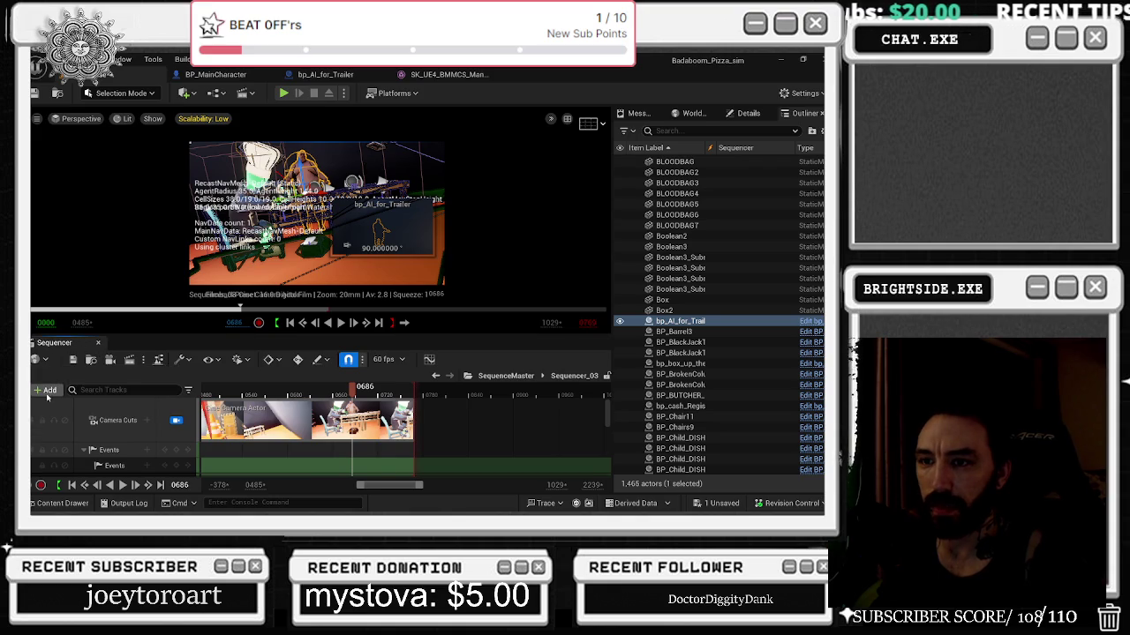
left_click(46, 390)
mouse_move(122, 212)
left_click(248, 214)
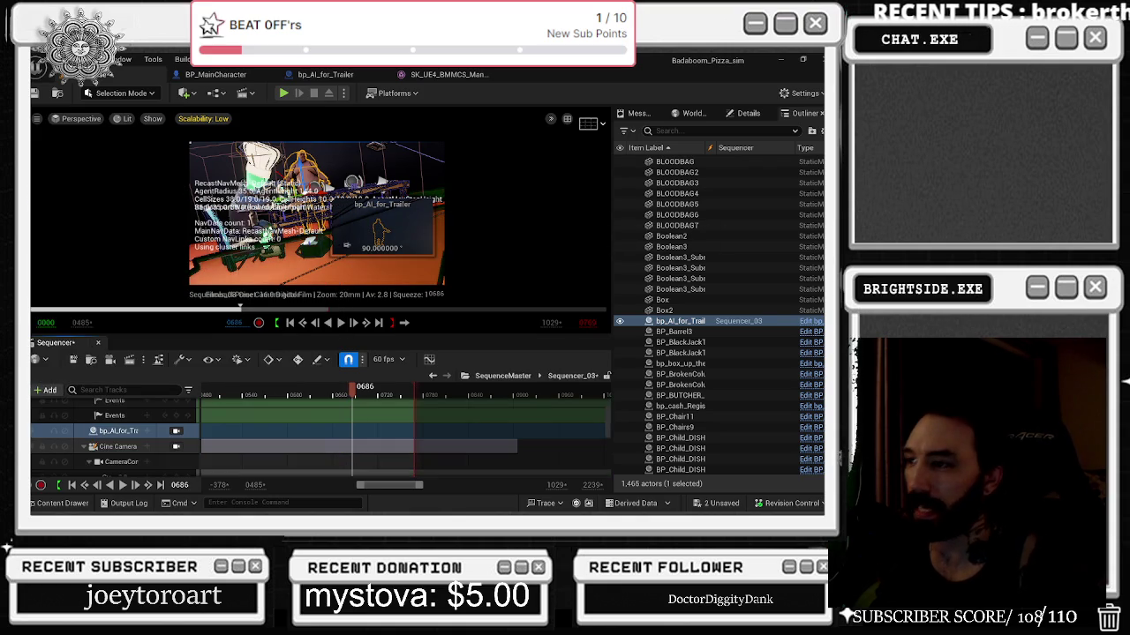
Add the undermesh component track beneath the bp_AI_for_Trailer binding.
left_click(154, 431)
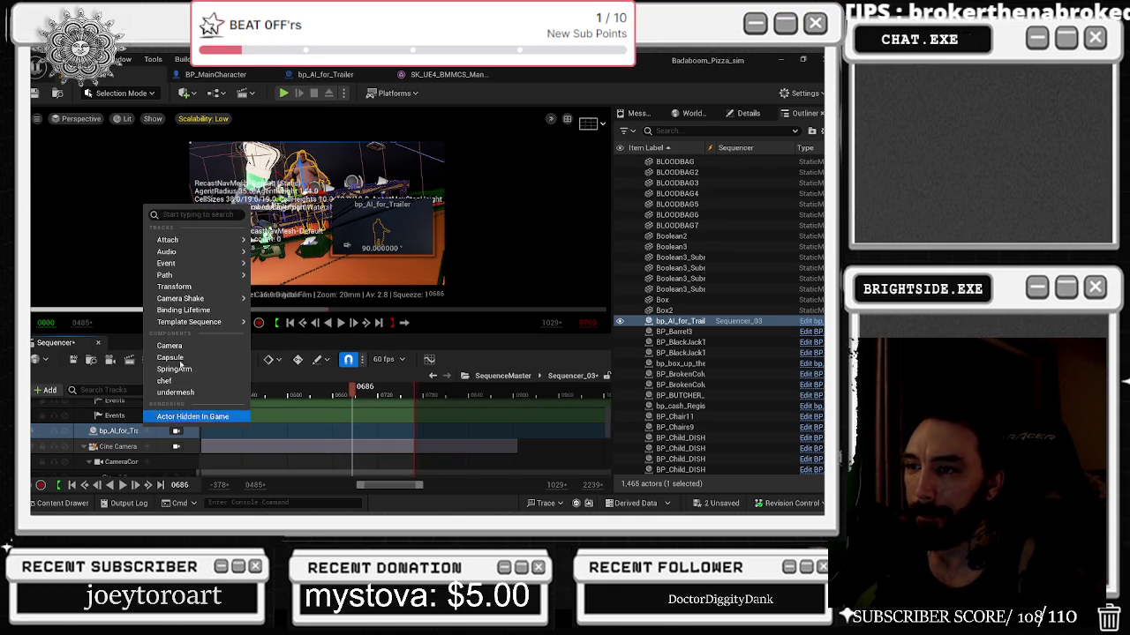
mouse_move(190, 275)
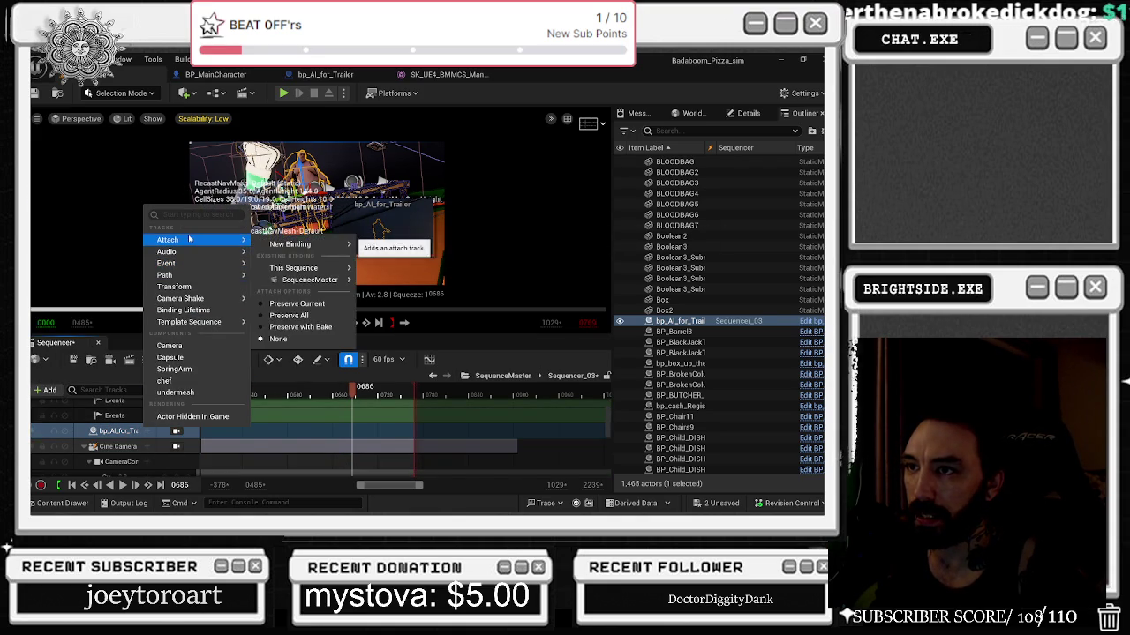
mouse_move(180, 298)
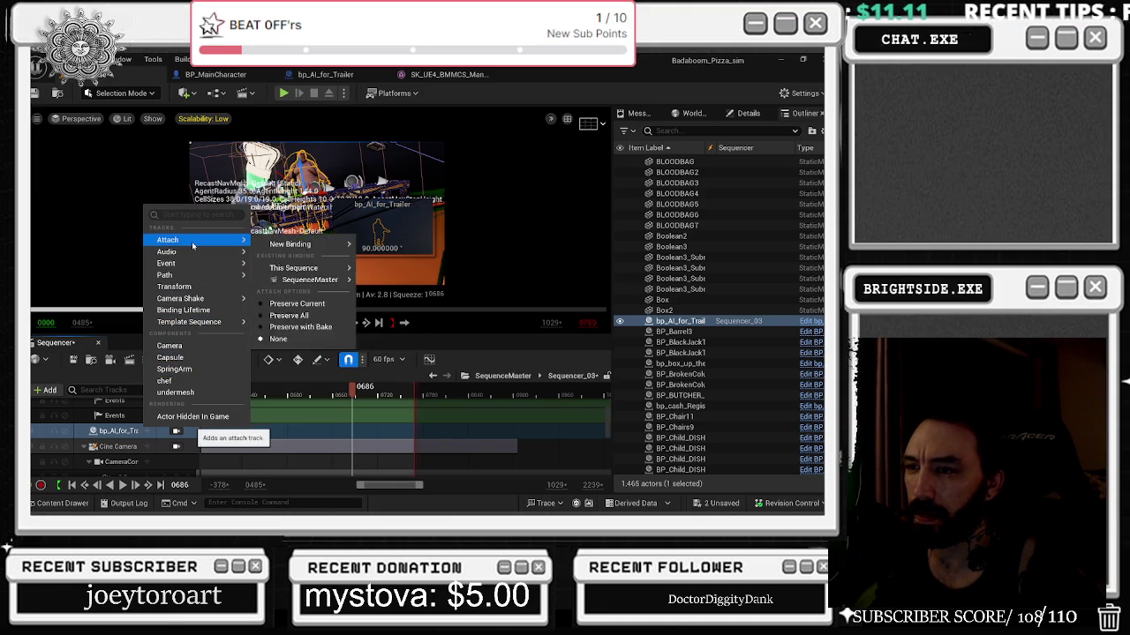
left_click(175, 392)
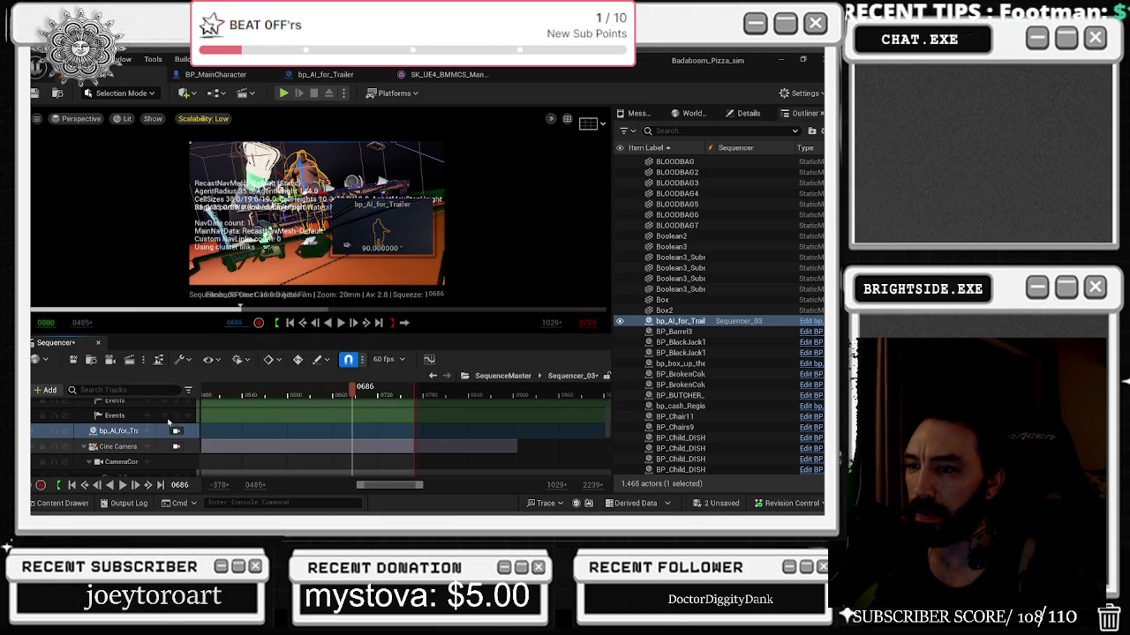
left_click(148, 447)
mouse_move(218, 112)
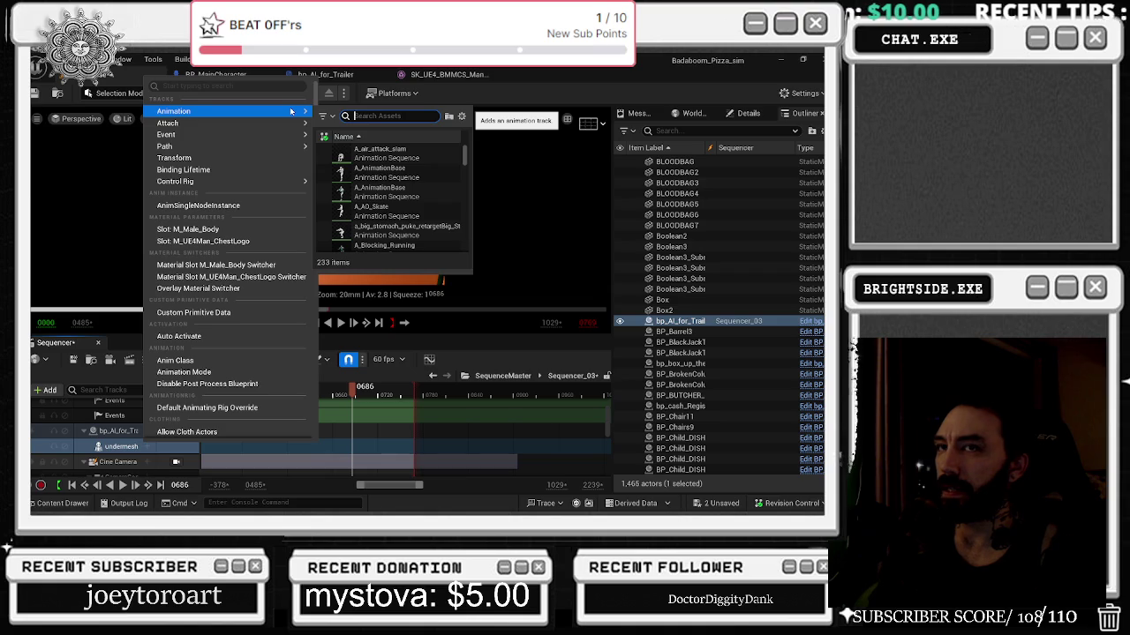
Assign AM_Throwing_money_UE5 to the undermesh track and scrub to frame 0715 to check the pose.
type("ey")
left_click(388, 150)
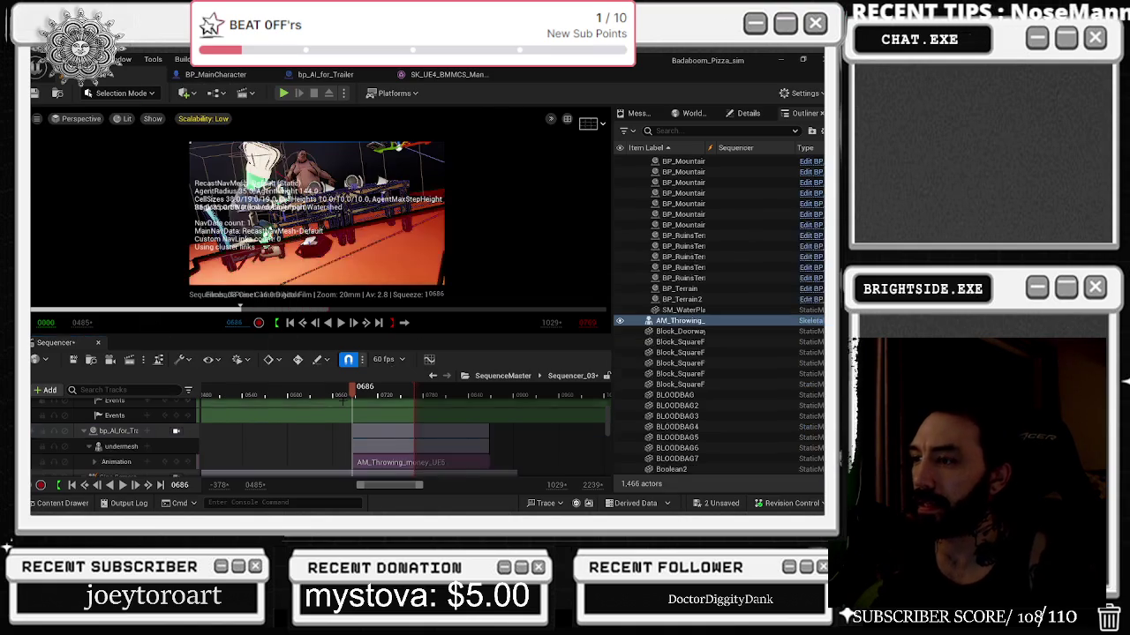
mouse_move(362, 399)
left_mouse_down()
mouse_move(376, 396)
mouse_move(350, 432)
left_mouse_up()
left_click(380, 437)
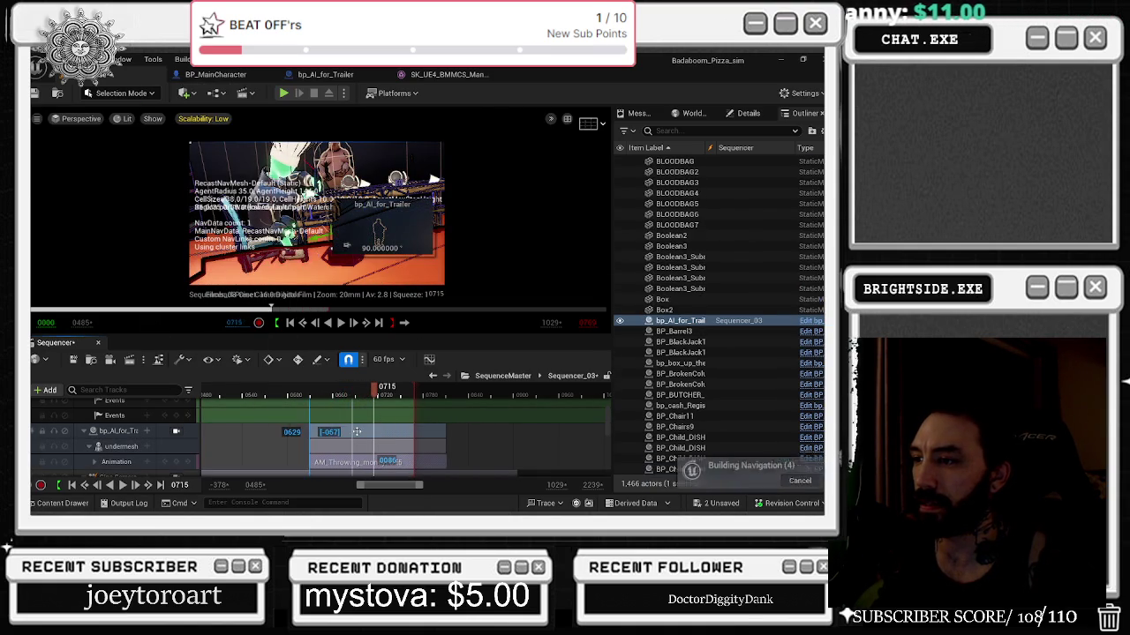
Preview the money throw by playing from around frames 0650, 0693 and 0583.
left_click(297, 396)
key("space")
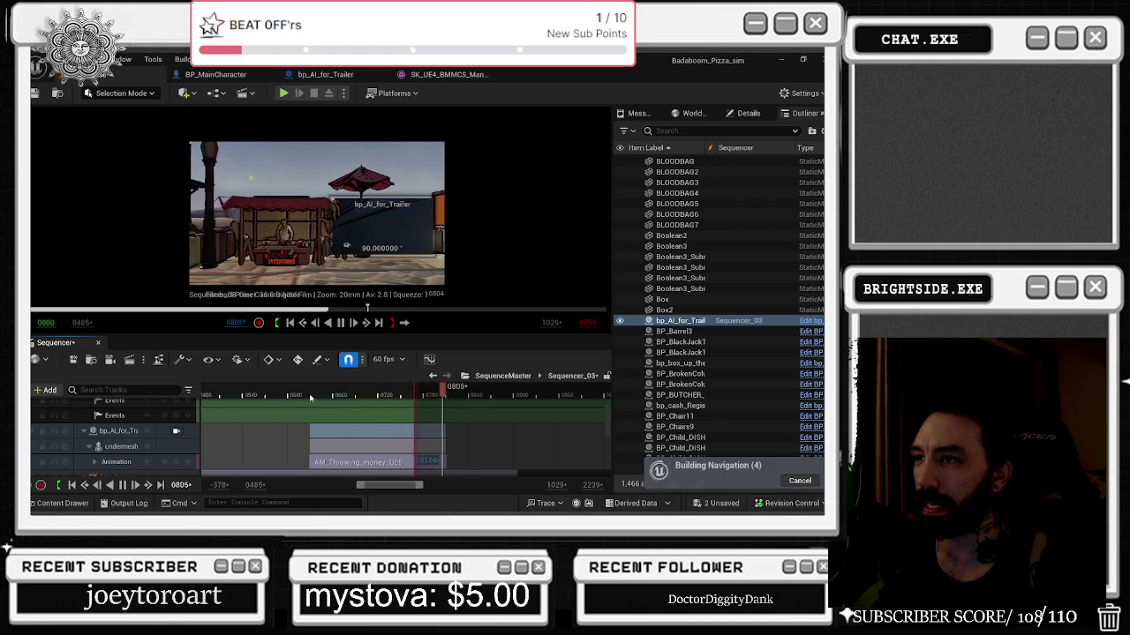
left_click(310, 397)
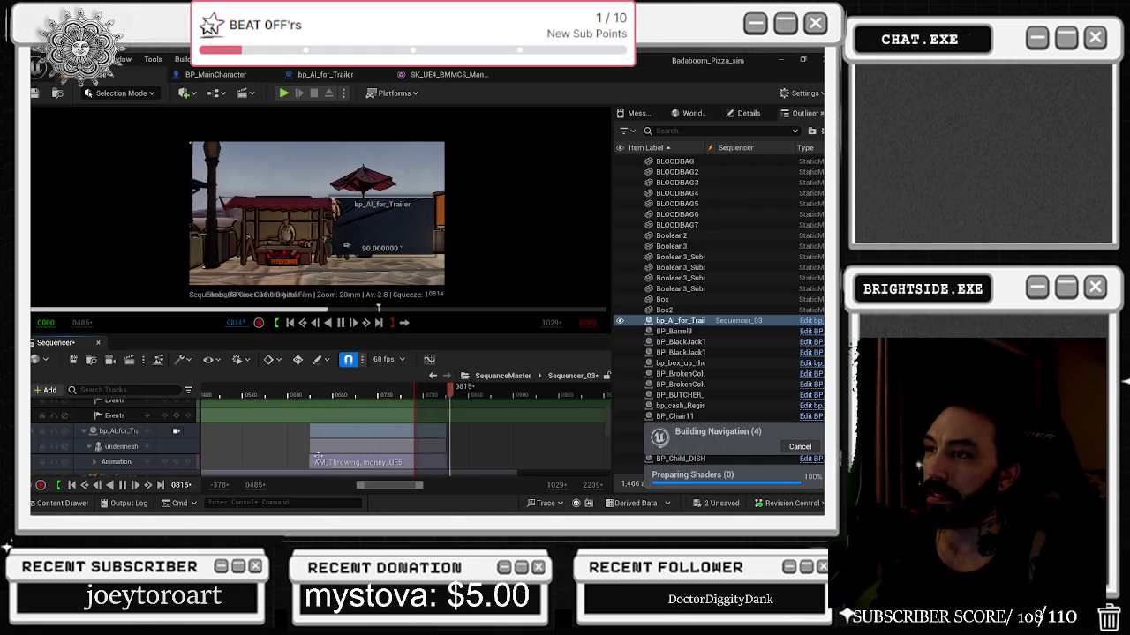
left_click(282, 396)
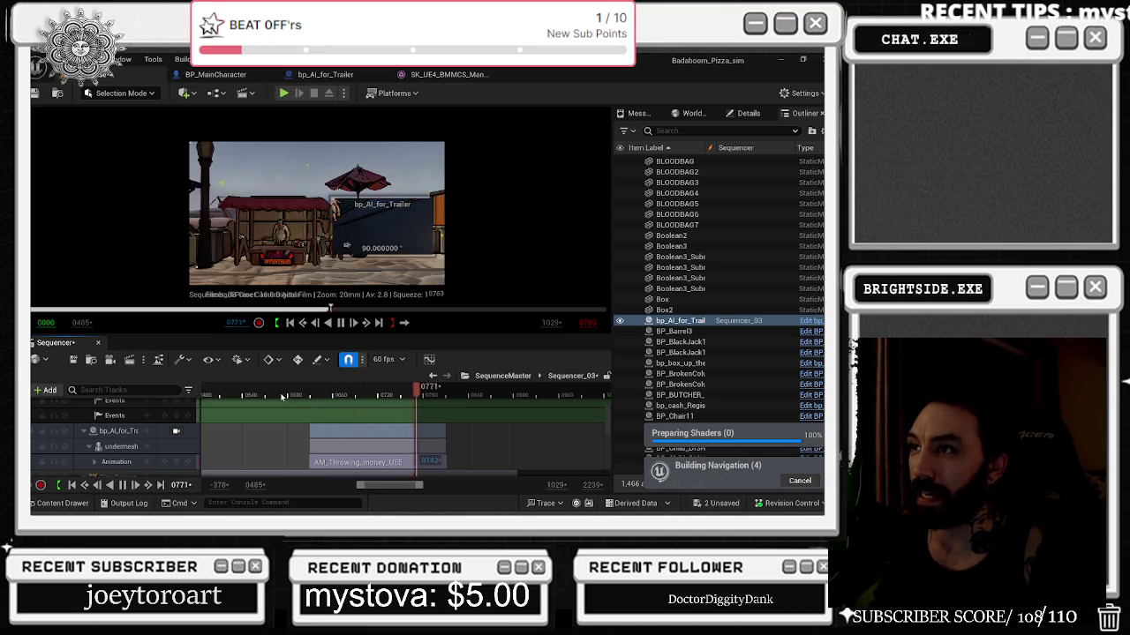
key("space")
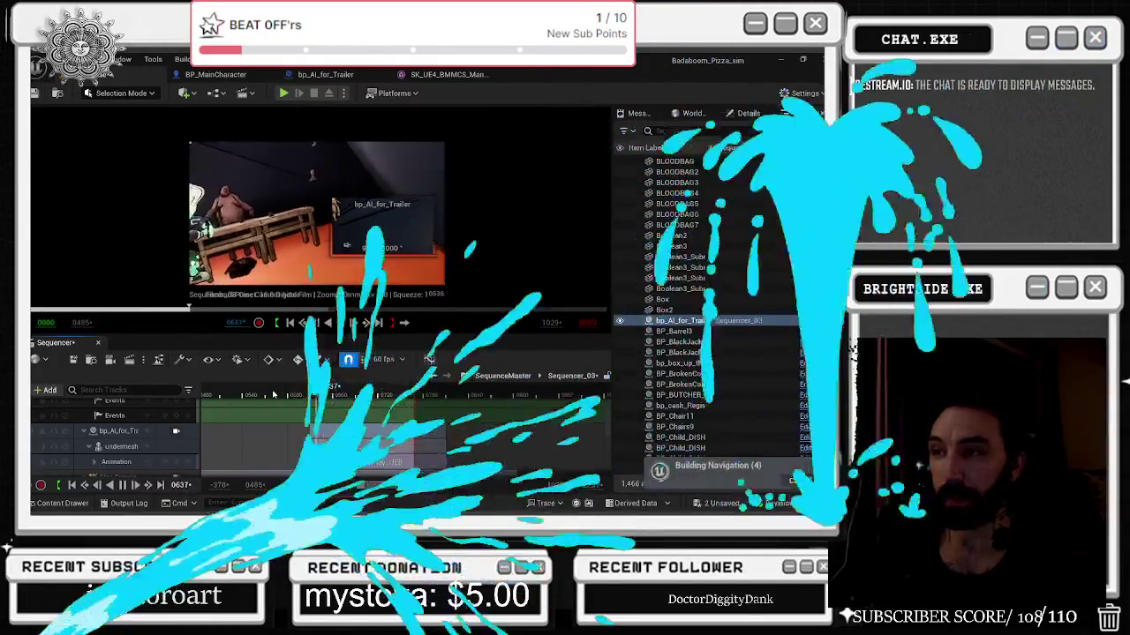
Stop playback, return to the level's Sequencer, and view the AM_Throwing_money_UE5 section's options.
key("space")
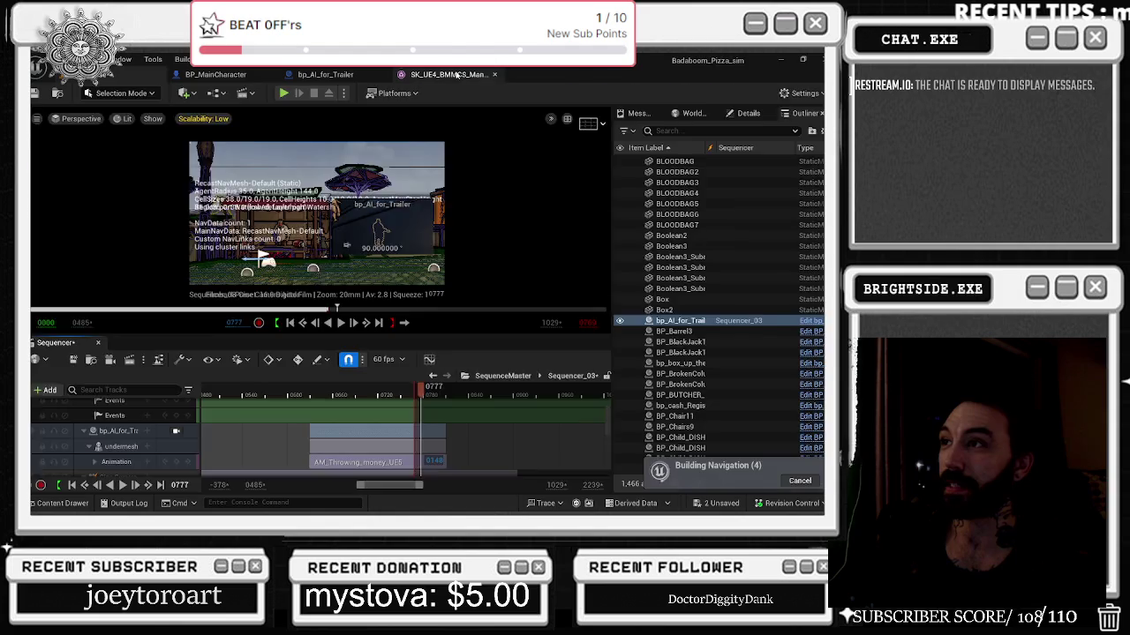
left_click(456, 76)
left_click(61, 504)
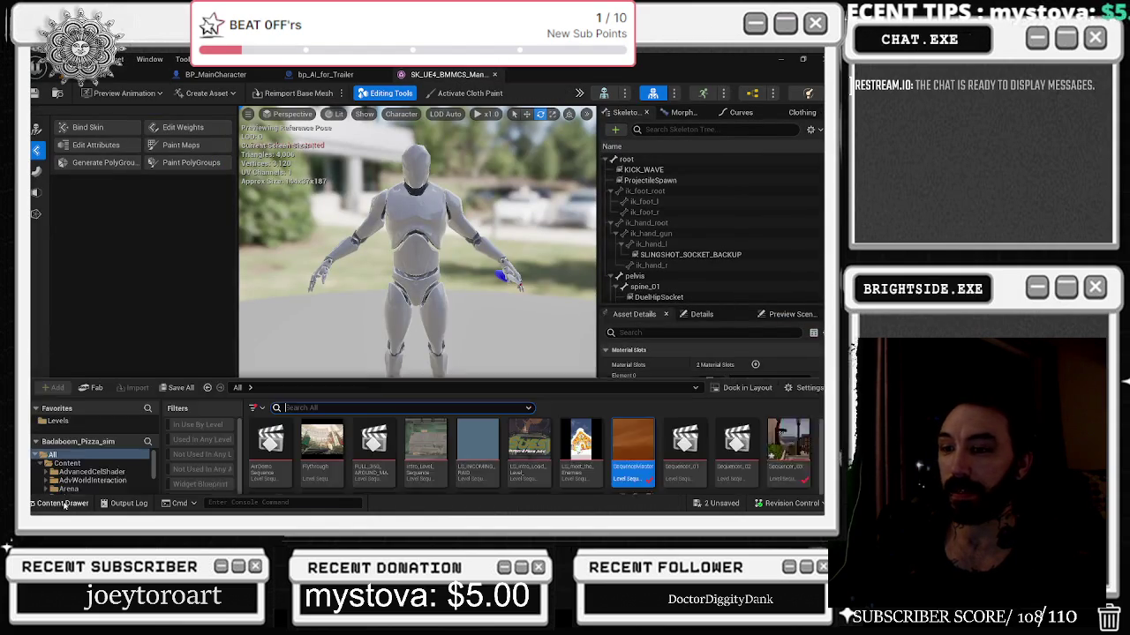
left_click(112, 75)
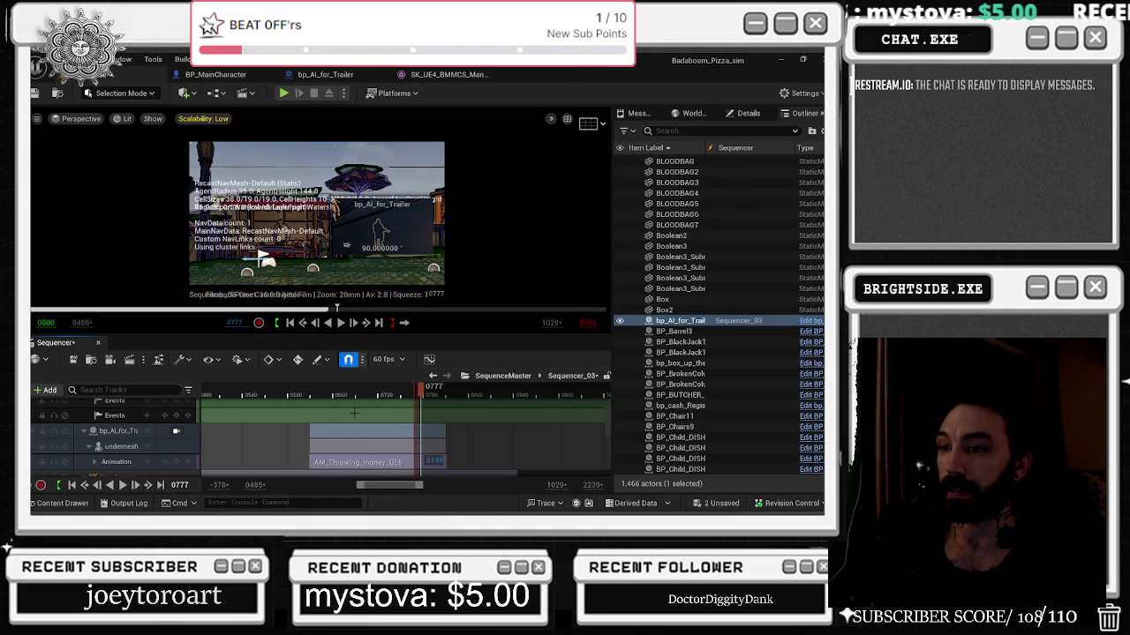
scroll(389, 428, "down", 2)
right_click(385, 428)
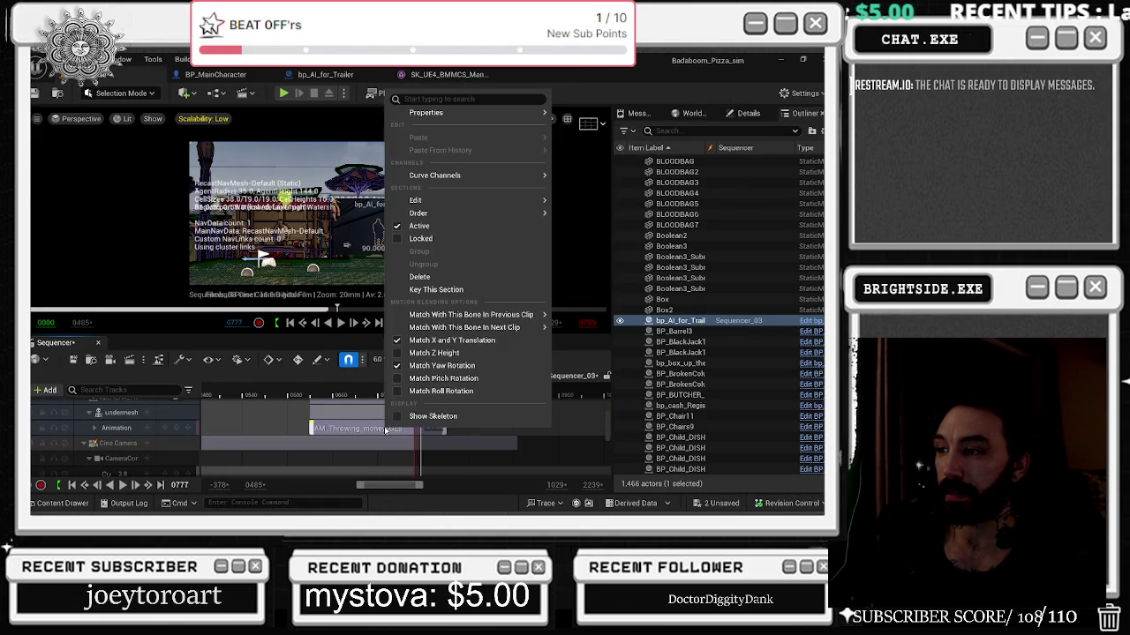
mouse_move(432, 112)
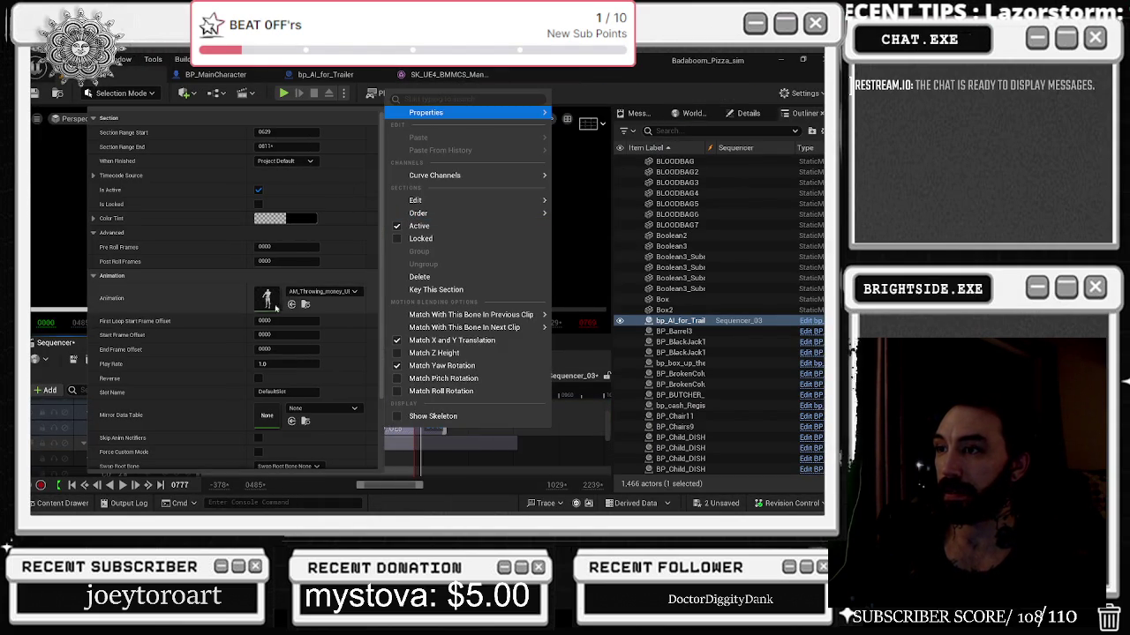
key("Escape")
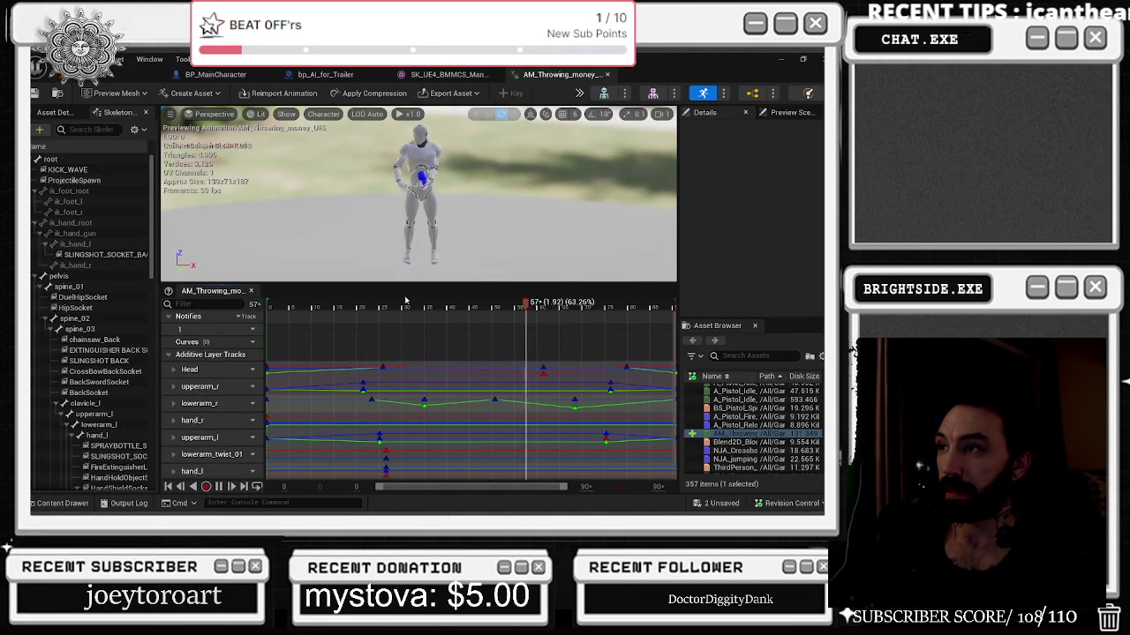
Play the throwing animation from frame 0 and stop it at frame 30.
mouse_move(453, 220)
left_mouse_down()
mouse_move(441, 212)
mouse_move(432, 230)
mouse_move(455, 216)
left_mouse_up()
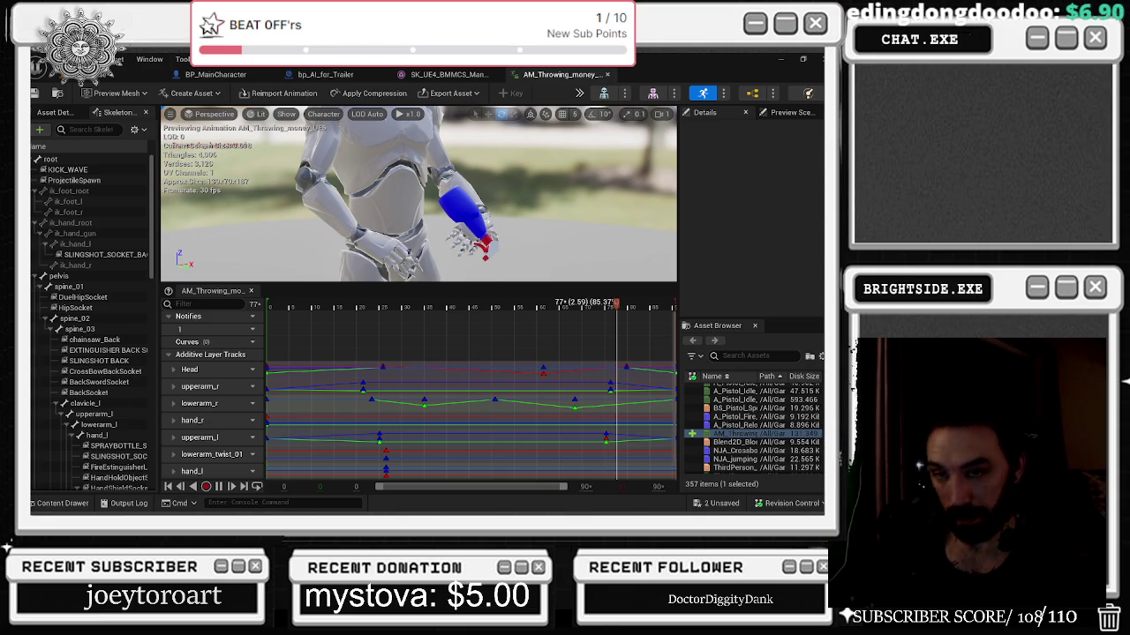
left_click(263, 304)
key("space")
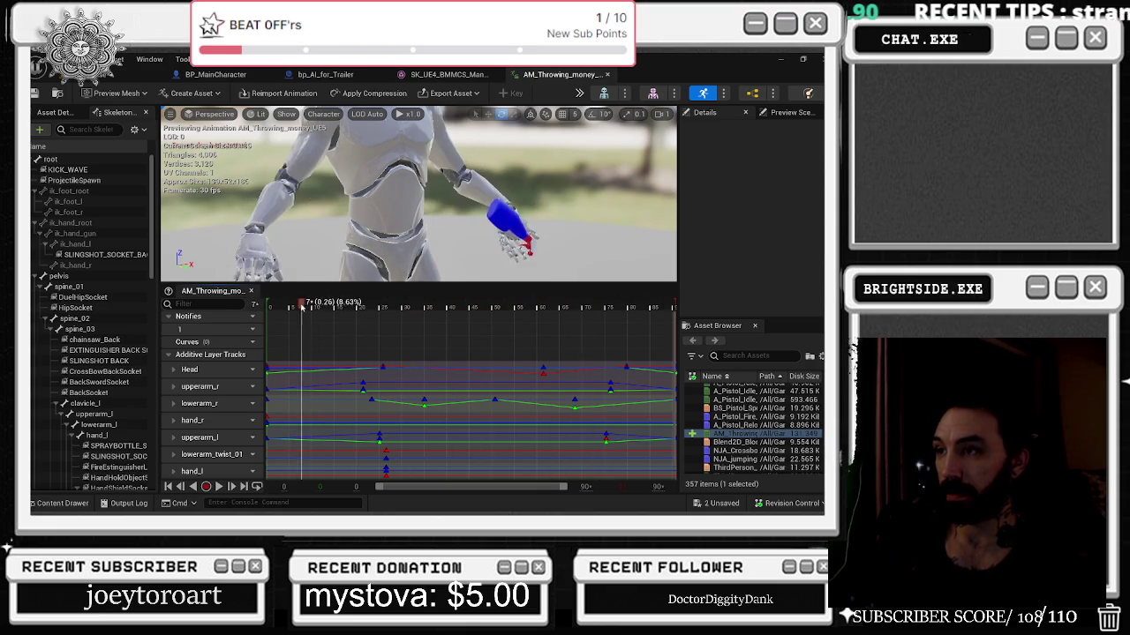
left_click(405, 303)
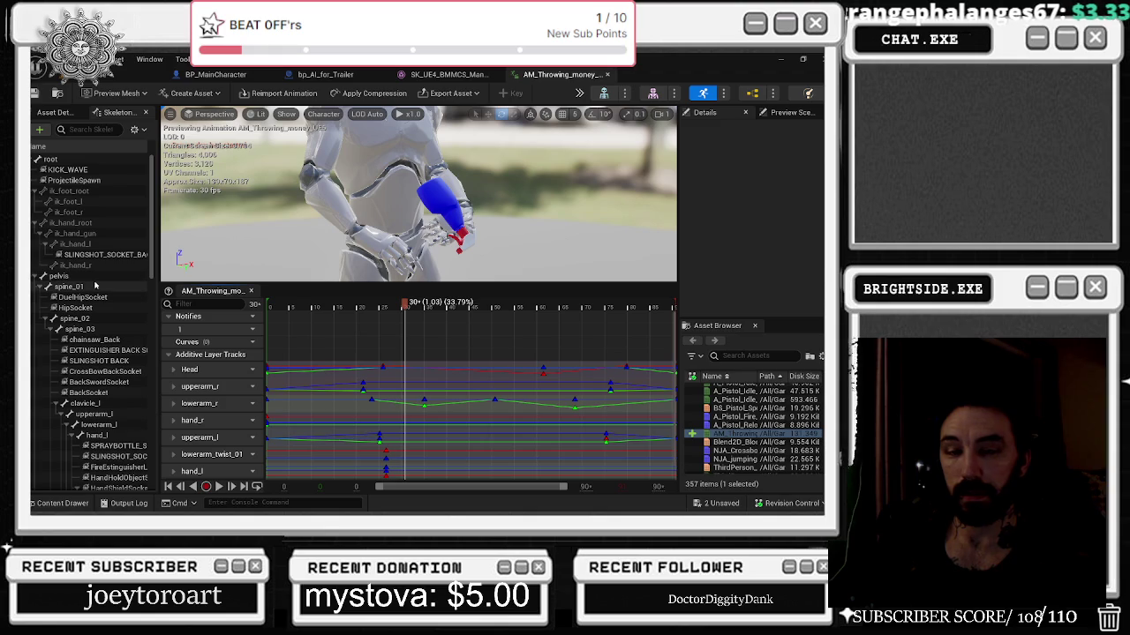
Inspect spine_01–spine_03 and the ProjectileSpawn, SLINGSHOT_SOCKET_BACKUP and HipSocket sockets.
left_click(101, 319)
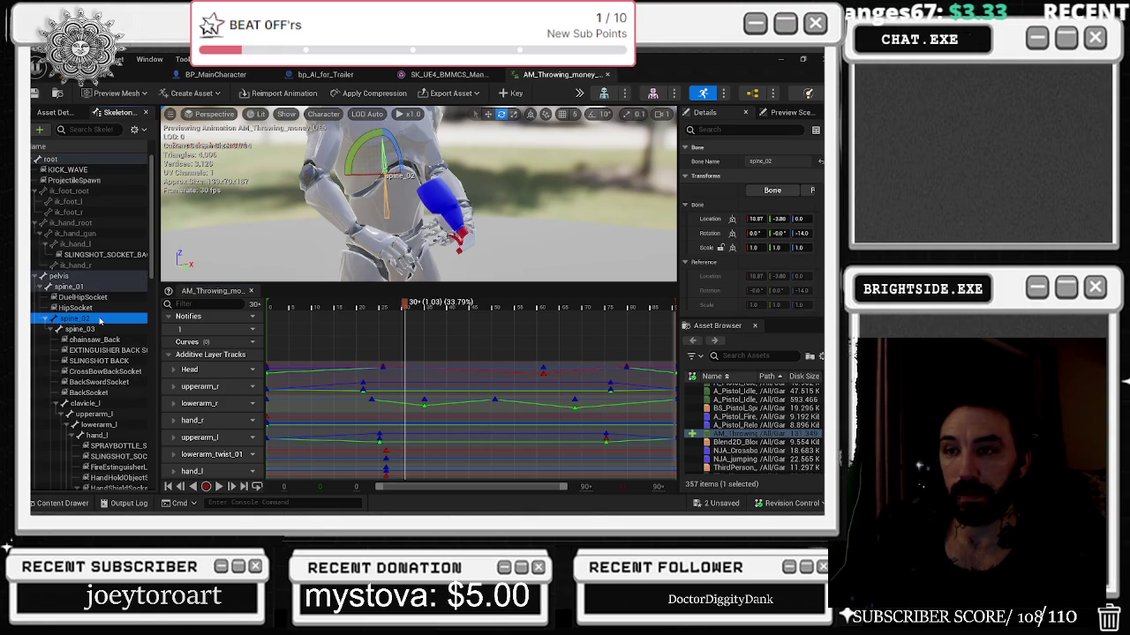
left_click(102, 330)
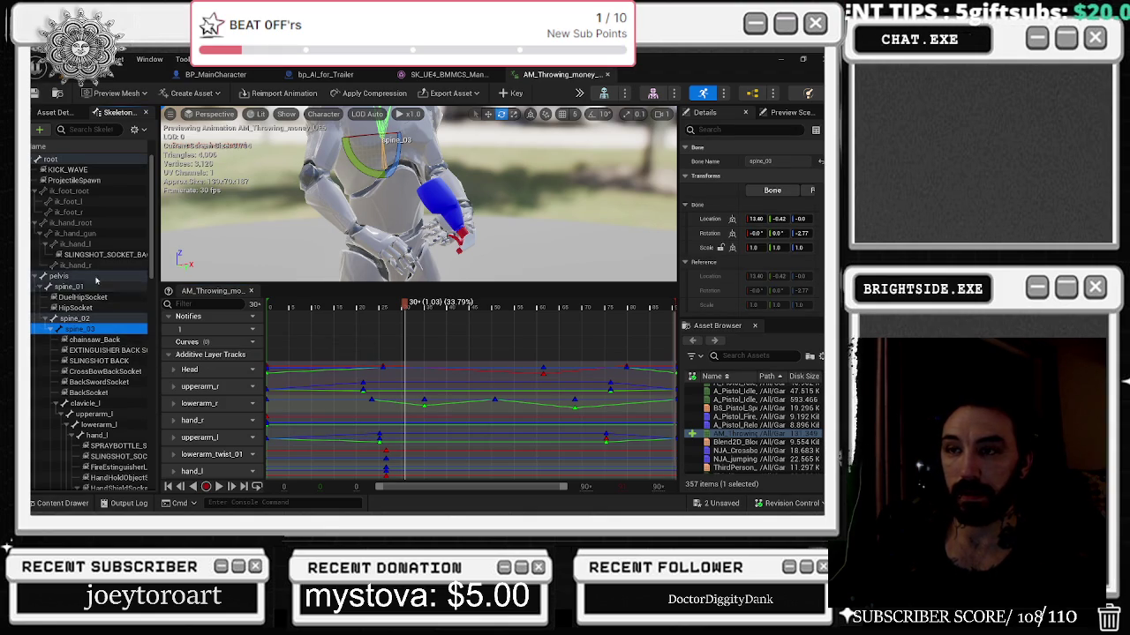
left_click(72, 181)
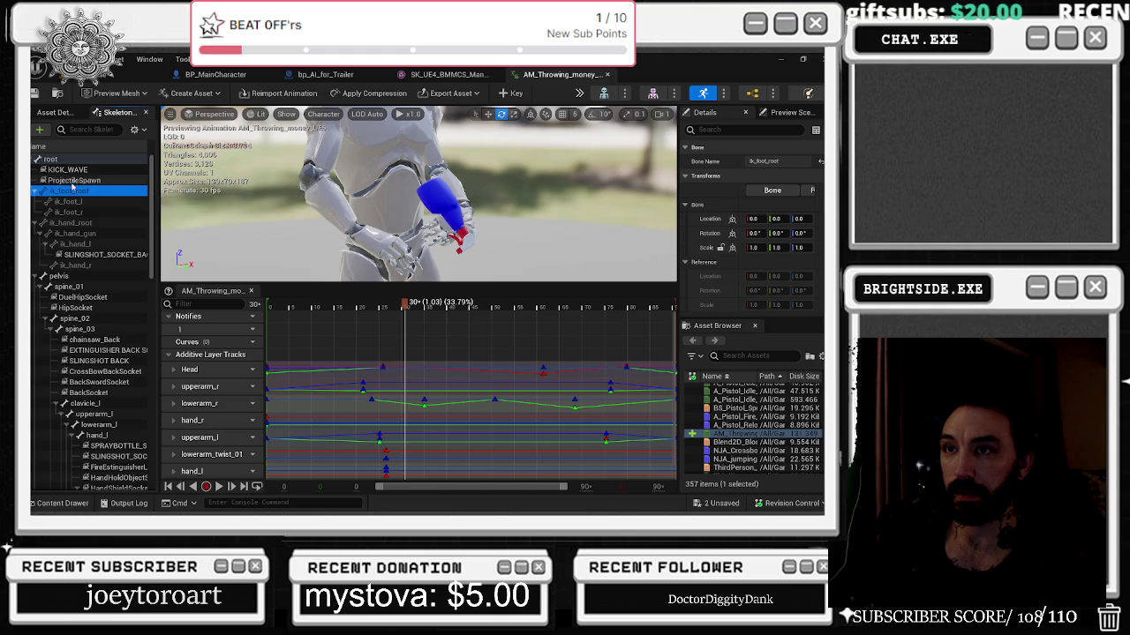
left_click(71, 254)
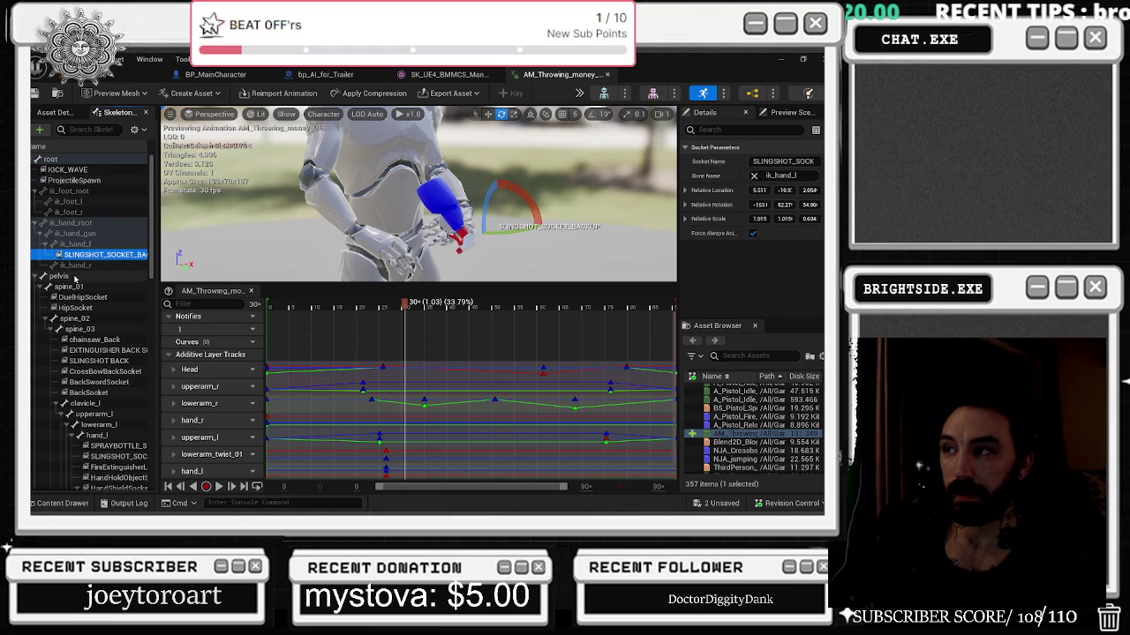
left_click(71, 287)
left_click(74, 308)
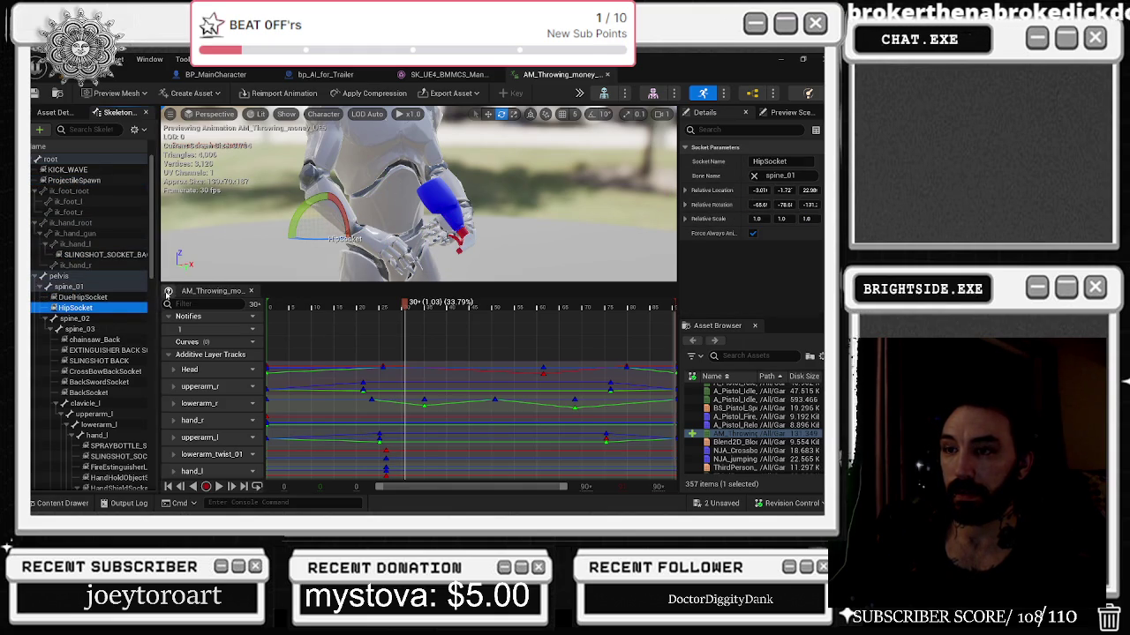
left_click(97, 330)
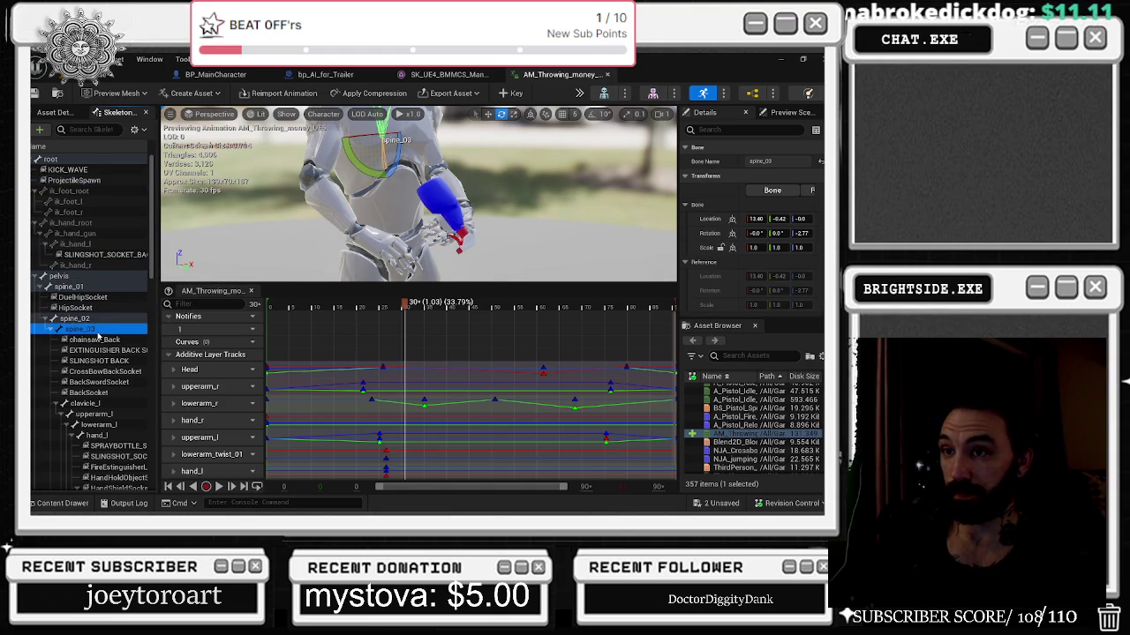
left_click(88, 319)
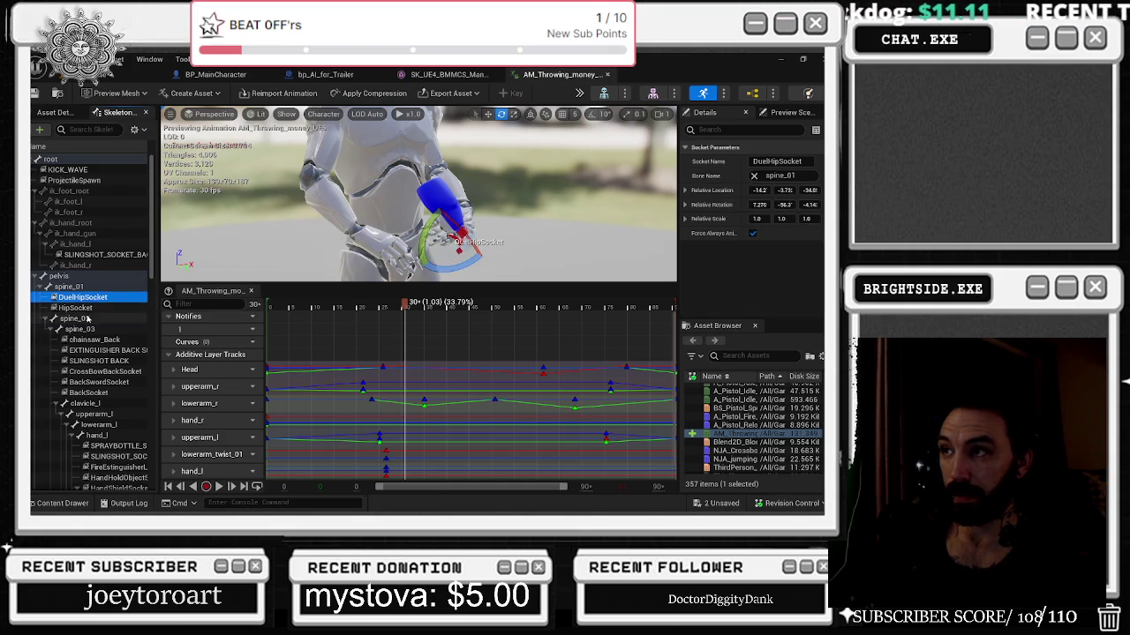
Inspect the upperarm_l bone framed in view, then hand_l and spine_01.
left_click(88, 414)
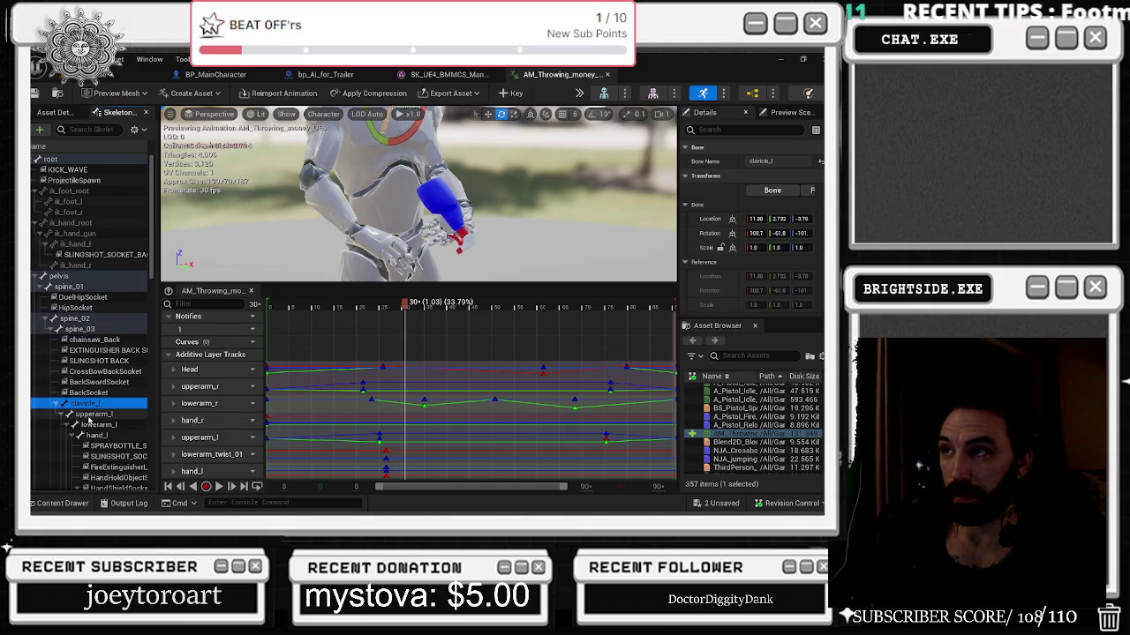
key("f")
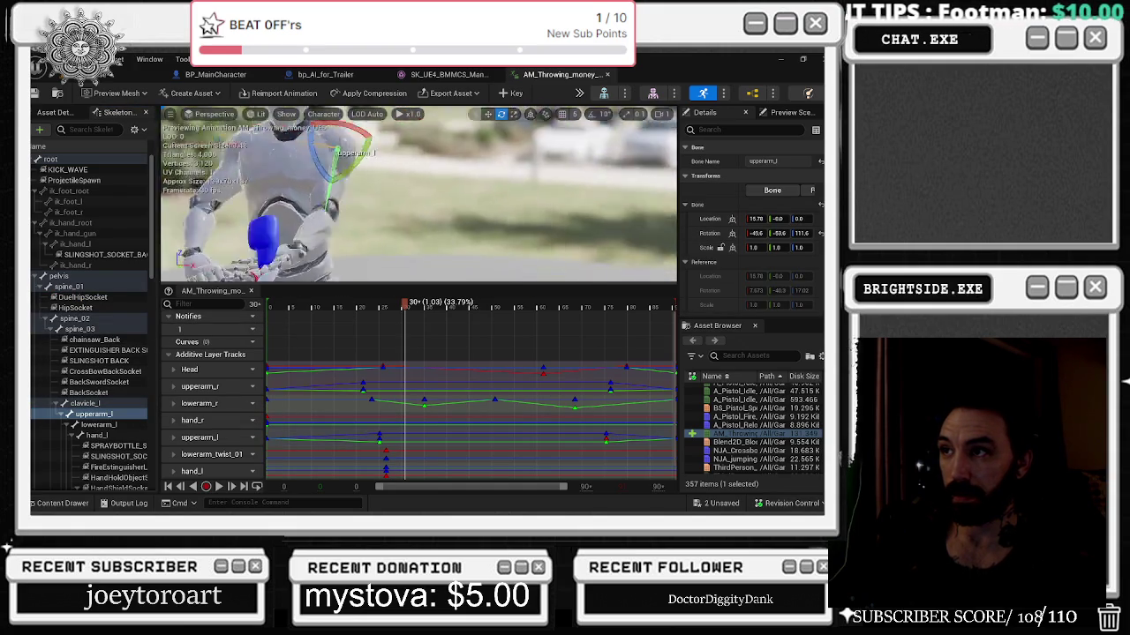
scroll(100, 415, "down", 2)
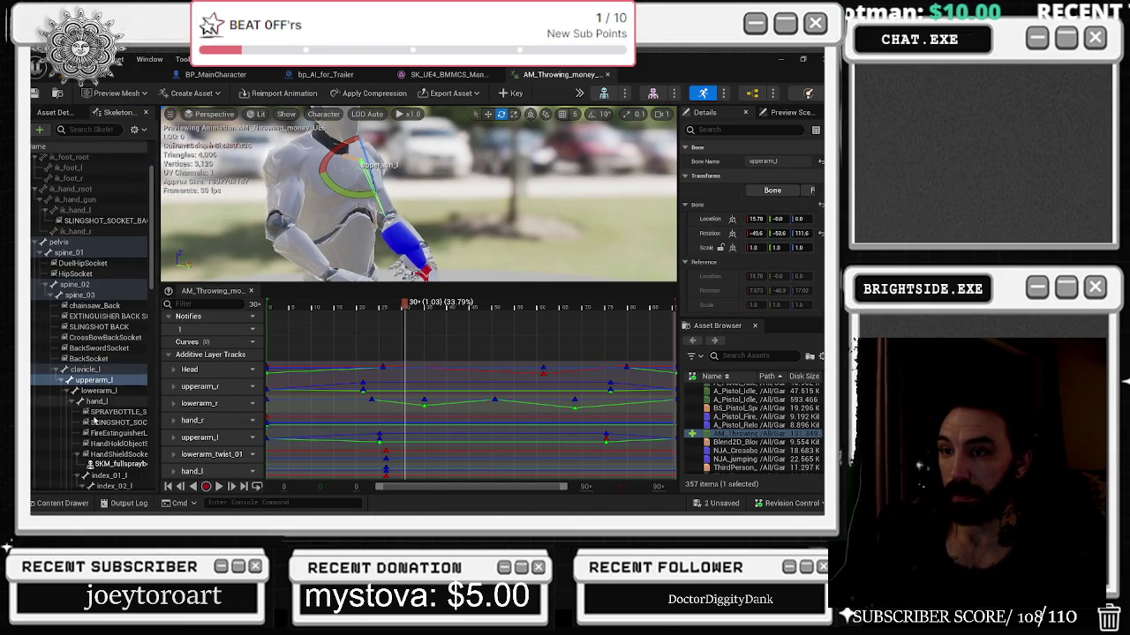
scroll(110, 411, "down", 4)
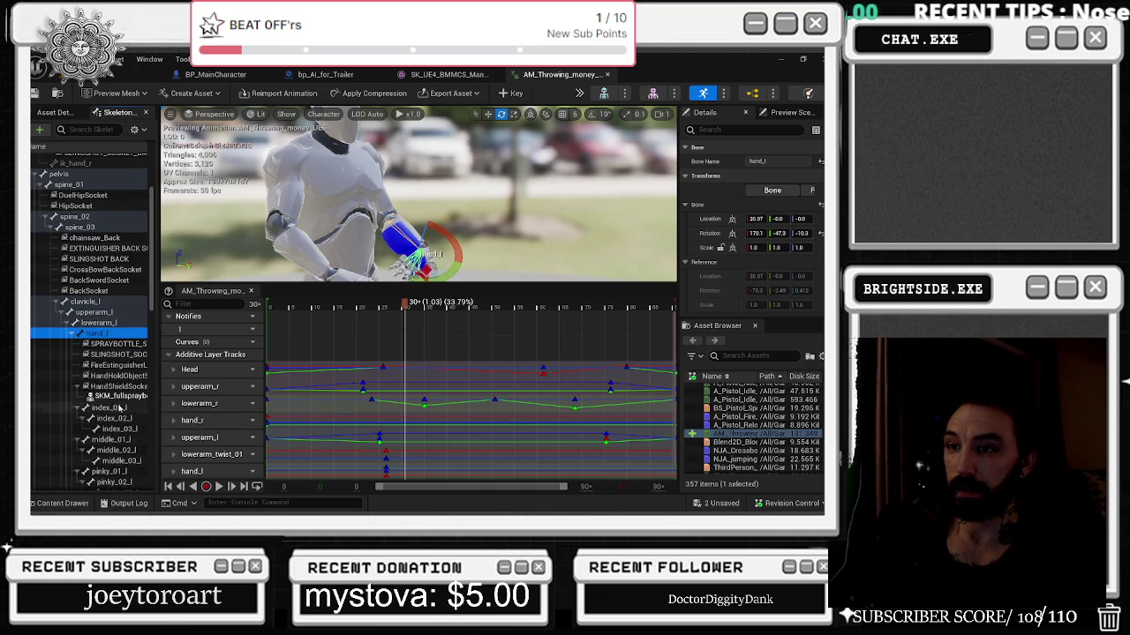
left_click(114, 407)
left_click(75, 184)
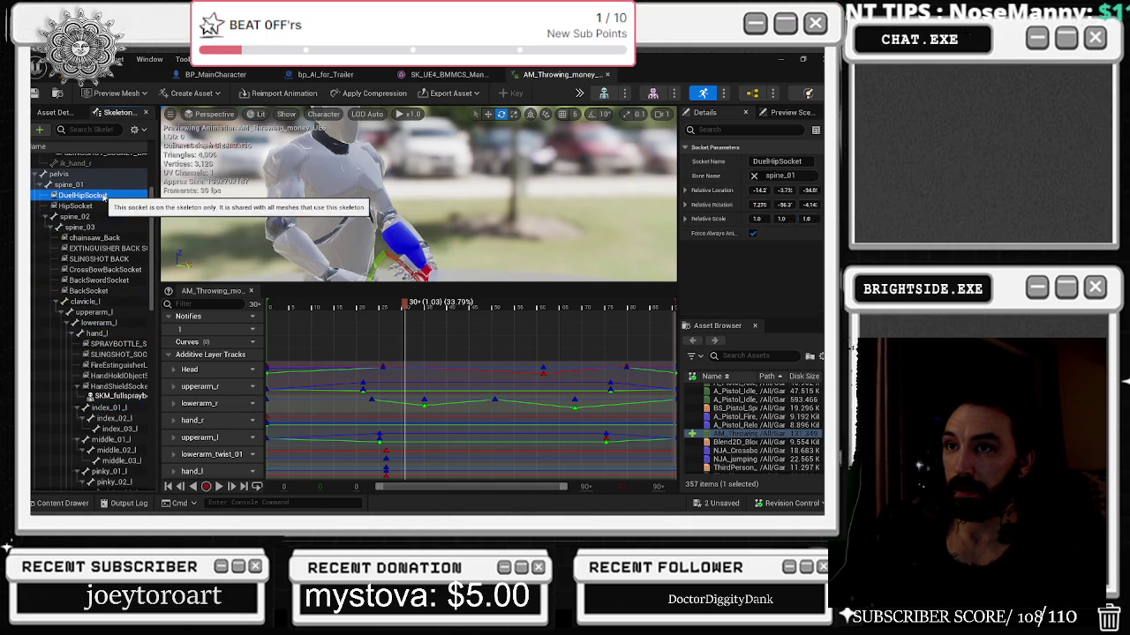
scroll(97, 249, "down", 3)
scroll(99, 265, "down", 15)
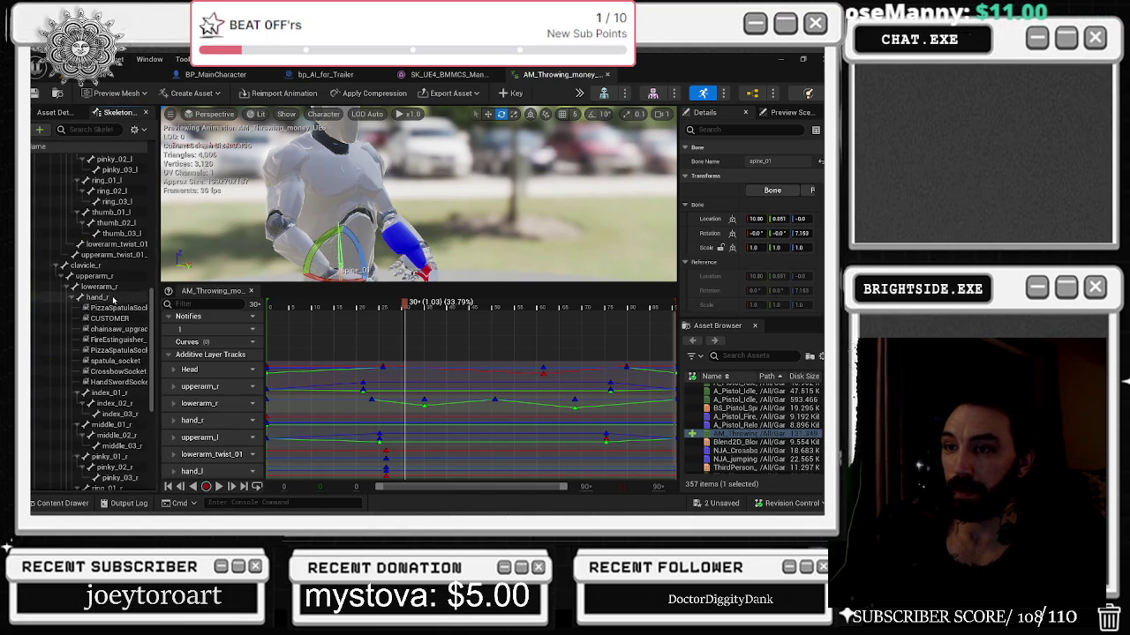
Select lowerarm_r and hand_r and play the animation to review the right arm.
left_click(115, 287)
mouse_move(419, 203)
left_mouse_down()
mouse_move(388, 198)
mouse_move(446, 198)
left_mouse_up()
left_click(97, 298)
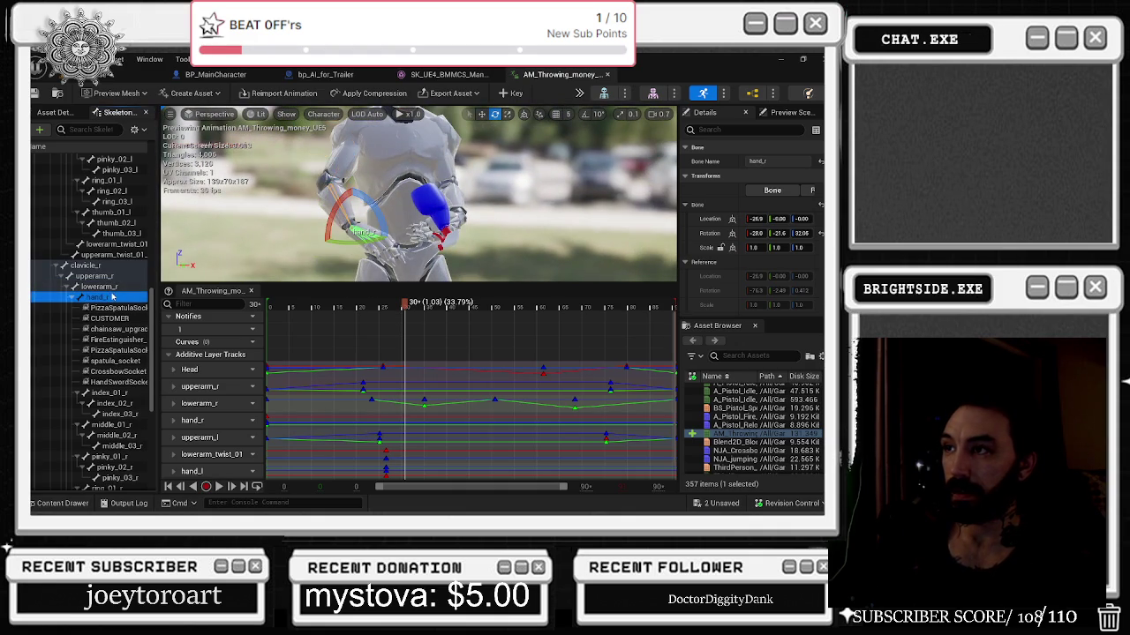
key("space")
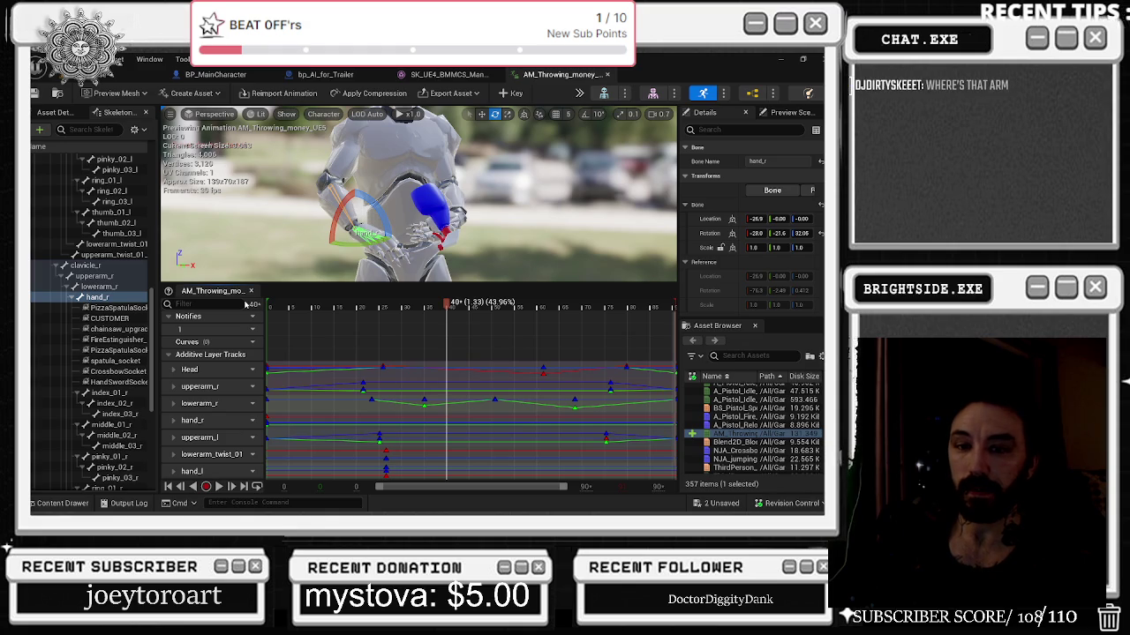
Rotate lowerarm_r into a new pose at frame 35, key it, and select its curve.
mouse_move(450, 305)
left_mouse_down()
mouse_move(404, 308)
mouse_move(424, 308)
left_mouse_up()
left_click(115, 285)
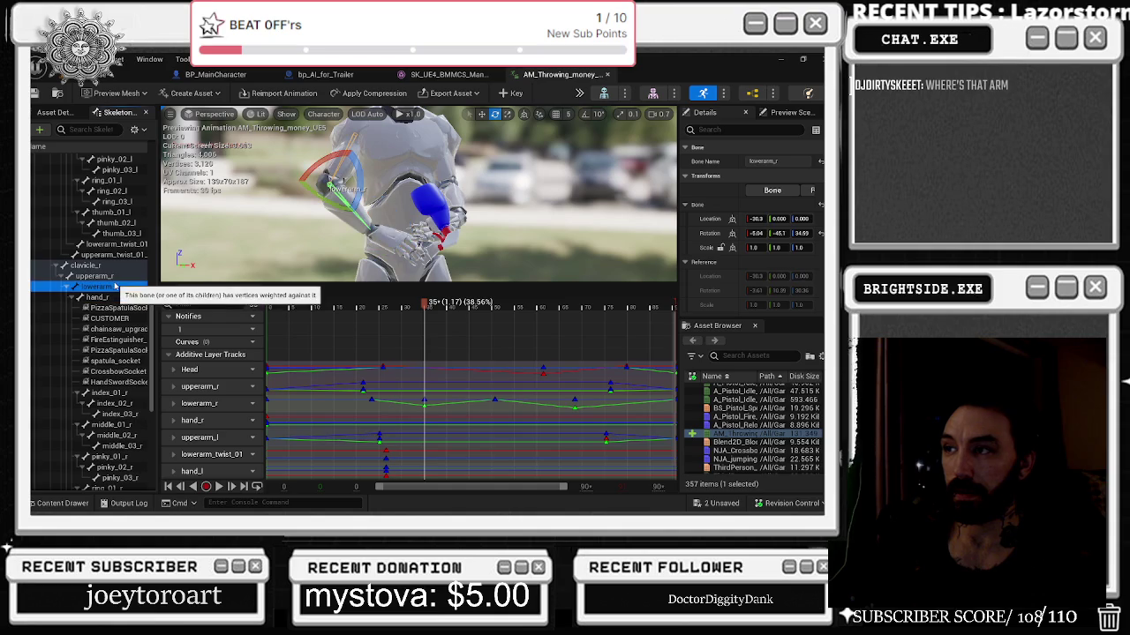
left_click_drag(359, 191, 334, 189)
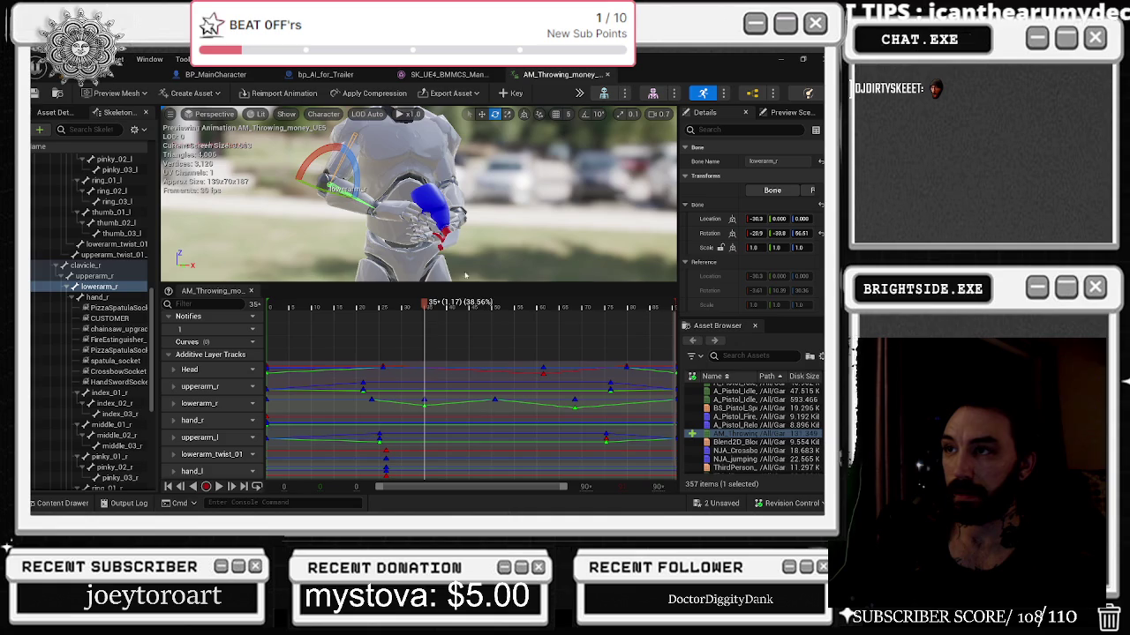
key("s")
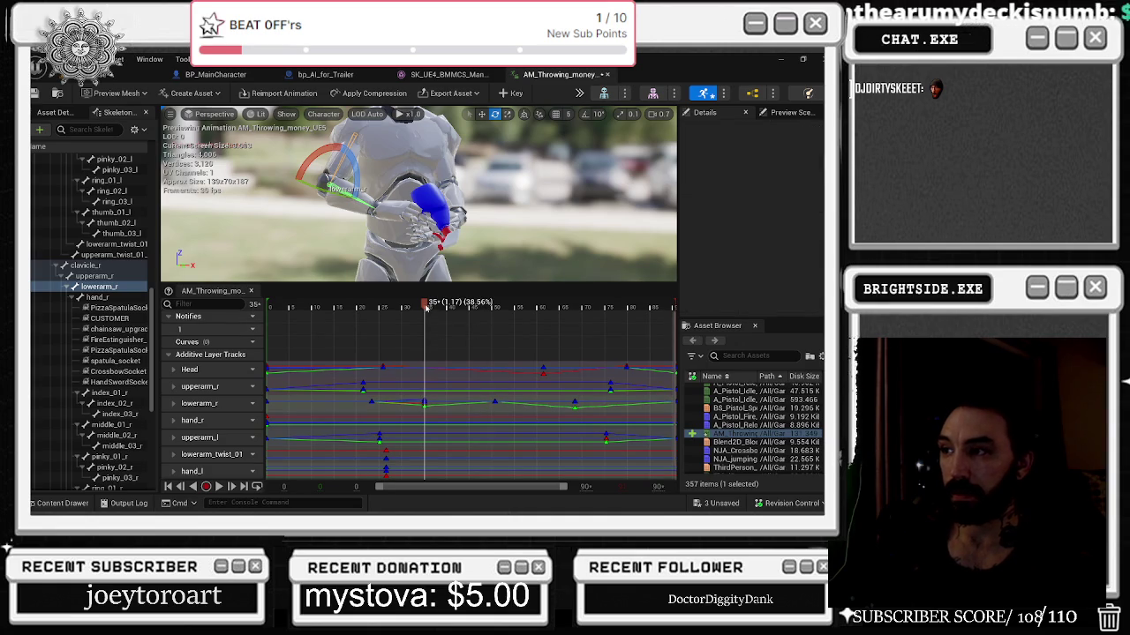
key("space")
scroll(410, 425, "up", 2)
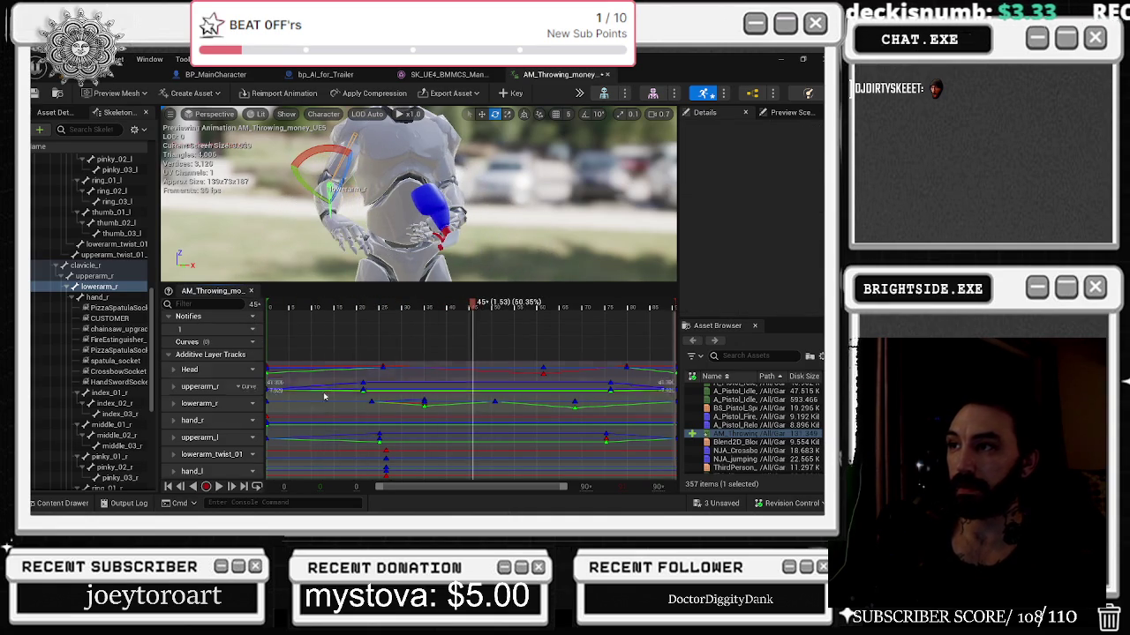
scroll(410, 425, "up", 3)
left_click(438, 402)
Open the lowerarm_r transform curves and isolate Translation.Y and Rotation.Roll in the Curve Editor.
double_click(209, 408)
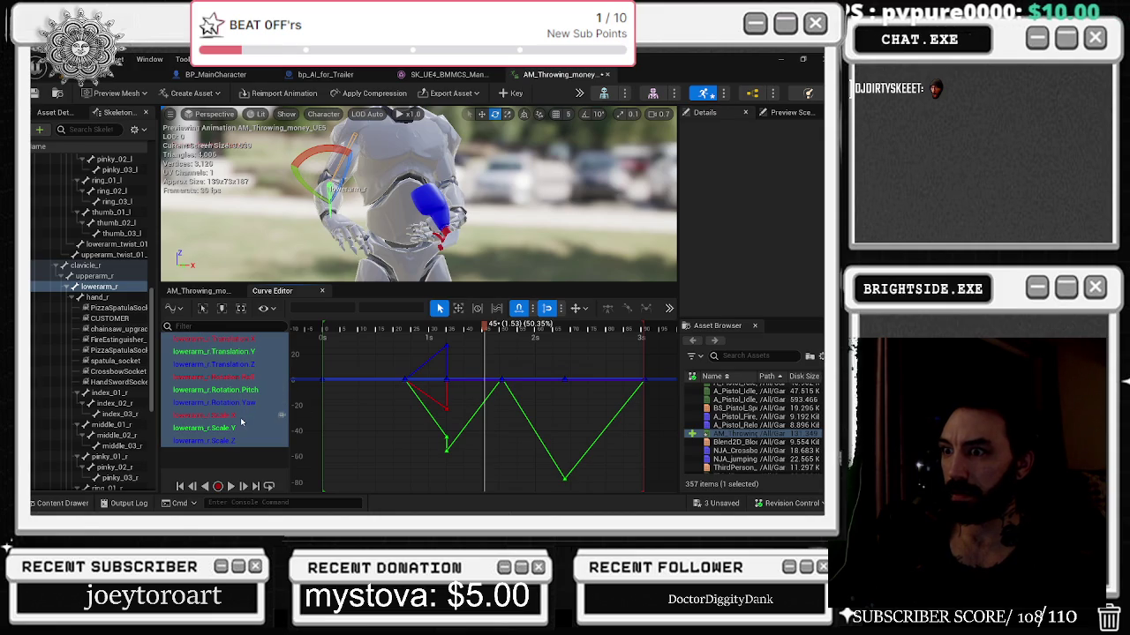
left_click(236, 404)
left_click(212, 339, "shift")
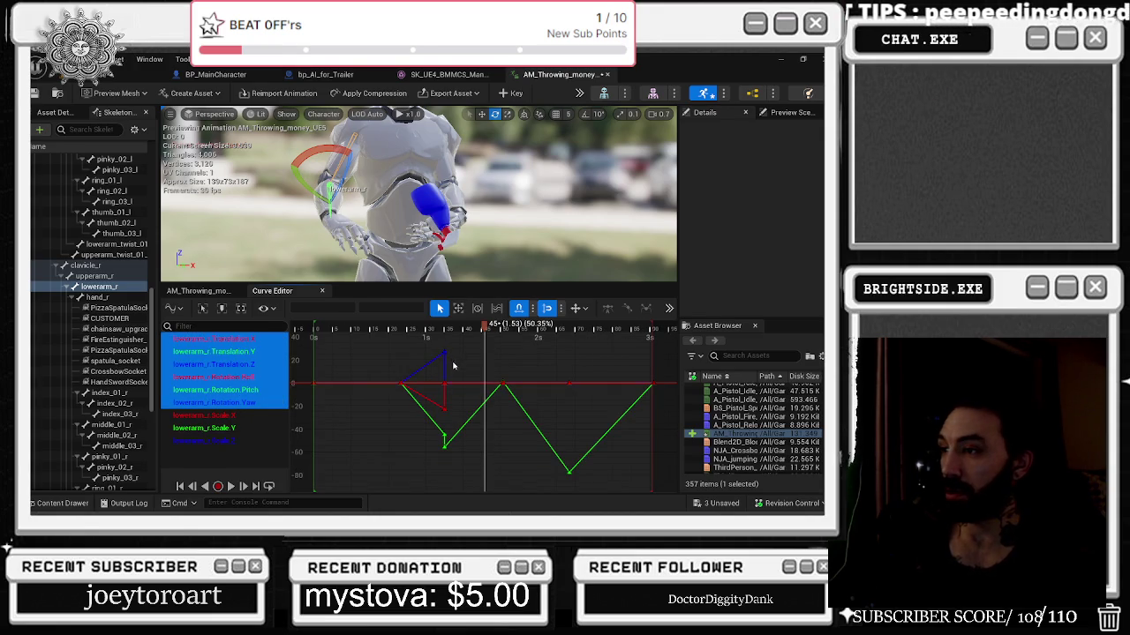
scroll(452, 362, "up", 2)
left_click(227, 339)
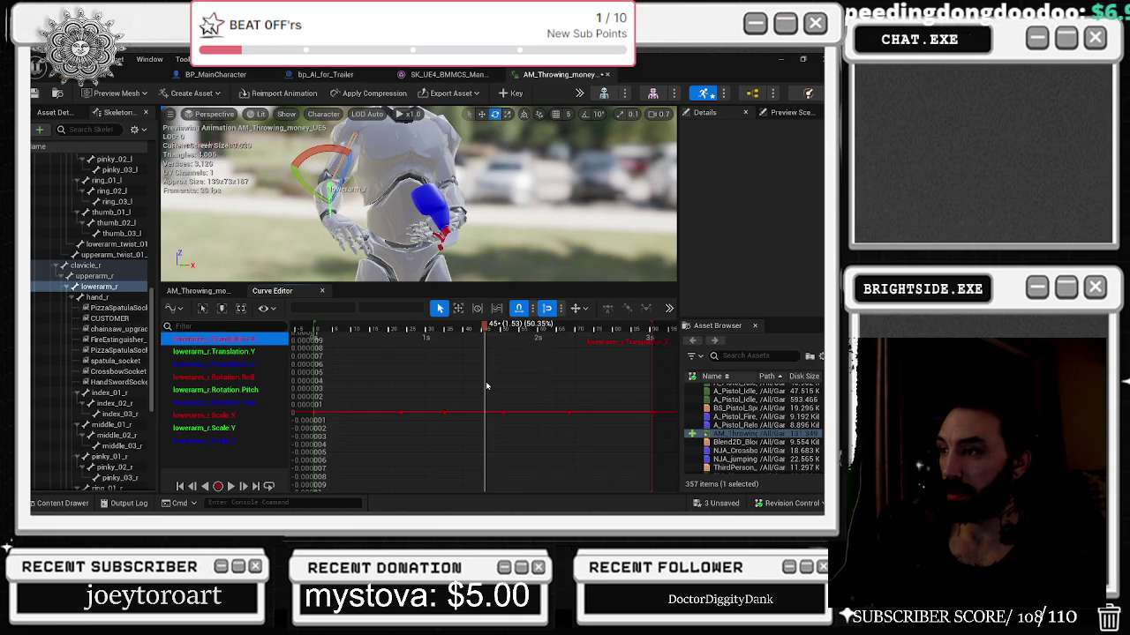
left_click(221, 353)
left_click(212, 364)
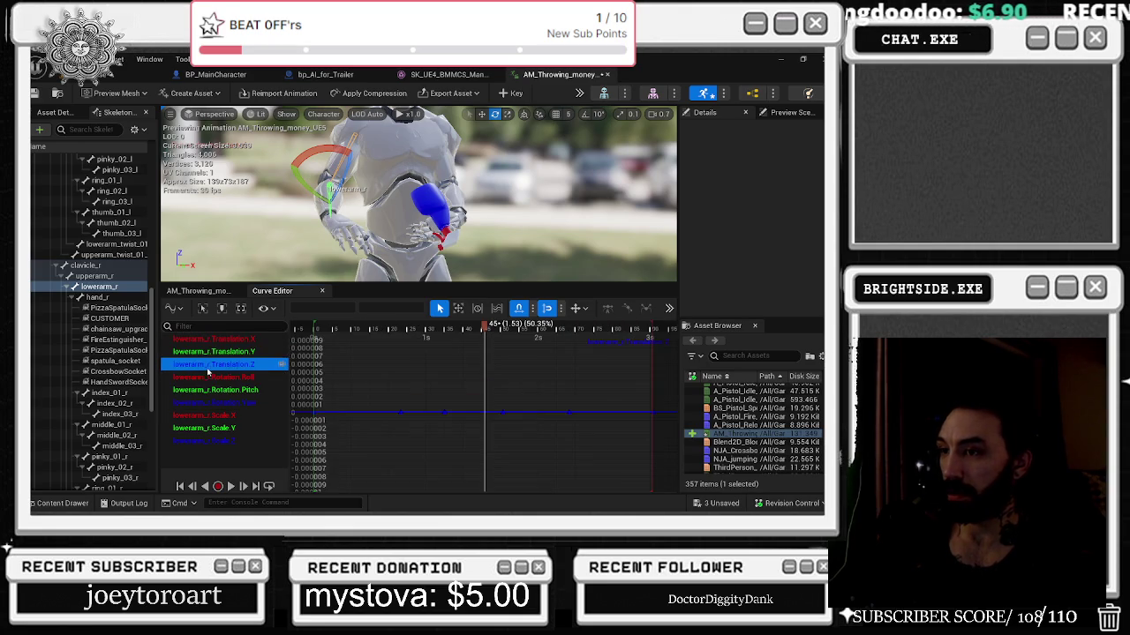
left_click(211, 377)
Delete the two extra top keys on the lowerarm_r Rotation.Roll curve.
left_click(443, 351)
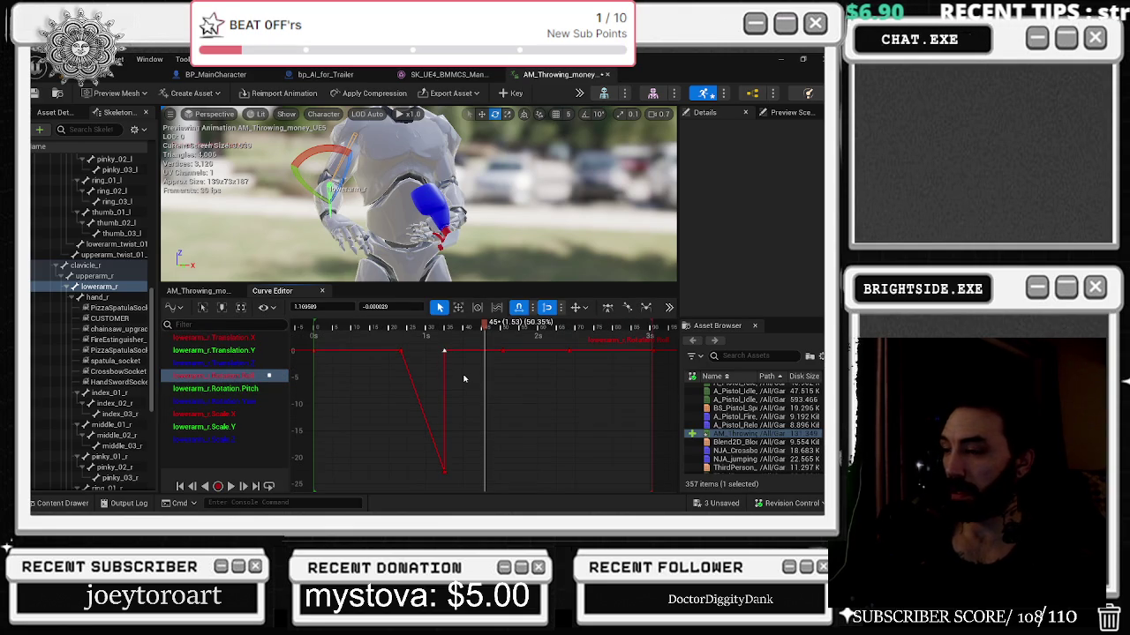
key("Delete")
left_click(502, 351)
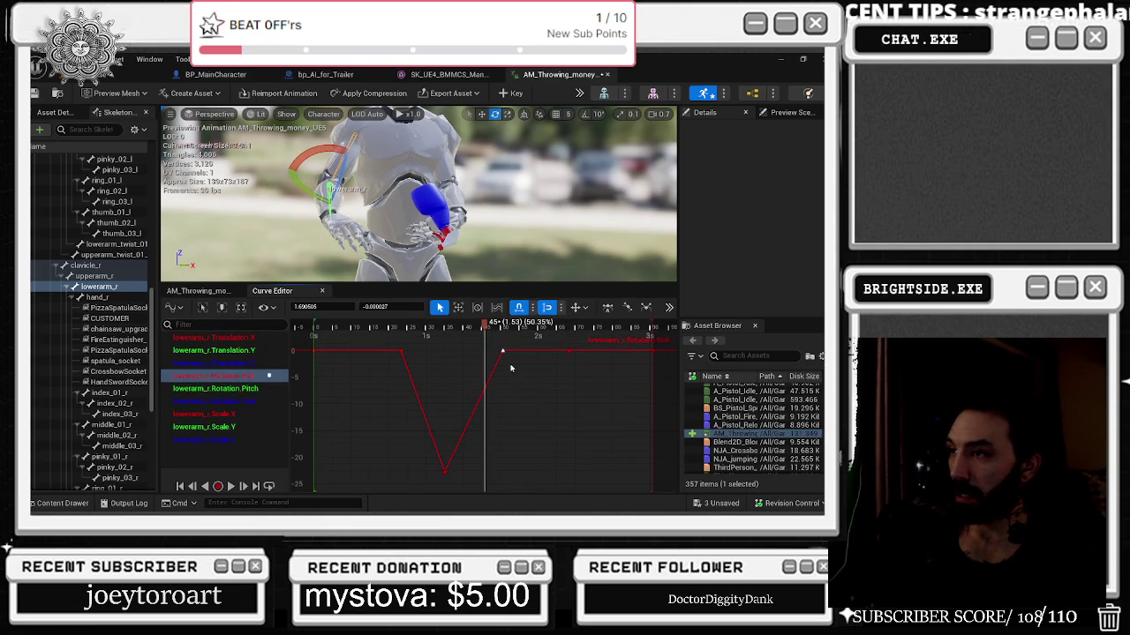
key("Delete")
mouse_move(402, 327)
left_mouse_down()
mouse_move(468, 329)
mouse_move(446, 332)
left_mouse_up()
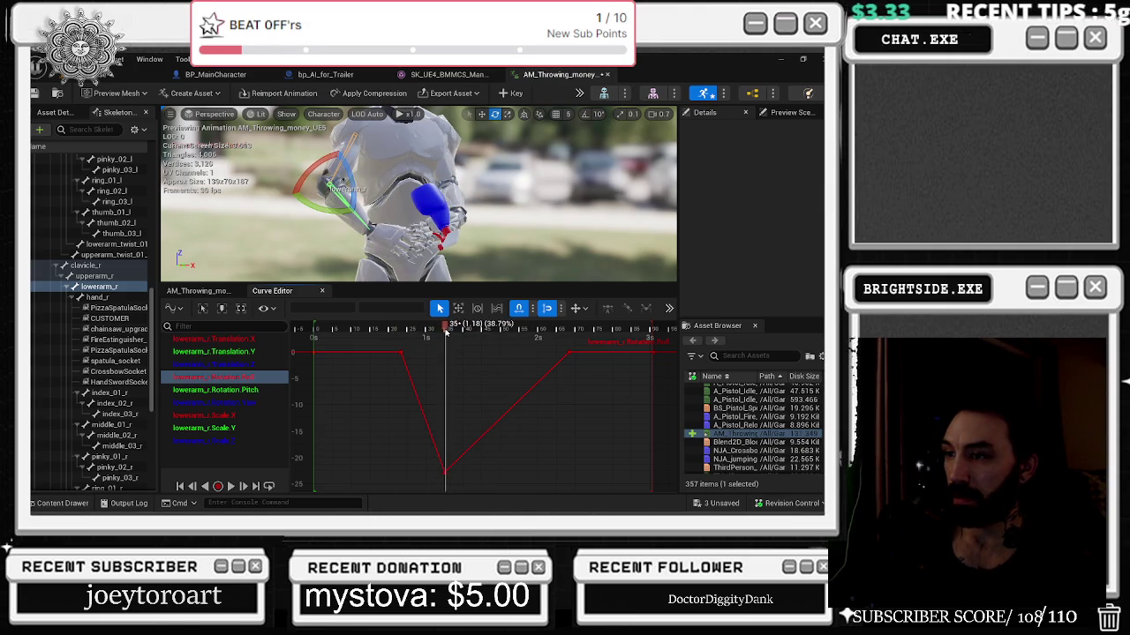
Inspect the Translation.Z and Rotation.Pitch curves and scrub forward to about 1.41 s.
left_click(240, 365)
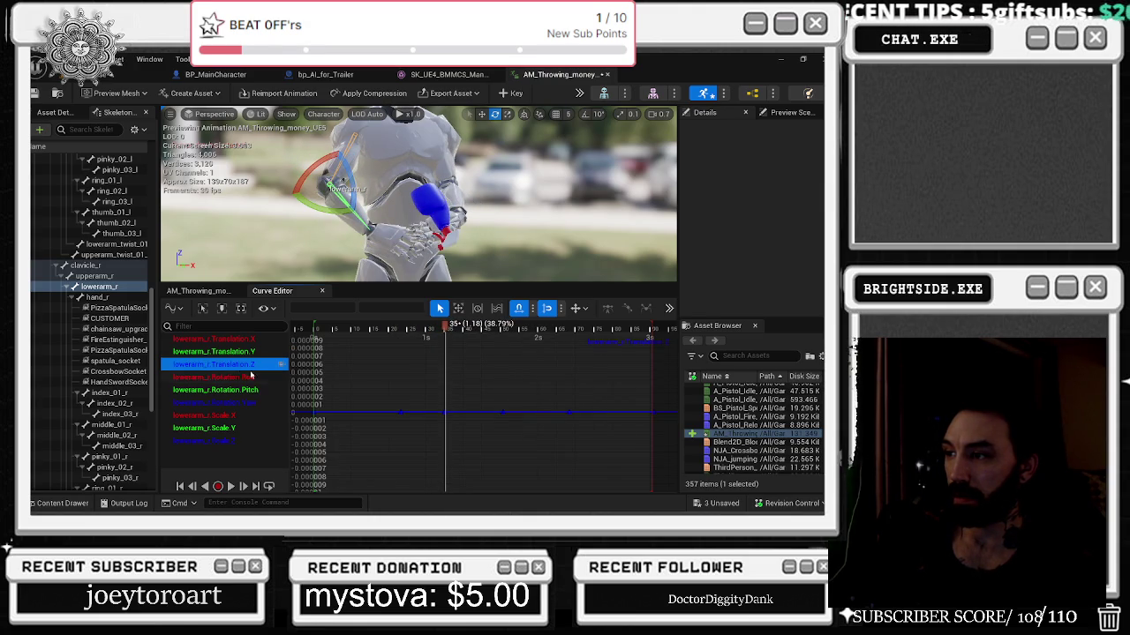
left_click(222, 391)
left_click_drag(445, 421, 449, 430)
left_click(449, 430)
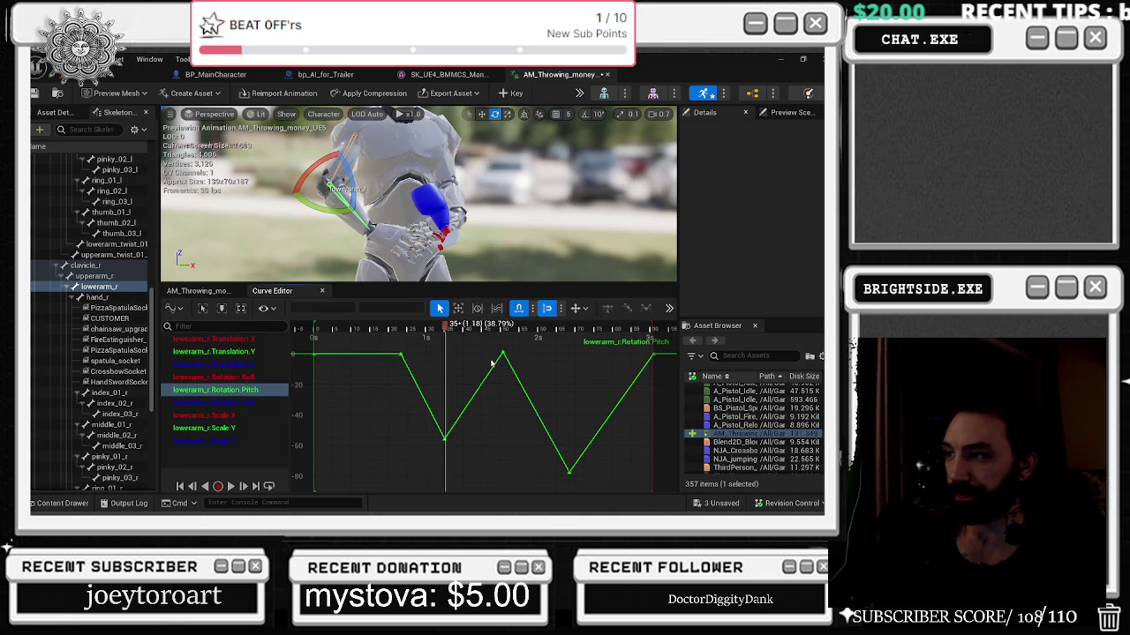
left_click_drag(446, 326, 471, 325)
Replace the Yaw key after the peak with a new key level with the peak, then undo the move.
left_click(220, 403)
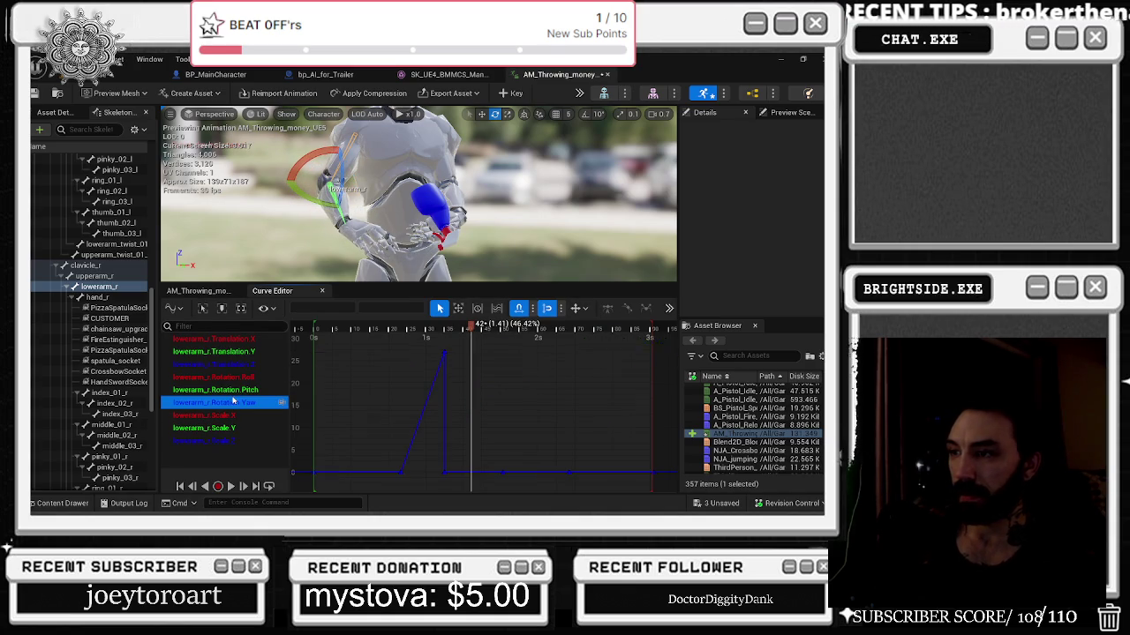
left_click_drag(442, 468, 458, 480)
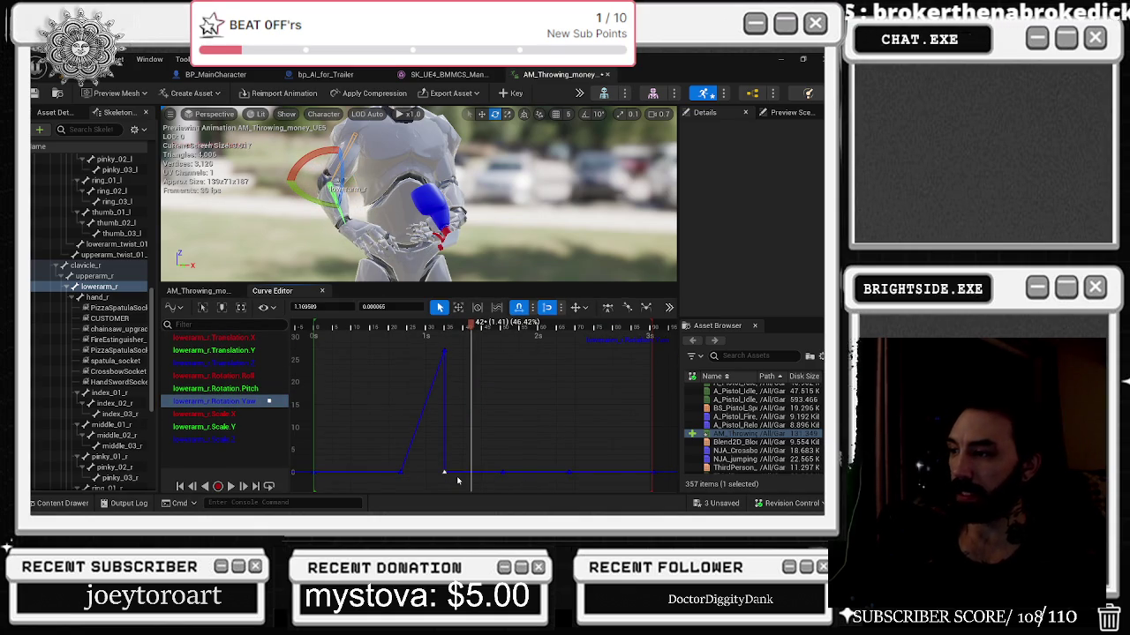
key("Delete")
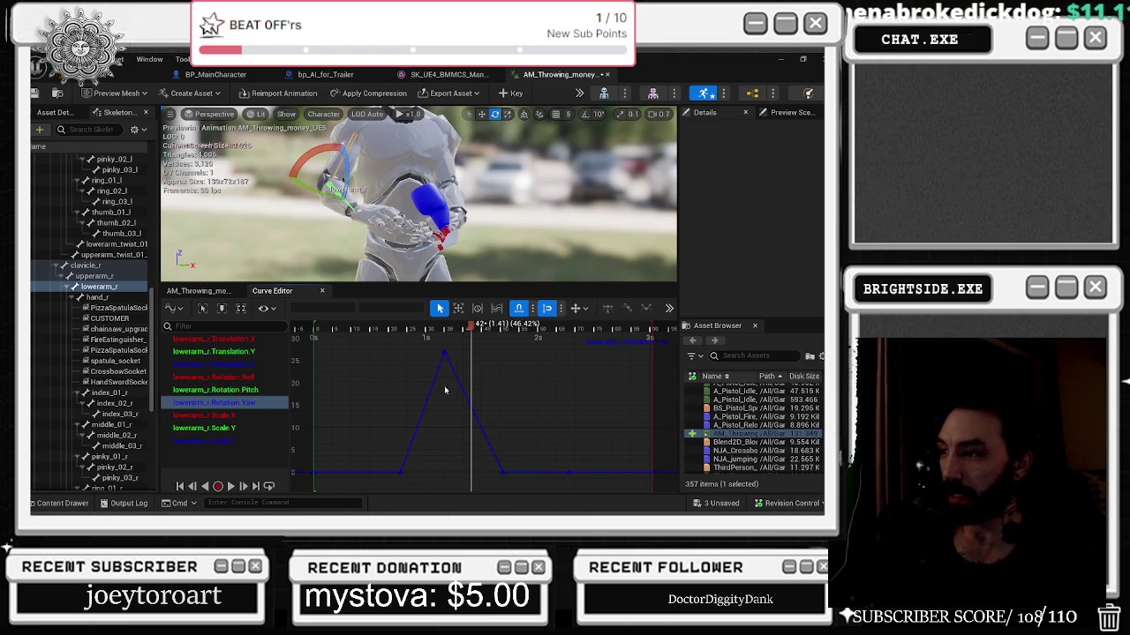
middle_click(469, 371)
left_click_drag(469, 371, 467, 348)
key("space")
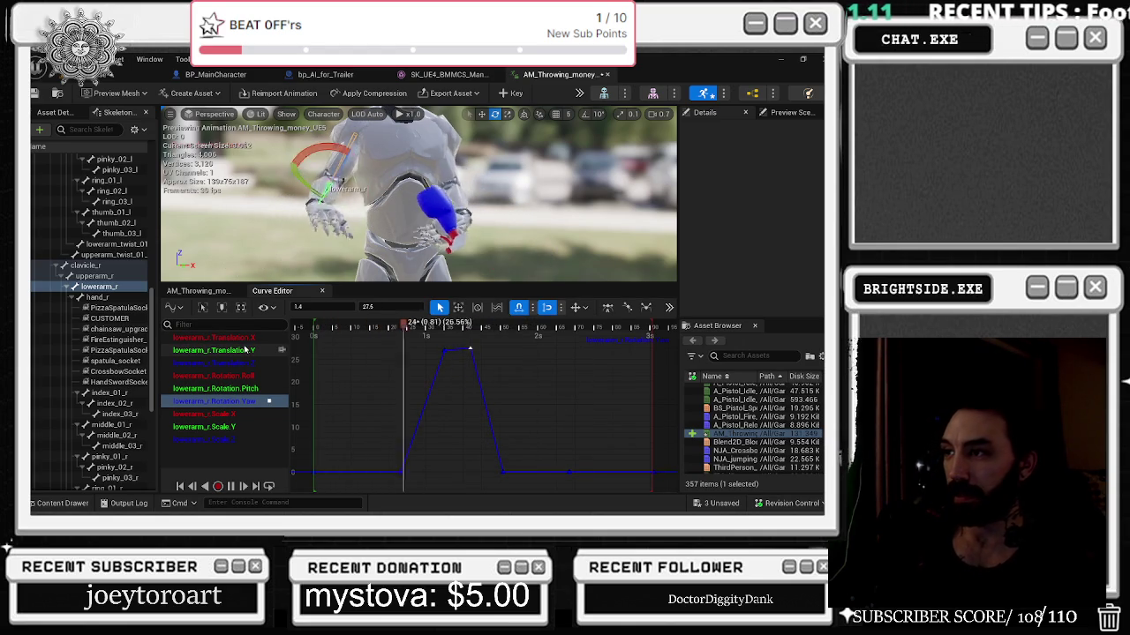
key("space")
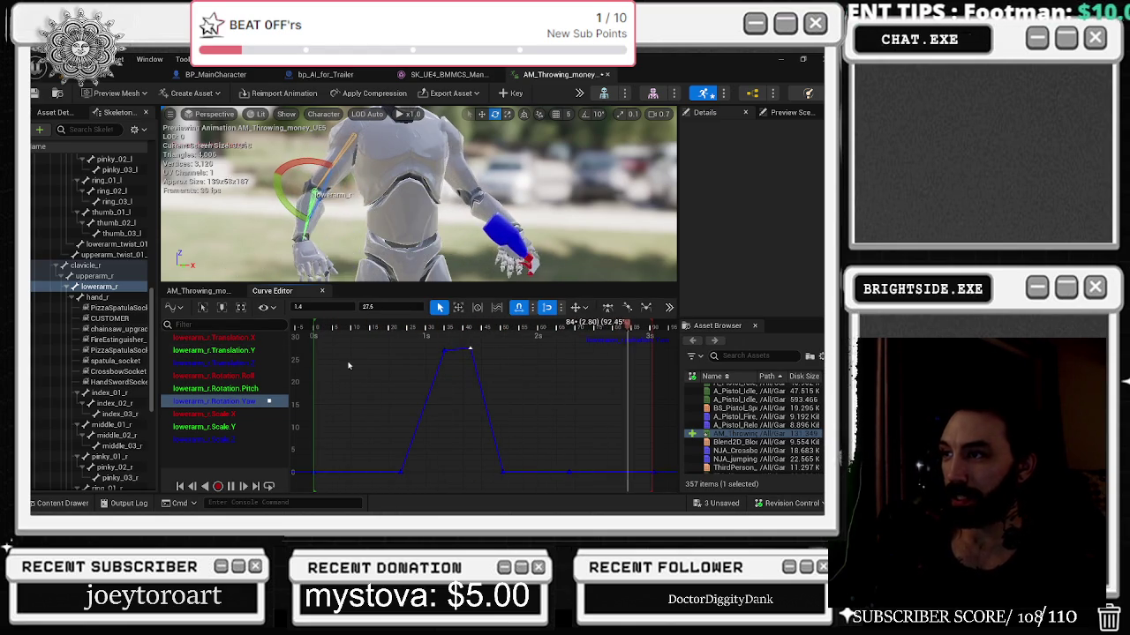
key("f")
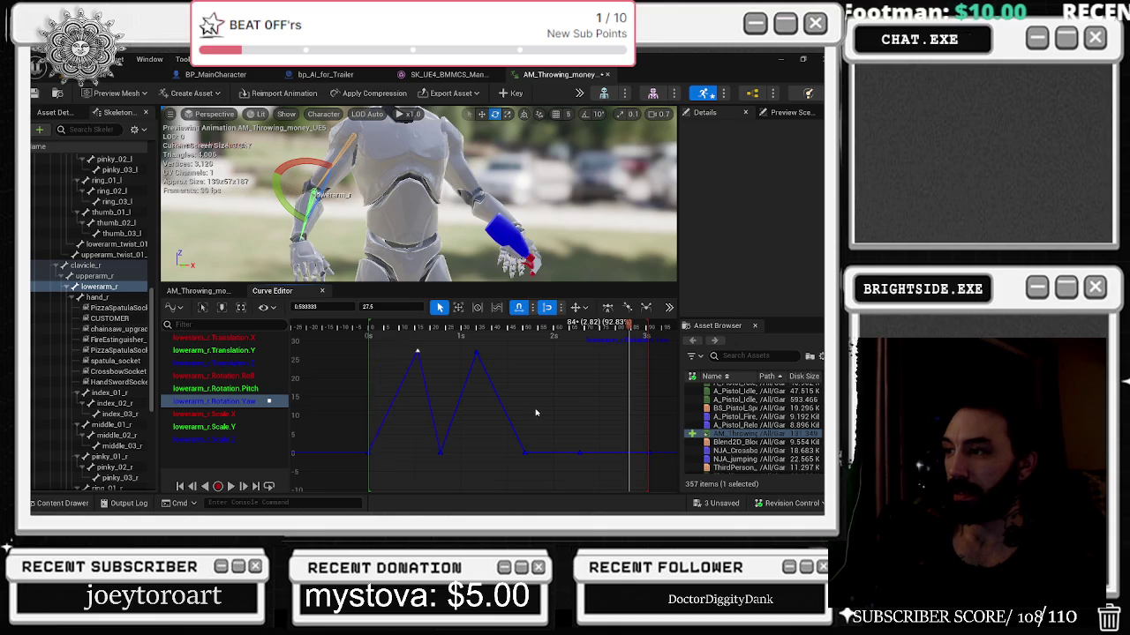
key("ctrl+z")
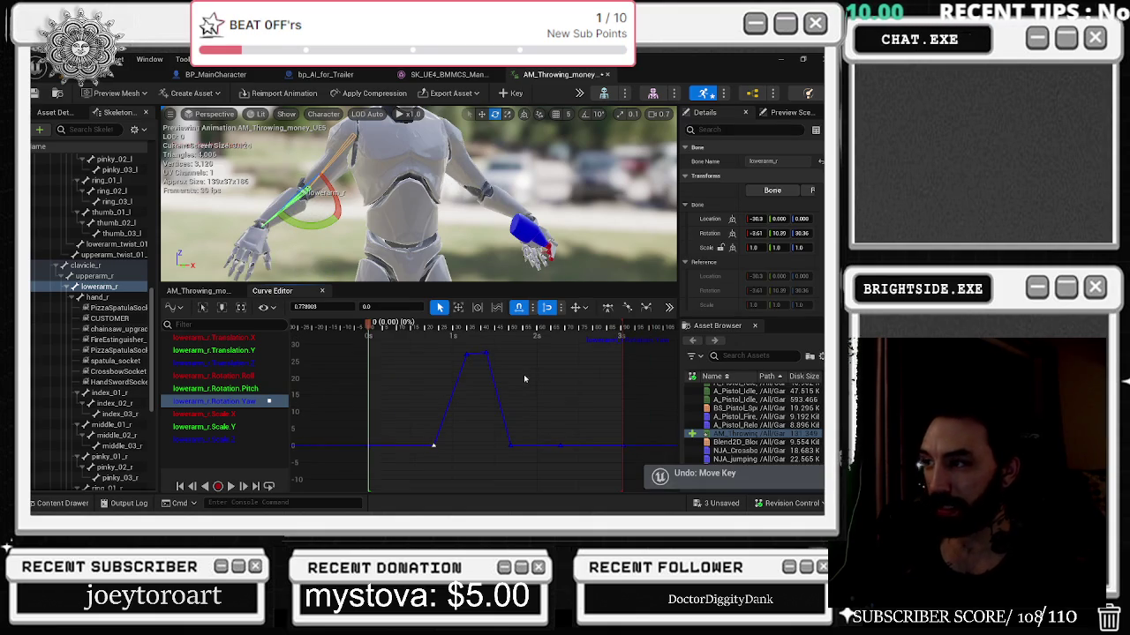
Review the Rotation.Pitch and Rotation.Roll curves with the animation scrubbed near its end.
left_click(213, 391)
scroll(409, 374, "down", 3)
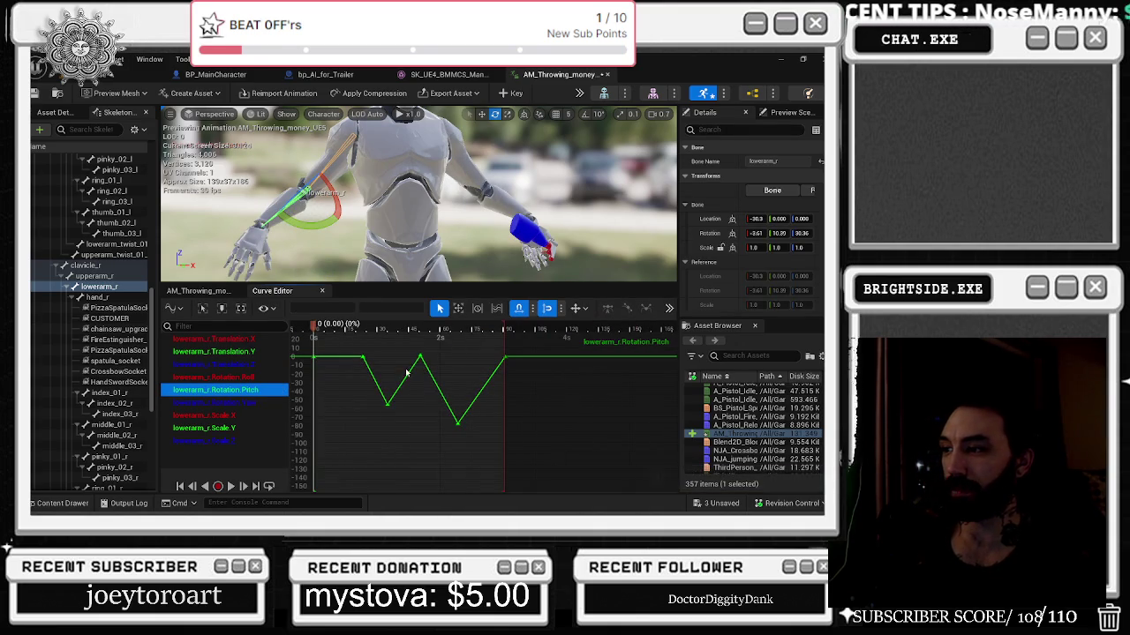
mouse_move(407, 342)
left_mouse_down()
mouse_move(401, 334)
mouse_move(454, 331)
mouse_move(496, 297)
left_mouse_up()
left_click(214, 377)
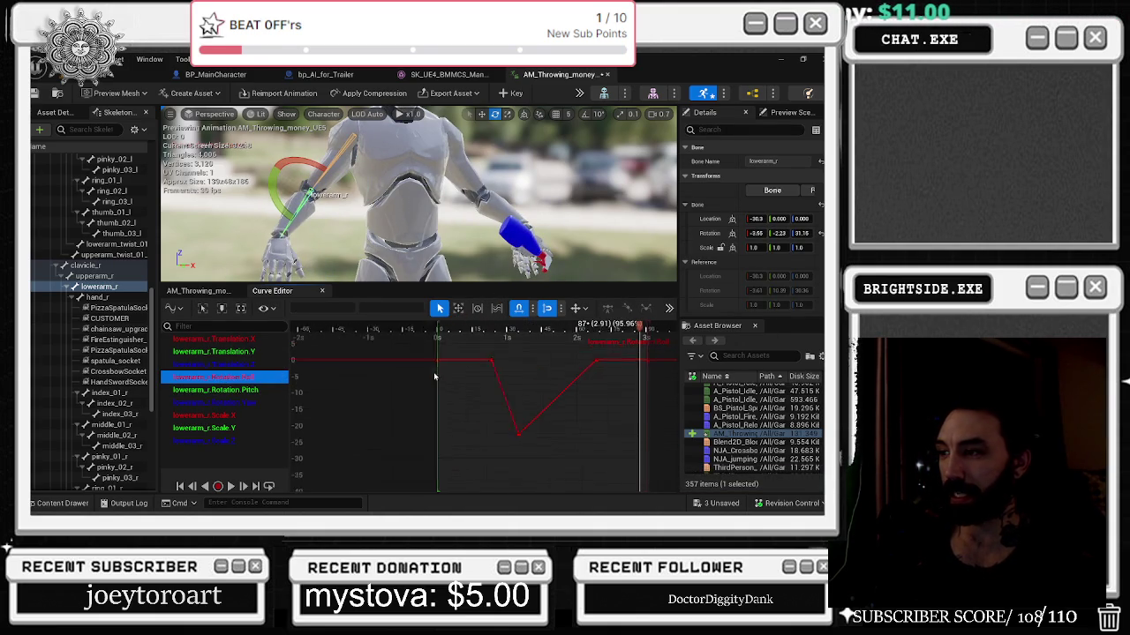
Preview the animation around 2.18 s and undo the extra Roll key near 2.3 s.
key("space")
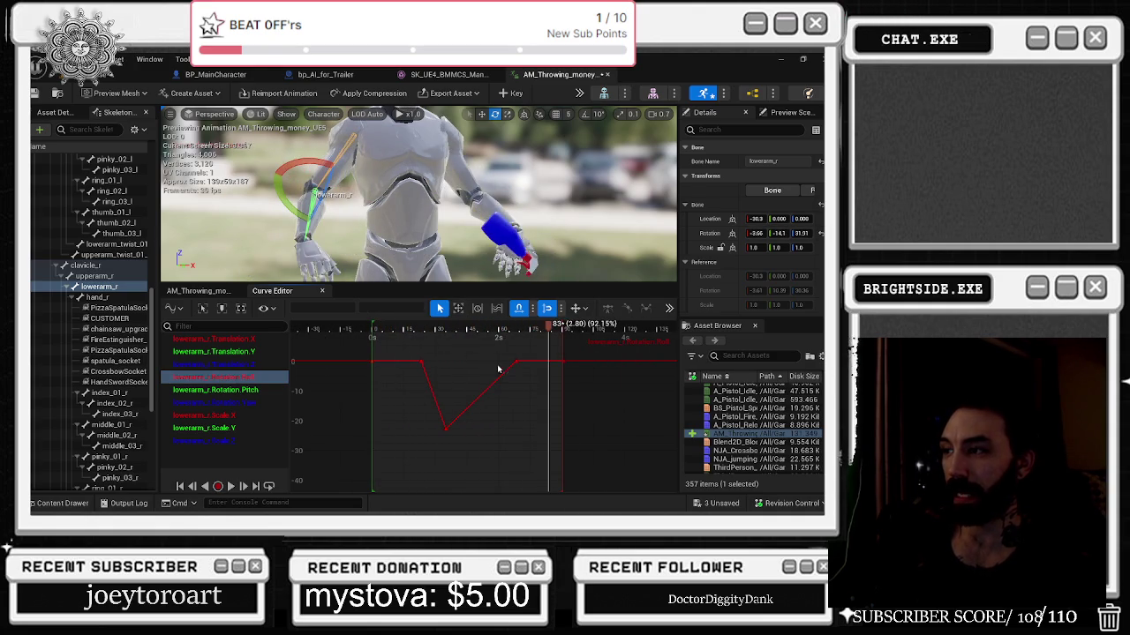
left_click_drag(466, 330, 510, 326)
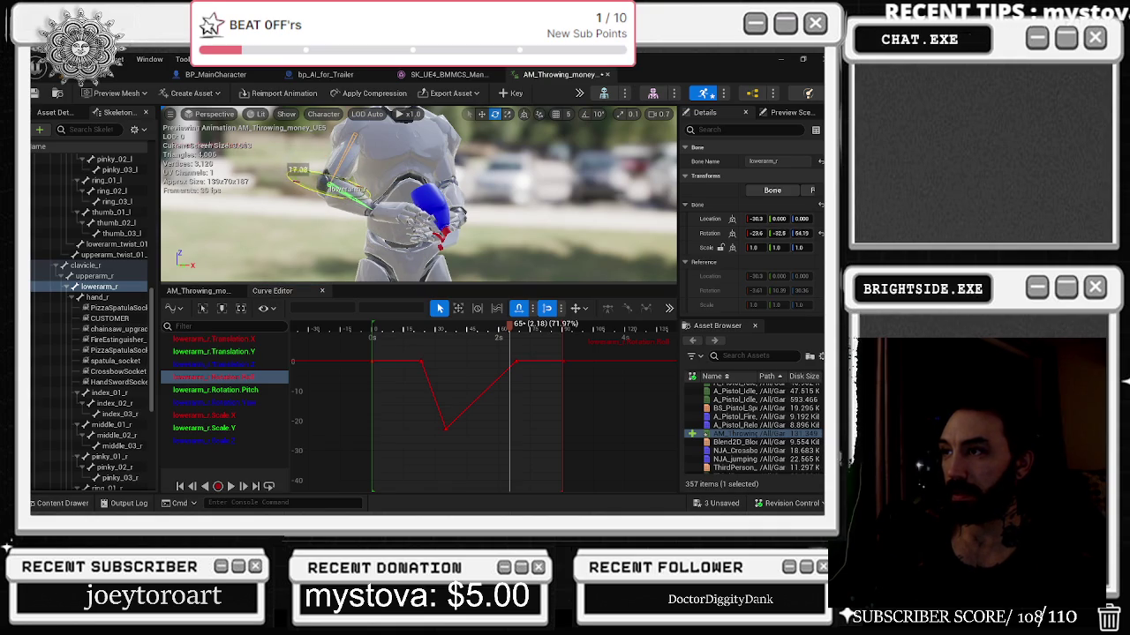
left_click_drag(300, 172, 305, 176)
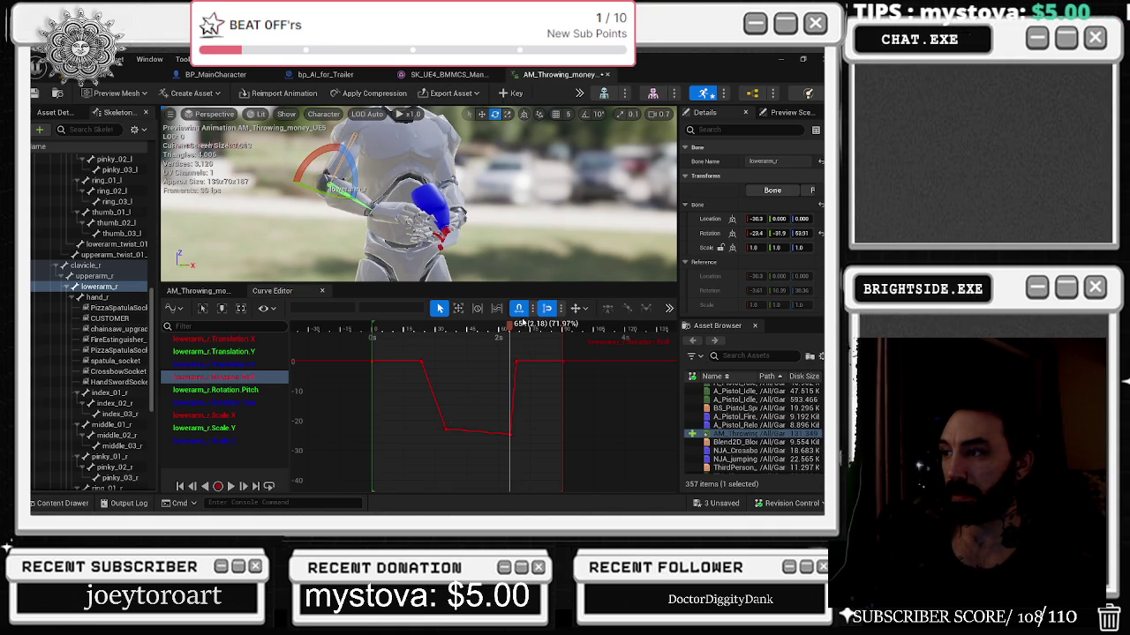
key("space")
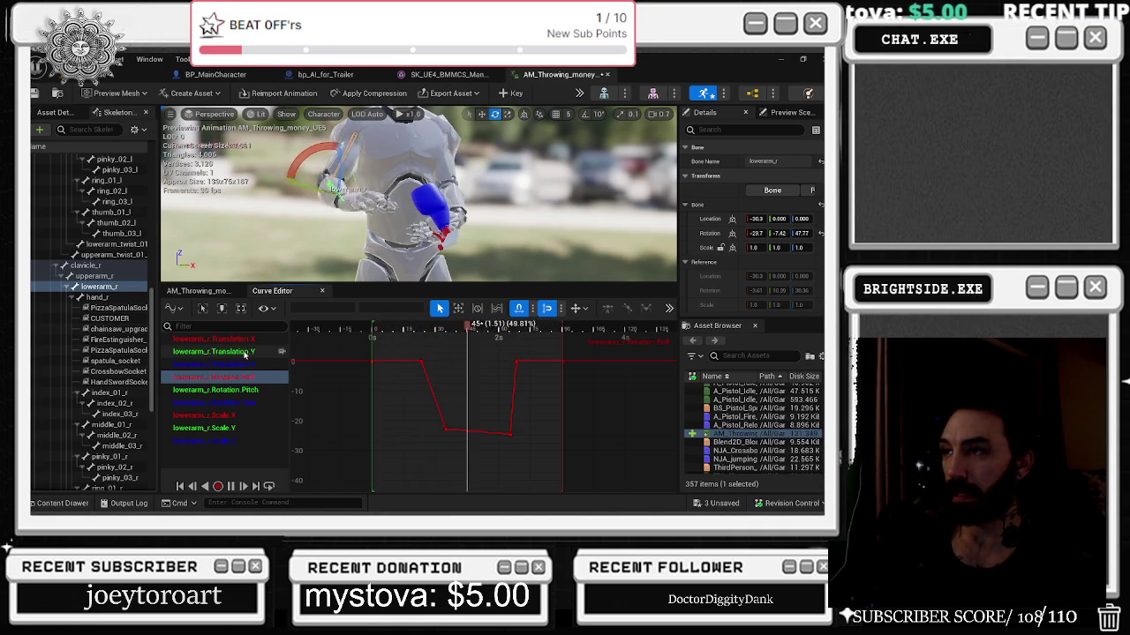
key("ctrl+z")
key("space")
key("space")
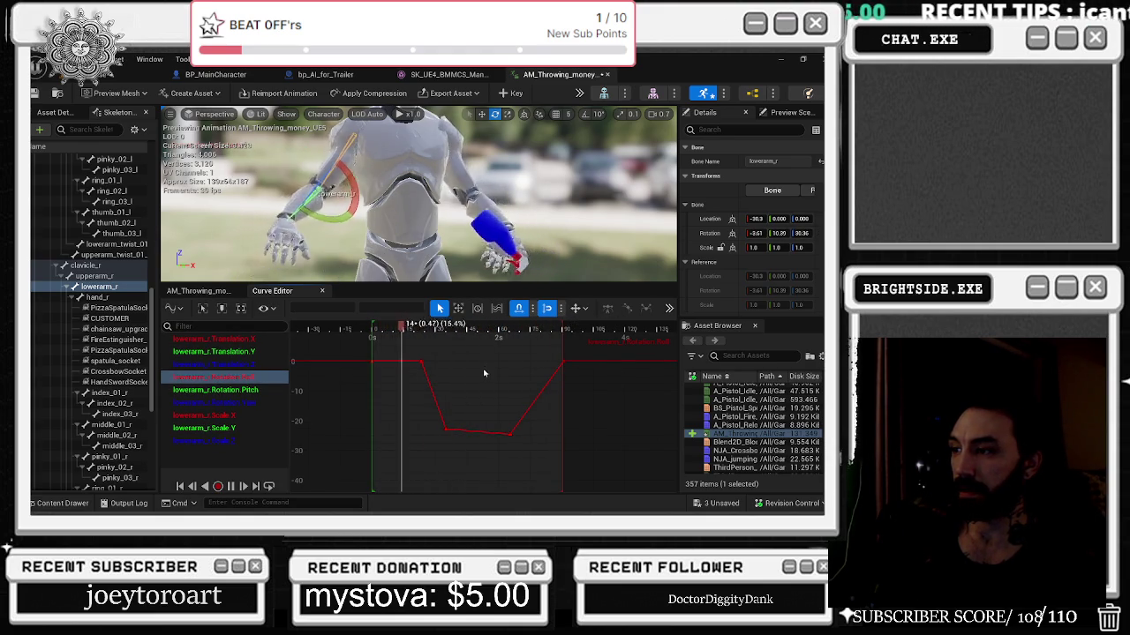
Select the bottom Roll key and delete the extra Rotation.Pitch key near the current time.
left_click_drag(404, 350, 436, 375)
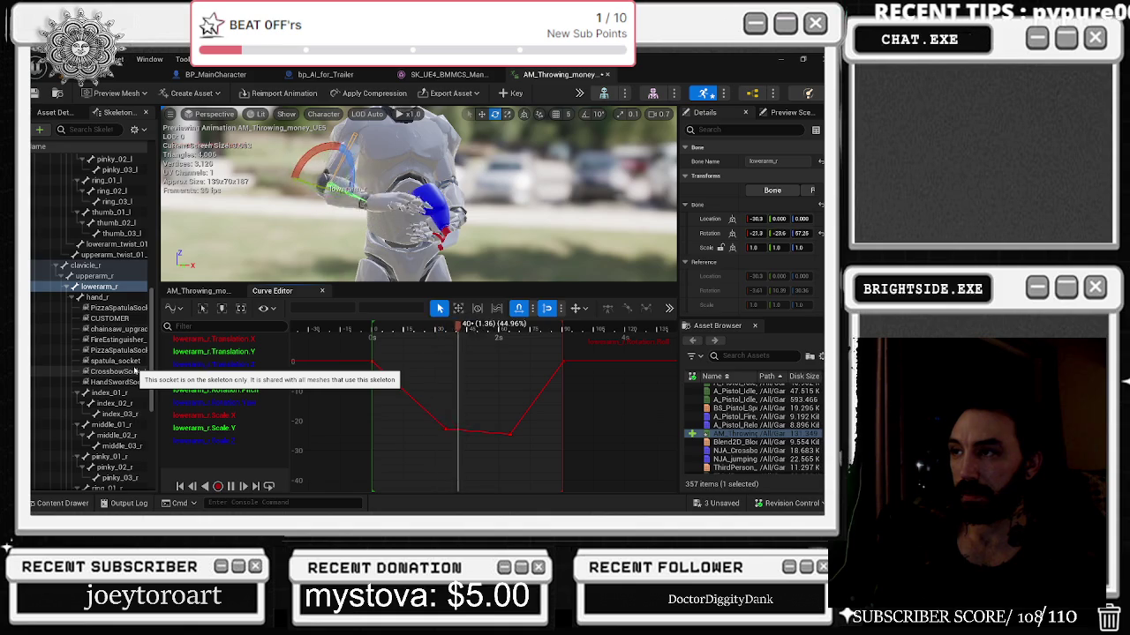
mouse_move(418, 414)
left_mouse_down()
mouse_move(486, 471)
mouse_move(480, 457)
left_mouse_up()
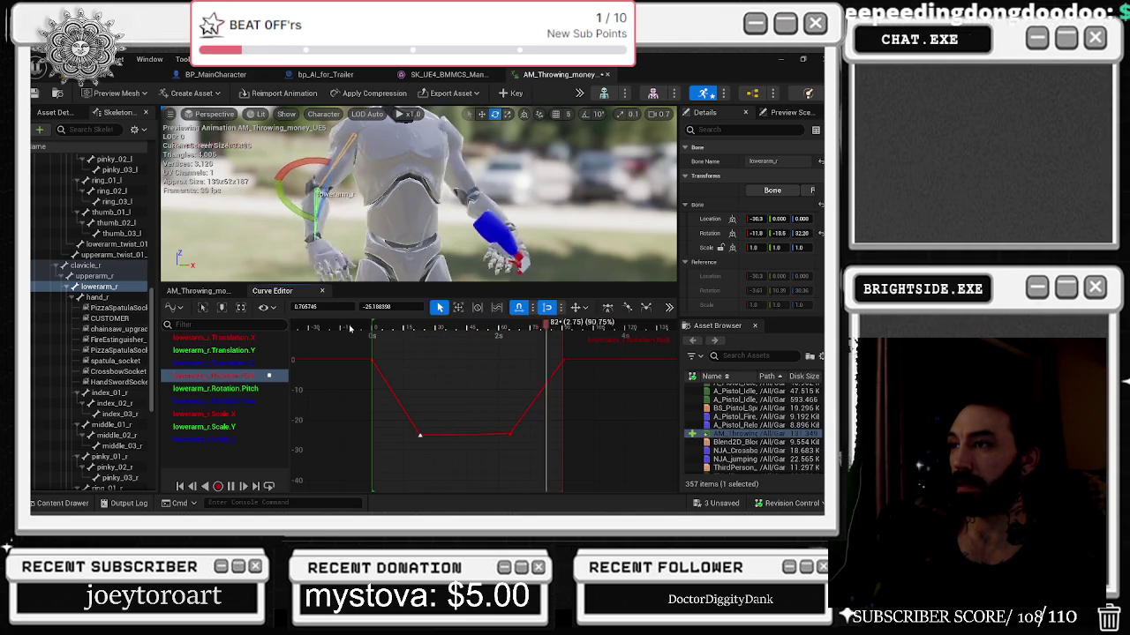
left_click(212, 389)
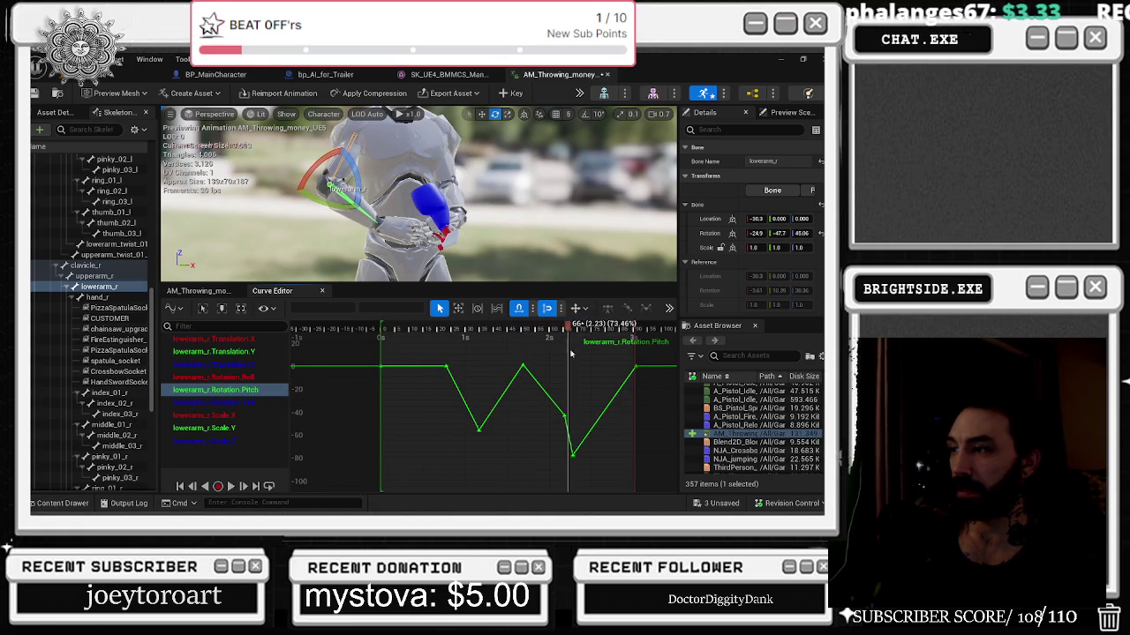
key("Delete")
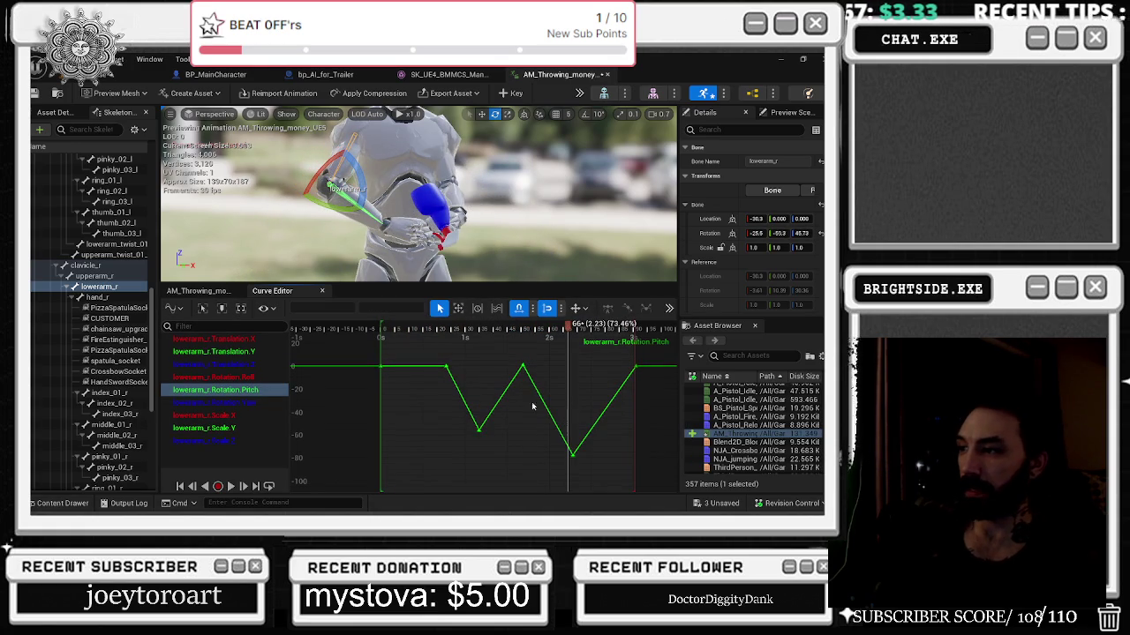
Replay the motion on the Rotation.Roll curve, save the animation, and return to the level.
left_click(450, 333)
key("space")
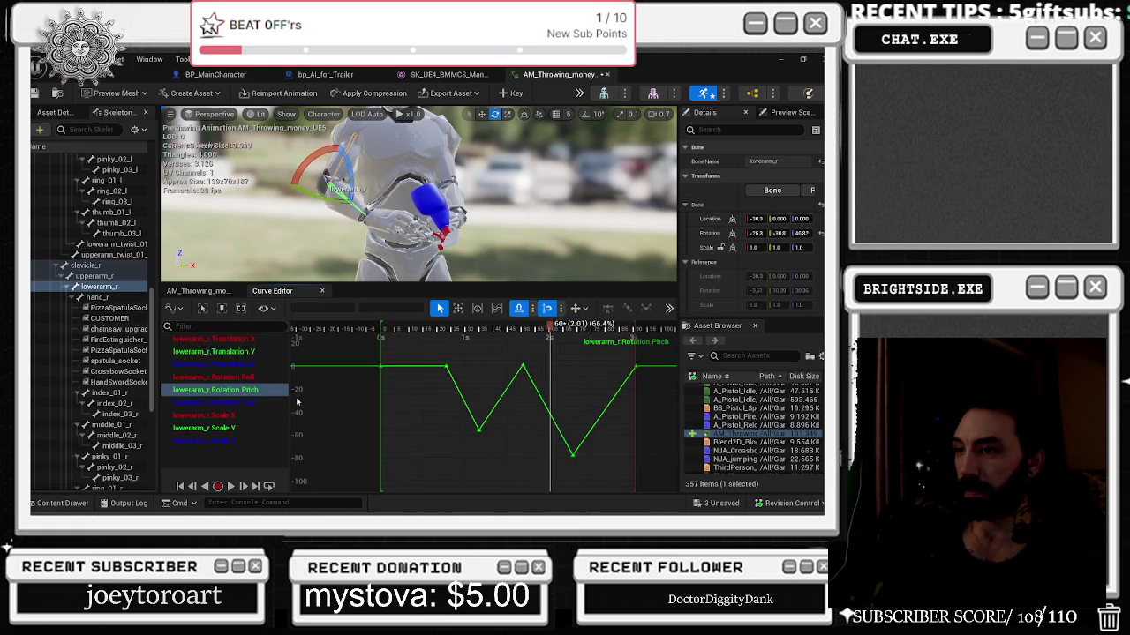
left_click(220, 377)
key("space")
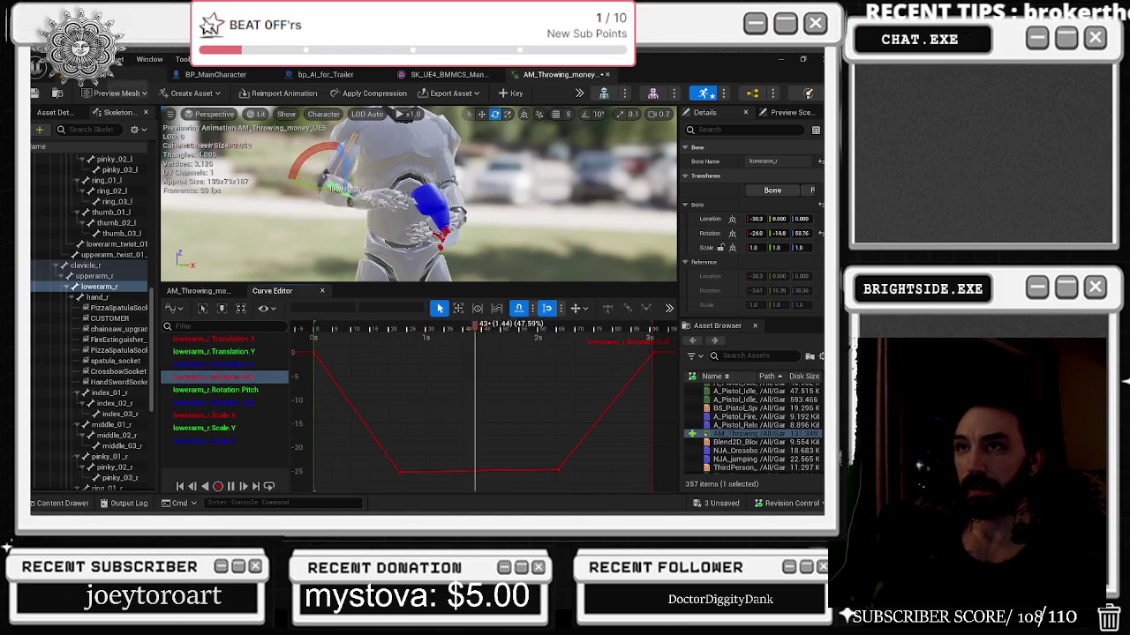
left_click(60, 93)
left_click(66, 74)
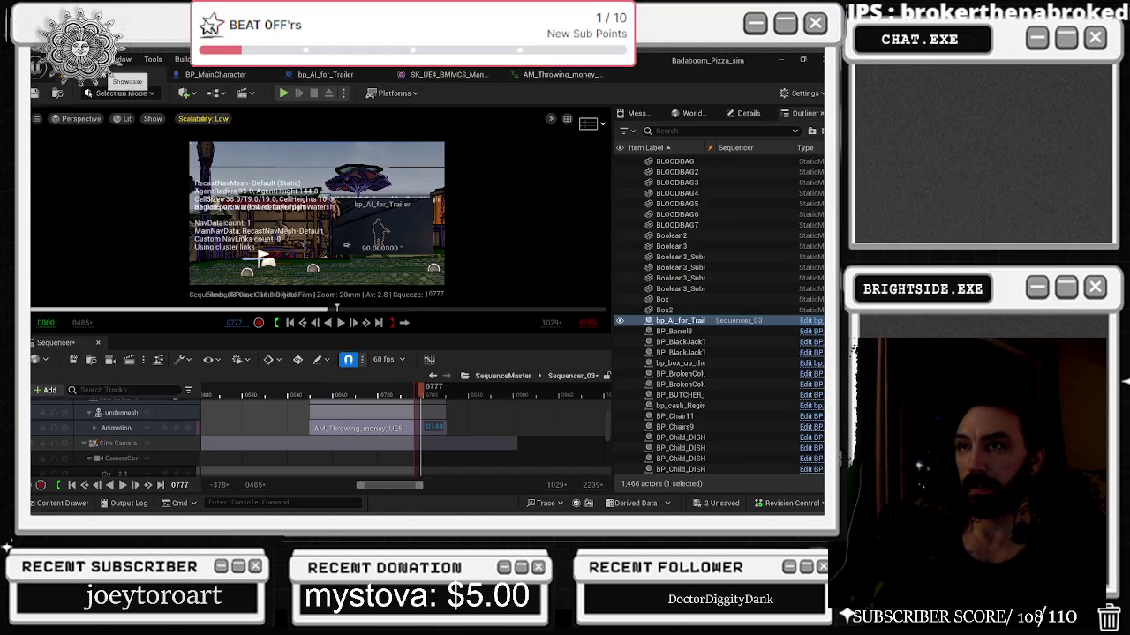
Shift the AM_Throwing_money_UE5 clip slightly earlier, from around frame 0664.
left_click_drag(360, 395, 336, 394)
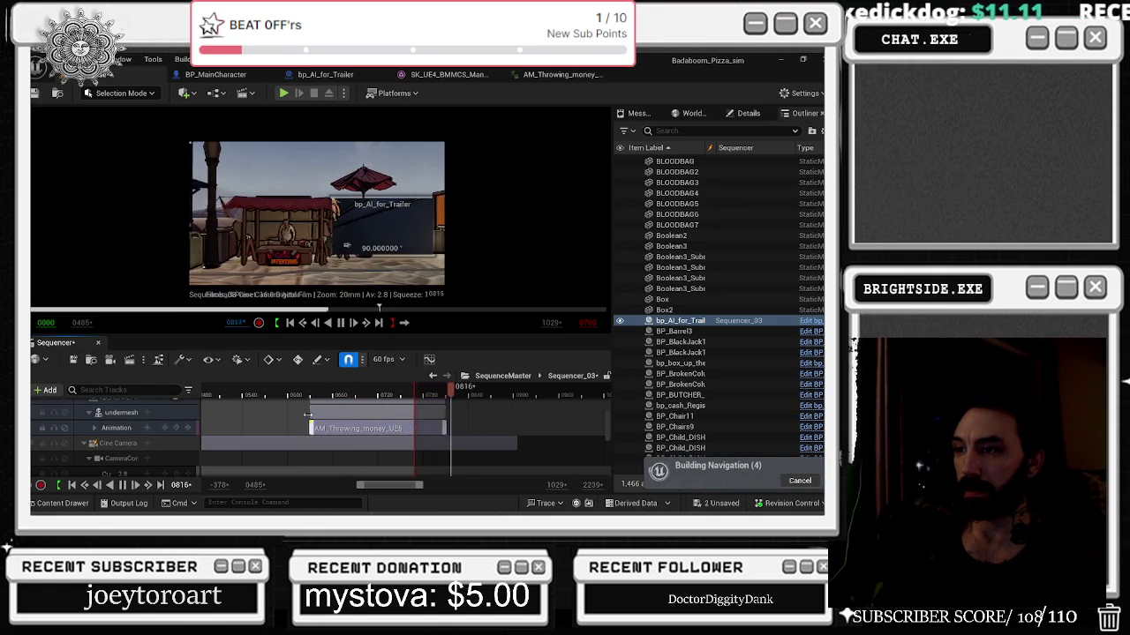
left_click(305, 389)
scroll(360, 442, "up", 1)
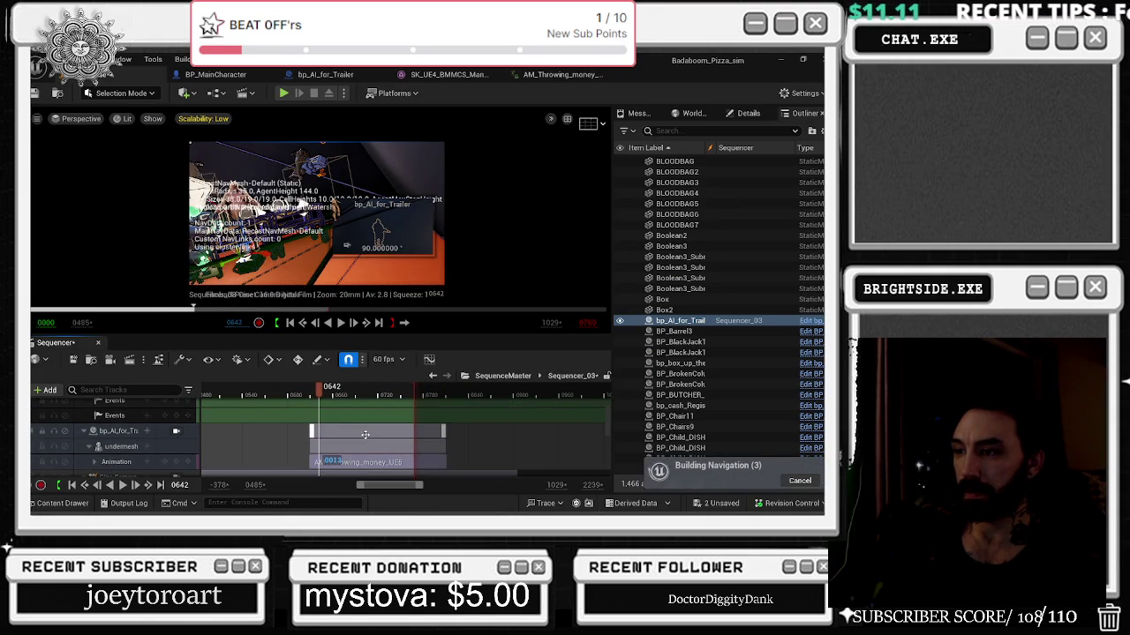
left_click(360, 458)
left_click_drag(360, 457, 339, 458)
Preview the sequence from around frame 0600, then open the SK_UE4_BMMCS_Mannequin skeletal mesh.
left_click(277, 395)
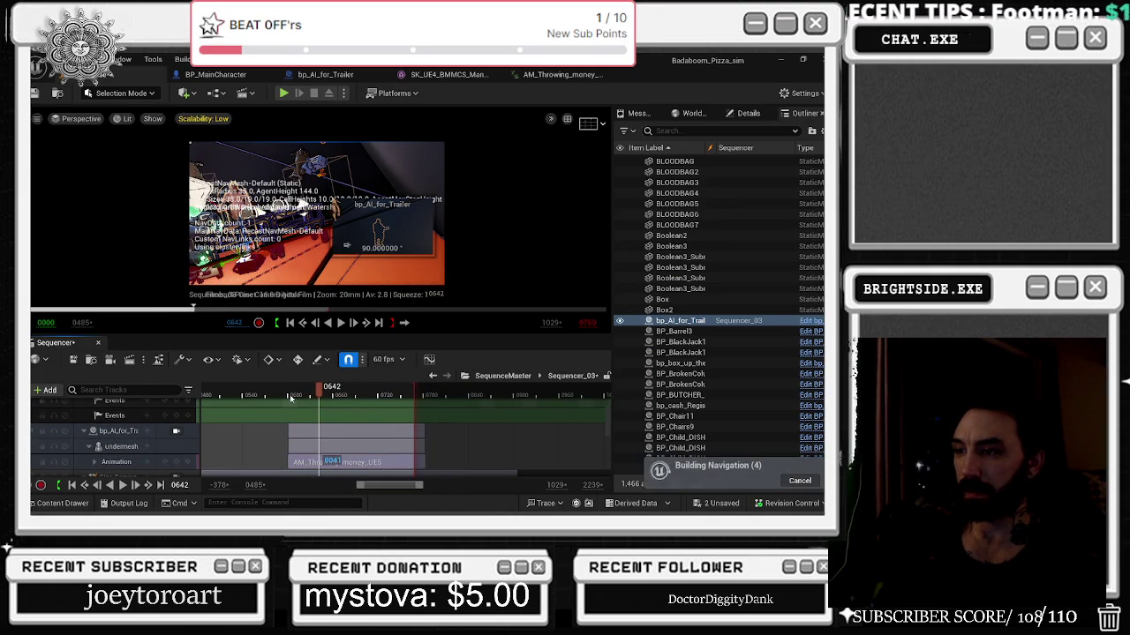
left_click(316, 433)
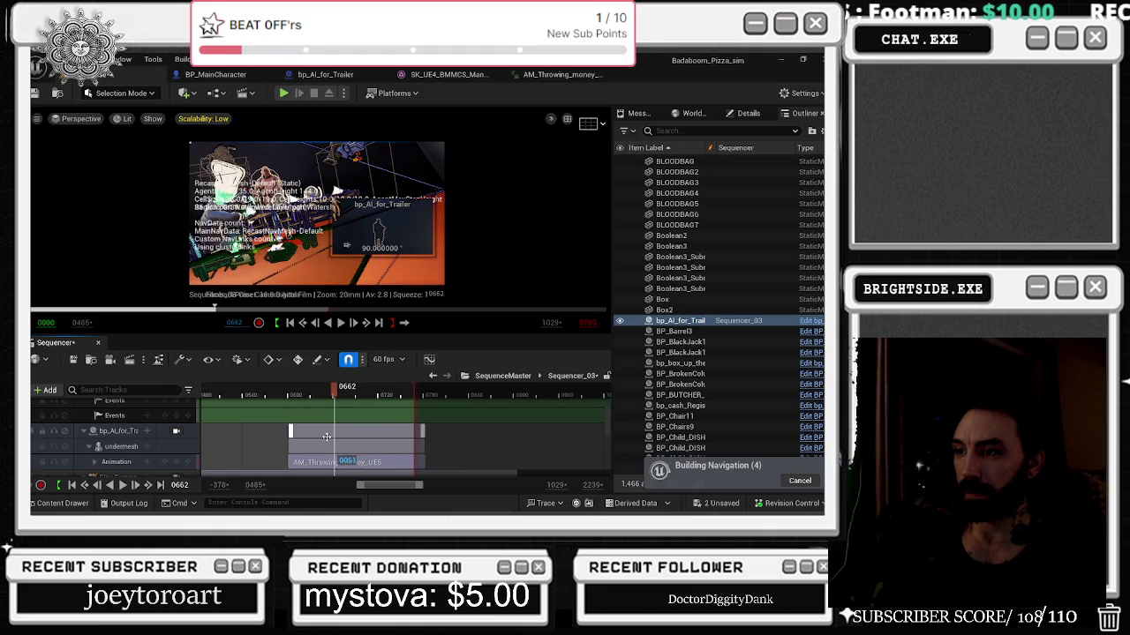
left_click(287, 393)
key("space")
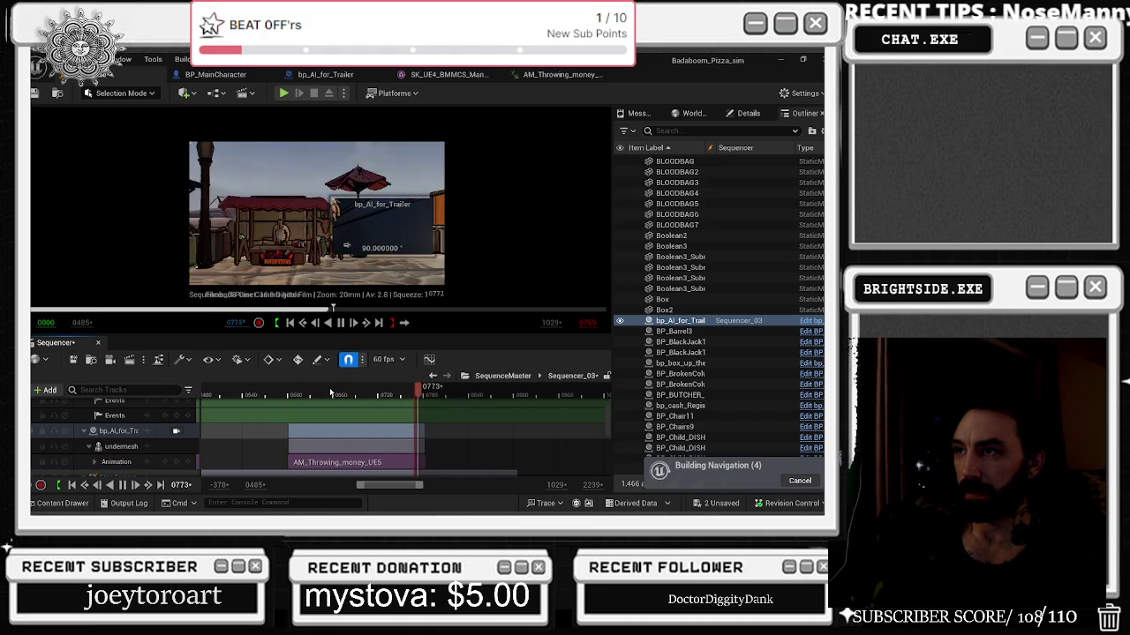
left_click(284, 394)
key("space")
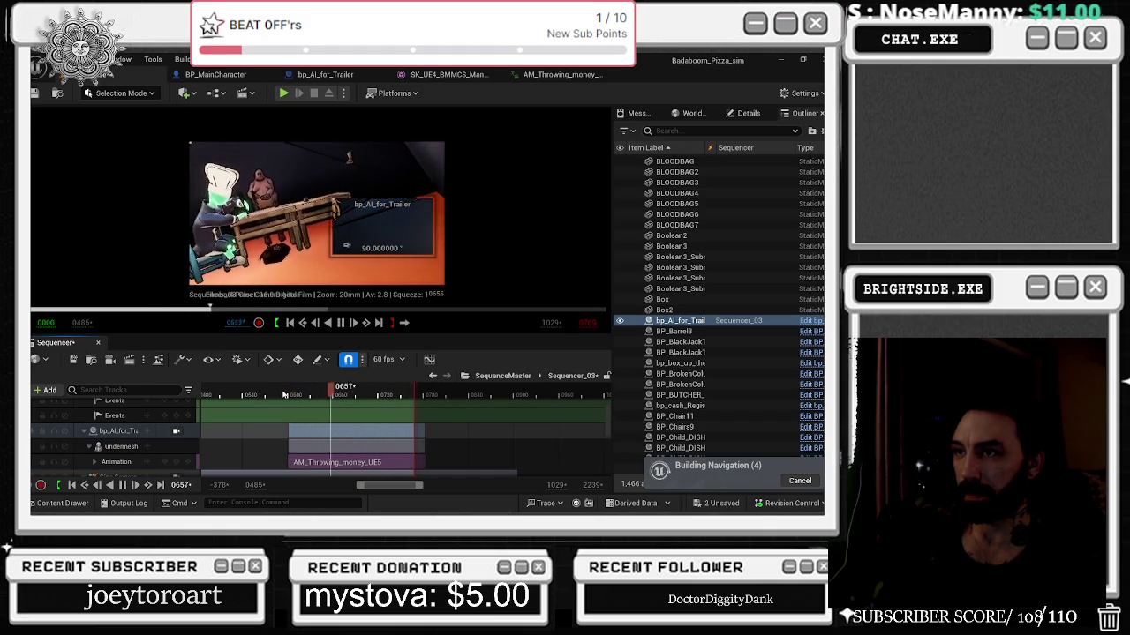
key("space")
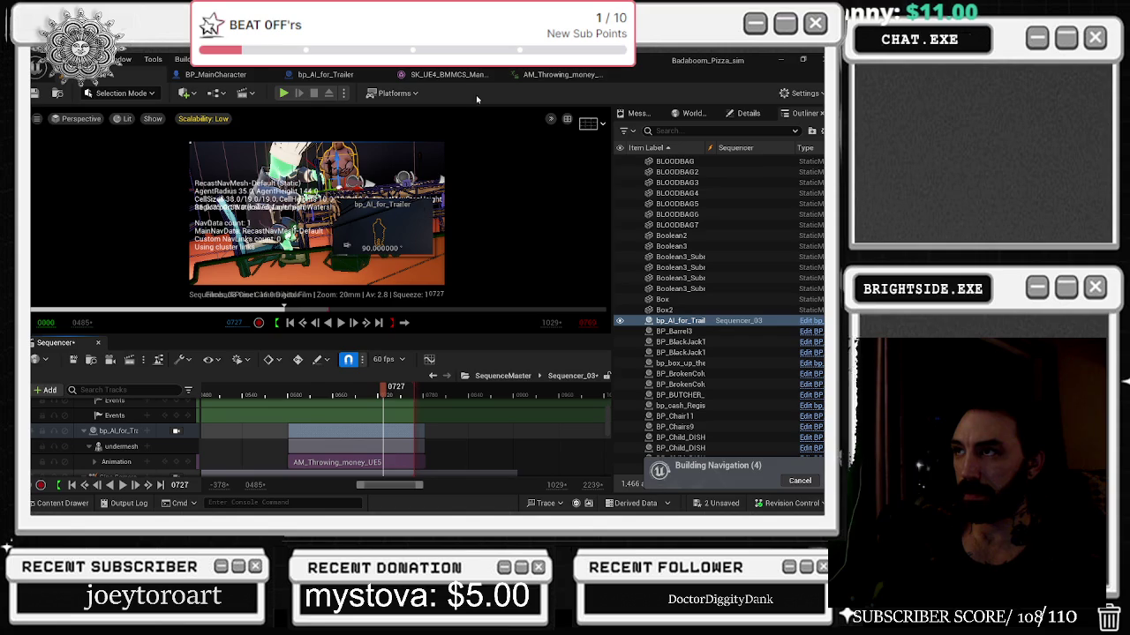
left_click(469, 76)
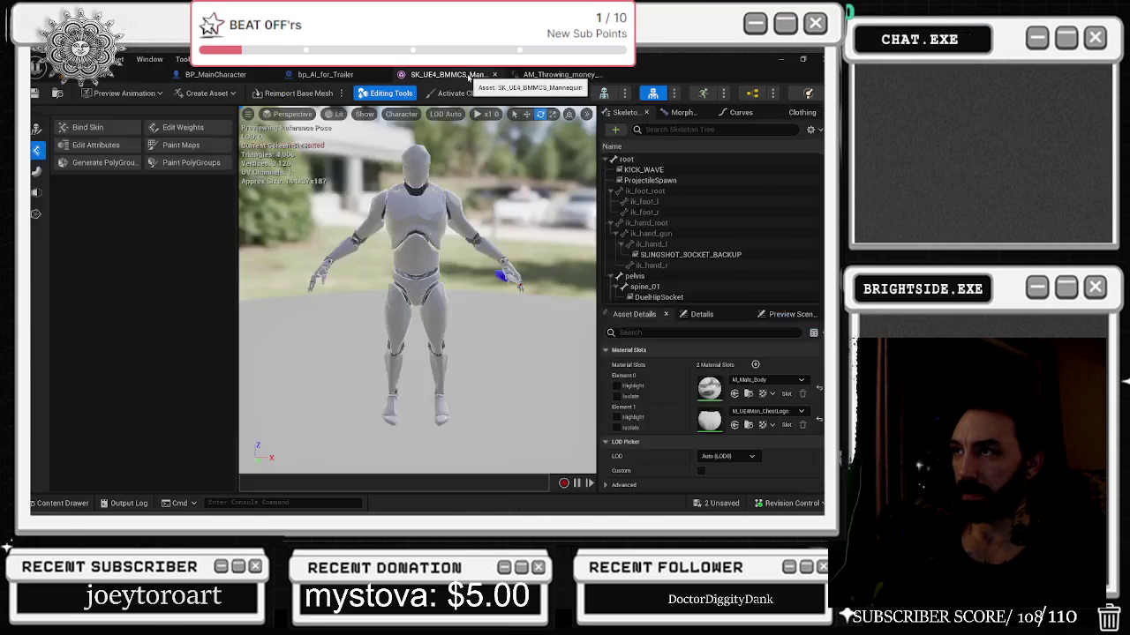
Show the lowerarm_r Translation.X to Rotation.Yaw curves at frame 55 and preview the animation.
left_click(551, 74)
mouse_move(427, 334)
left_mouse_down()
mouse_move(388, 328)
mouse_move(533, 324)
left_mouse_up()
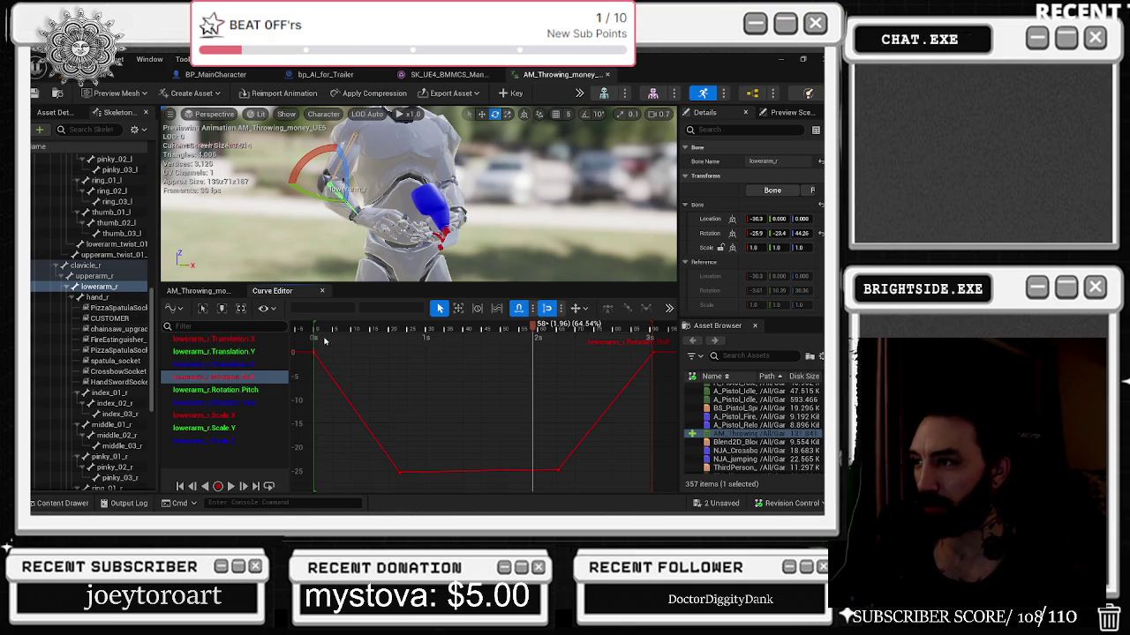
key("Up")
key("Up")
key("Up")
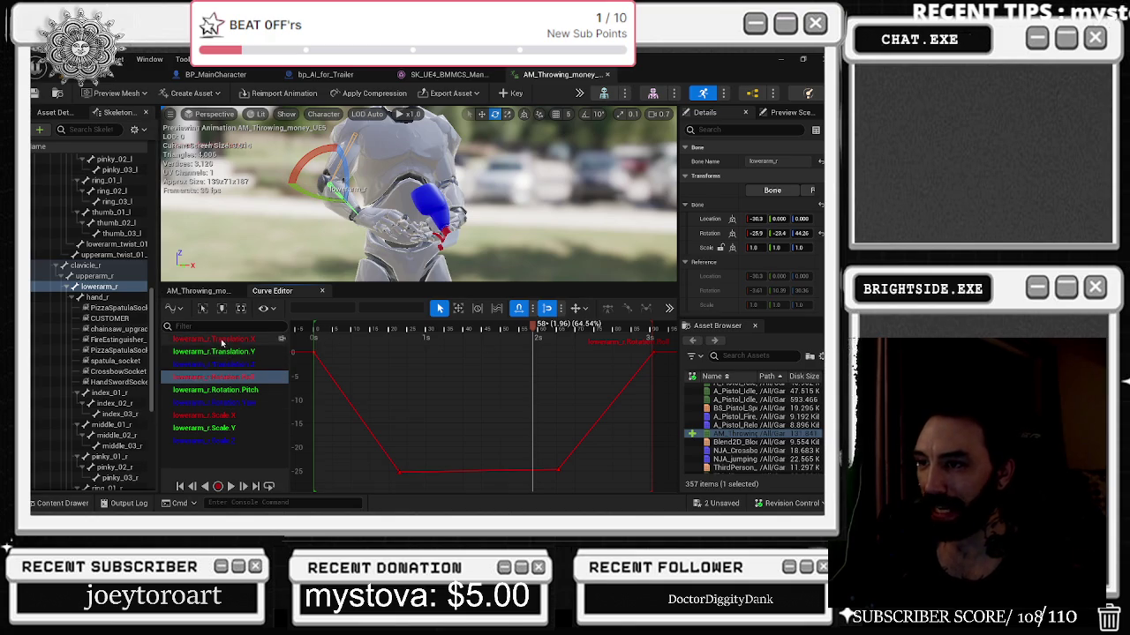
left_click(225, 407, "shift")
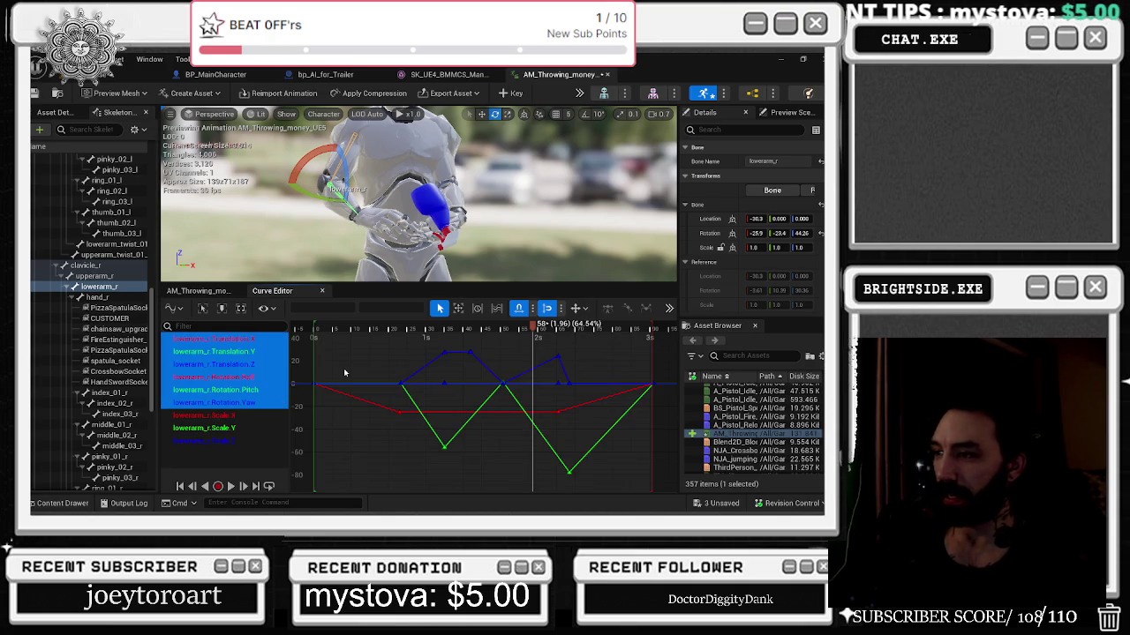
left_click(569, 382)
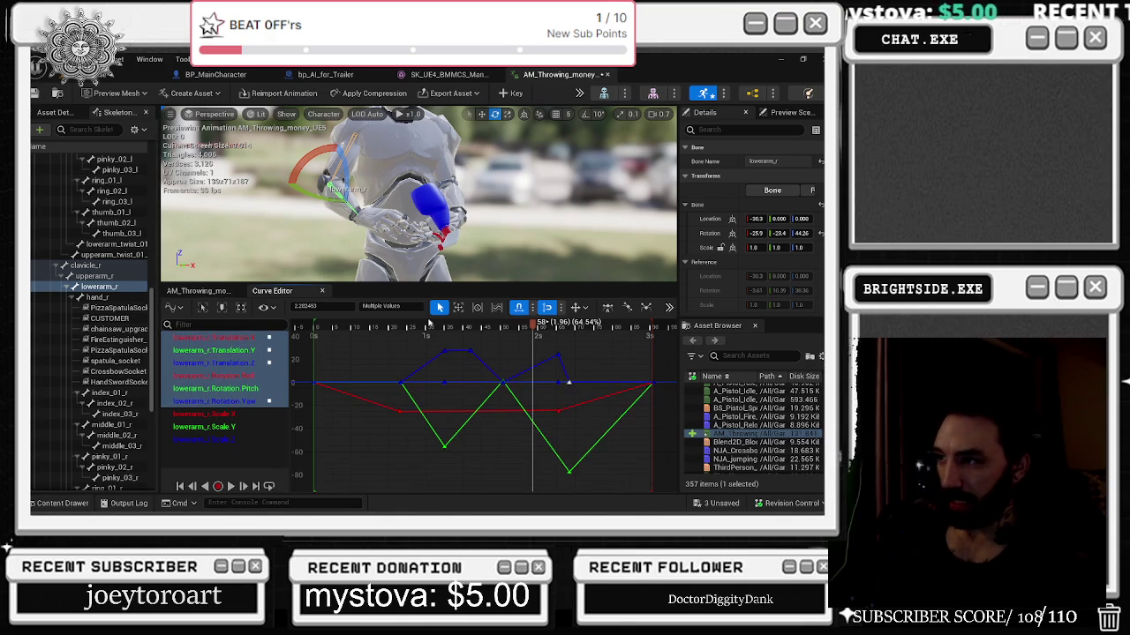
key("space")
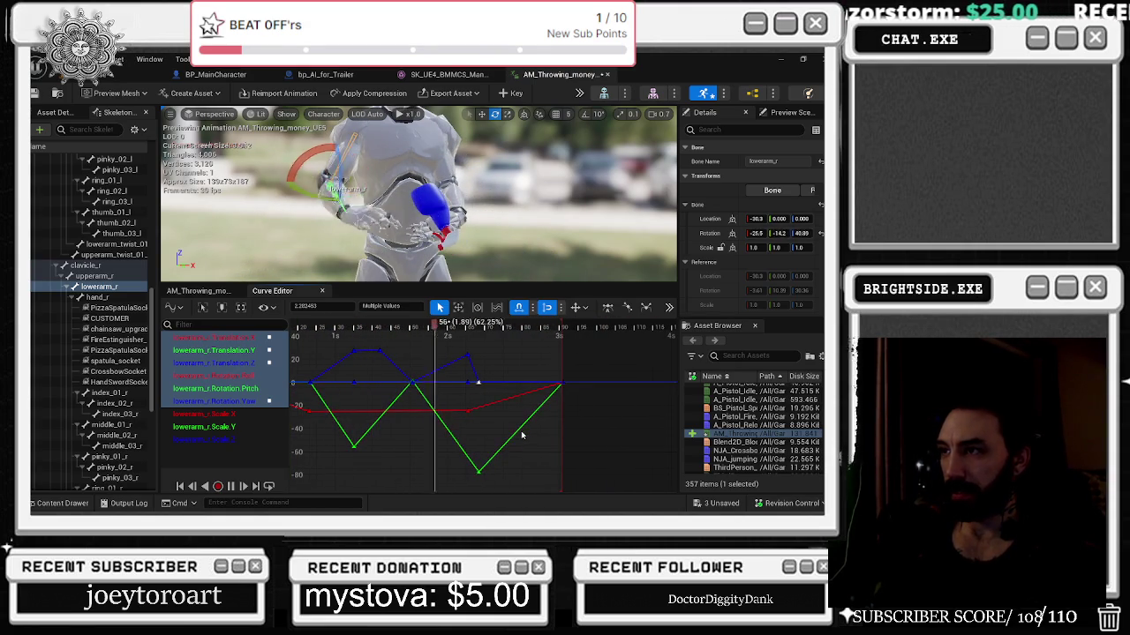
Raise the lowest lowerarm_r Rotation.Pitch key to about -30 and preview the result.
left_click(471, 465)
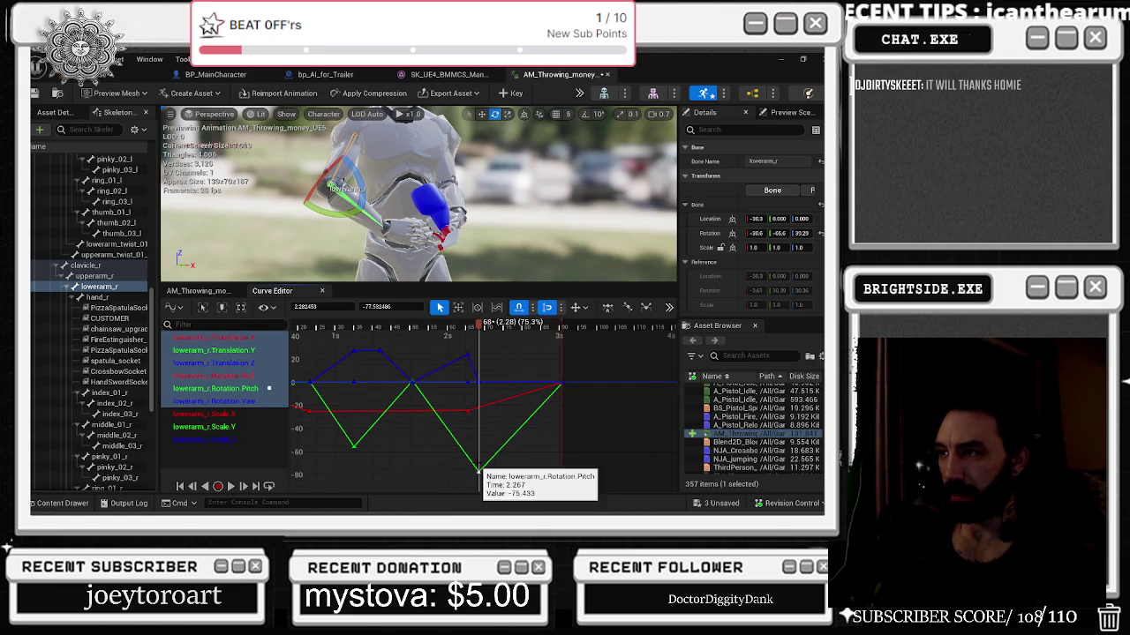
mouse_move(477, 455)
left_mouse_down()
mouse_move(487, 475)
mouse_move(481, 418)
left_mouse_up()
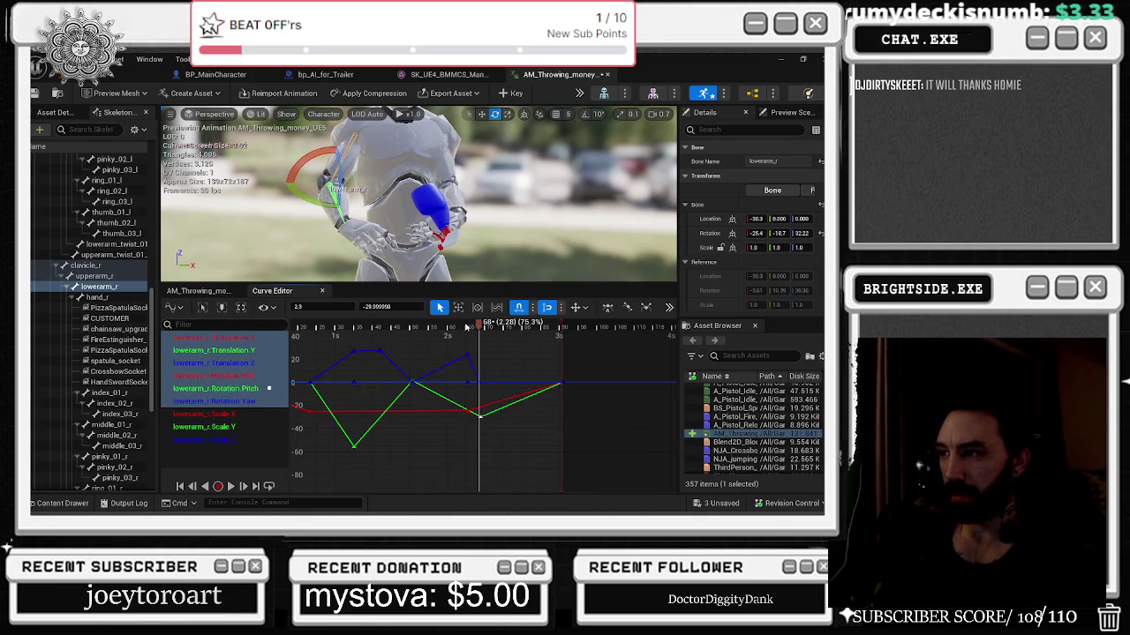
key("space")
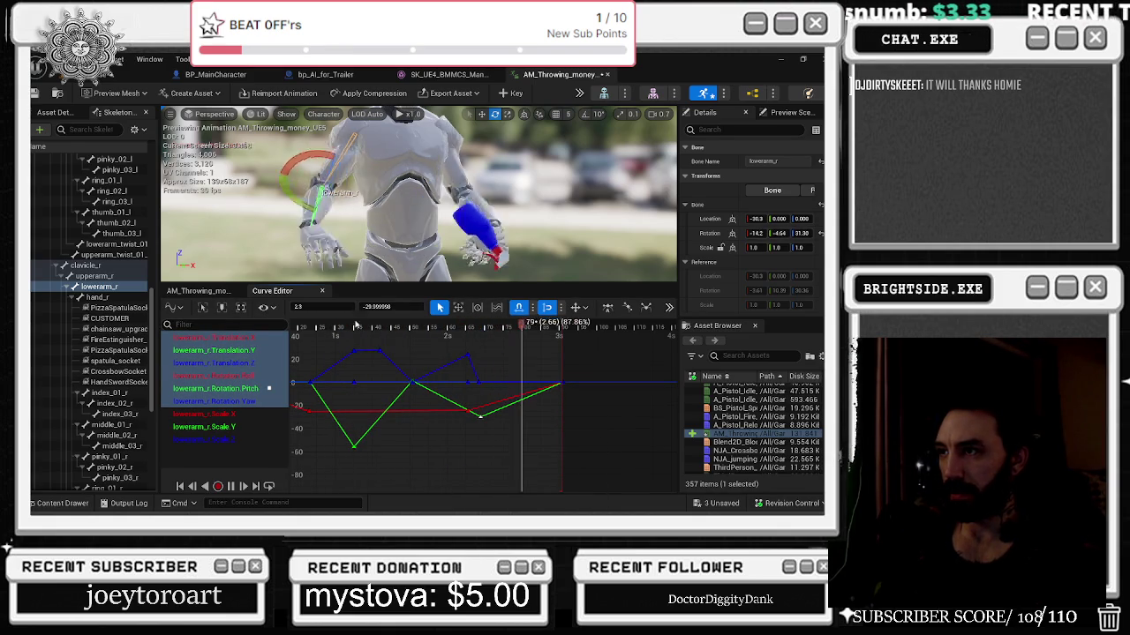
Shift a blue curve key later in time, check the playback, and return to Sequencer_03.
left_click_drag(480, 381, 517, 377)
key("space")
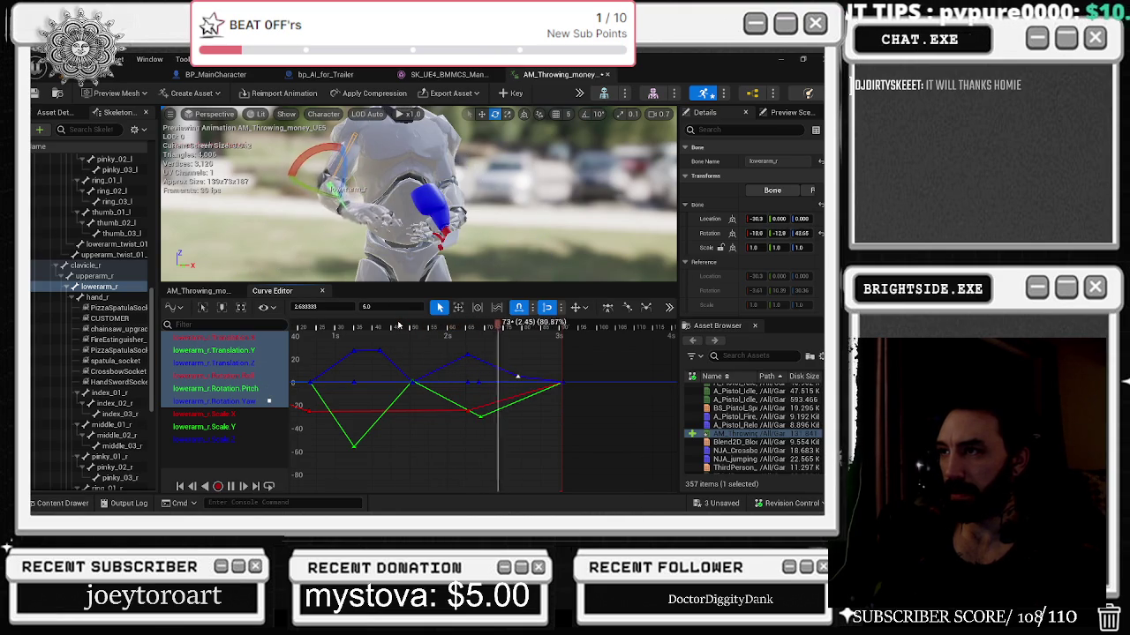
key("space")
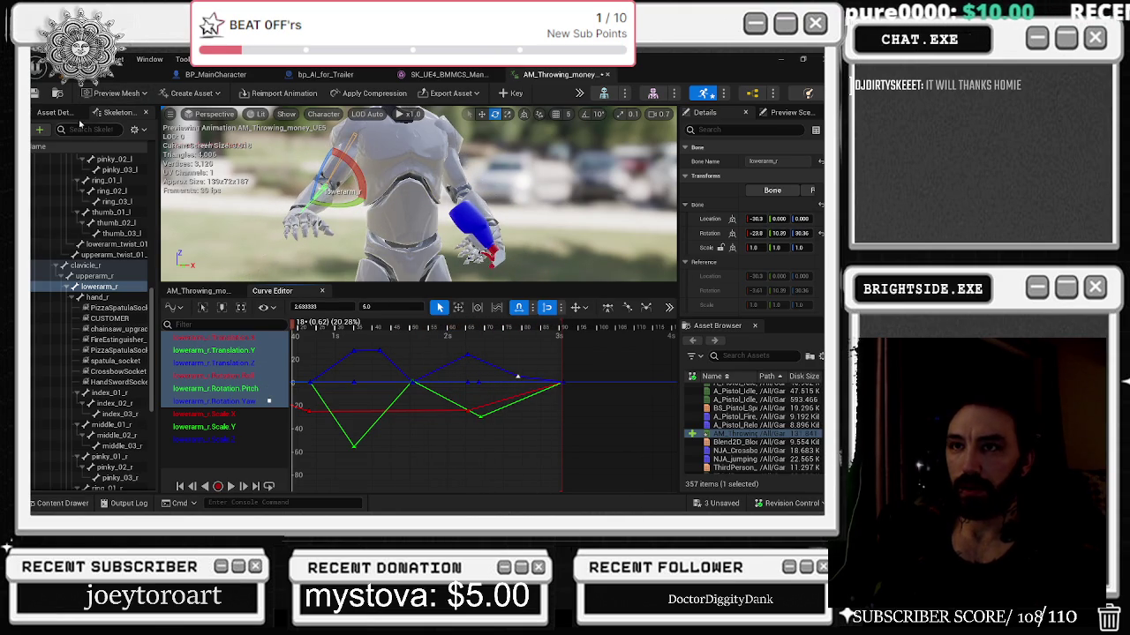
left_click(133, 74)
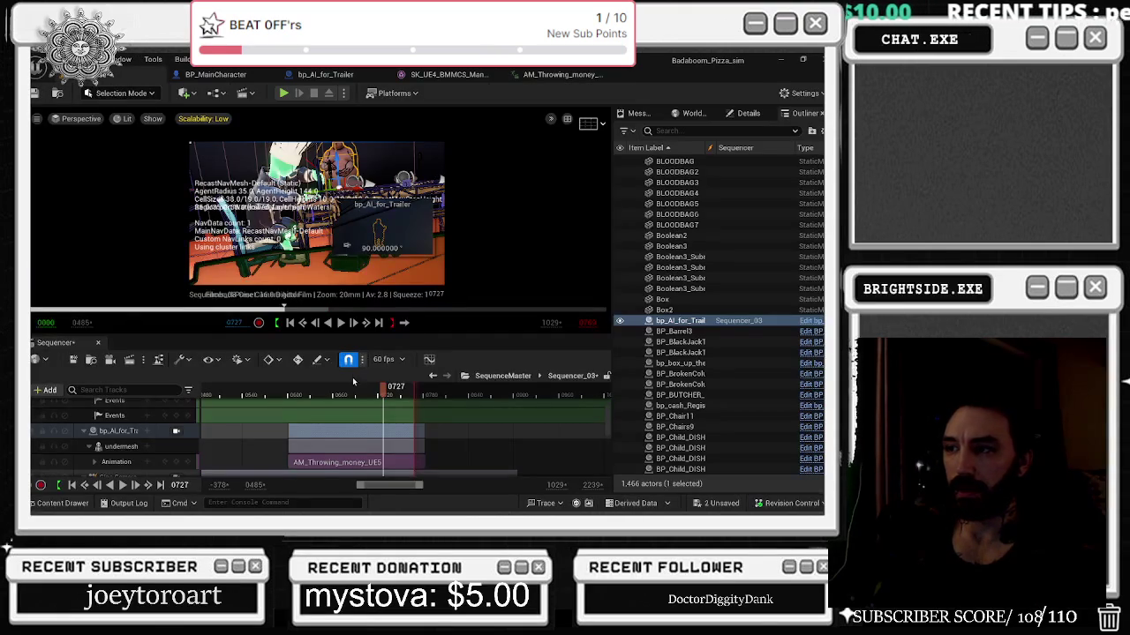
Replay the trailer's money-throwing shot from frames 0612 and 0582, then reopen AM_Throwing_money_UE5.
key("space")
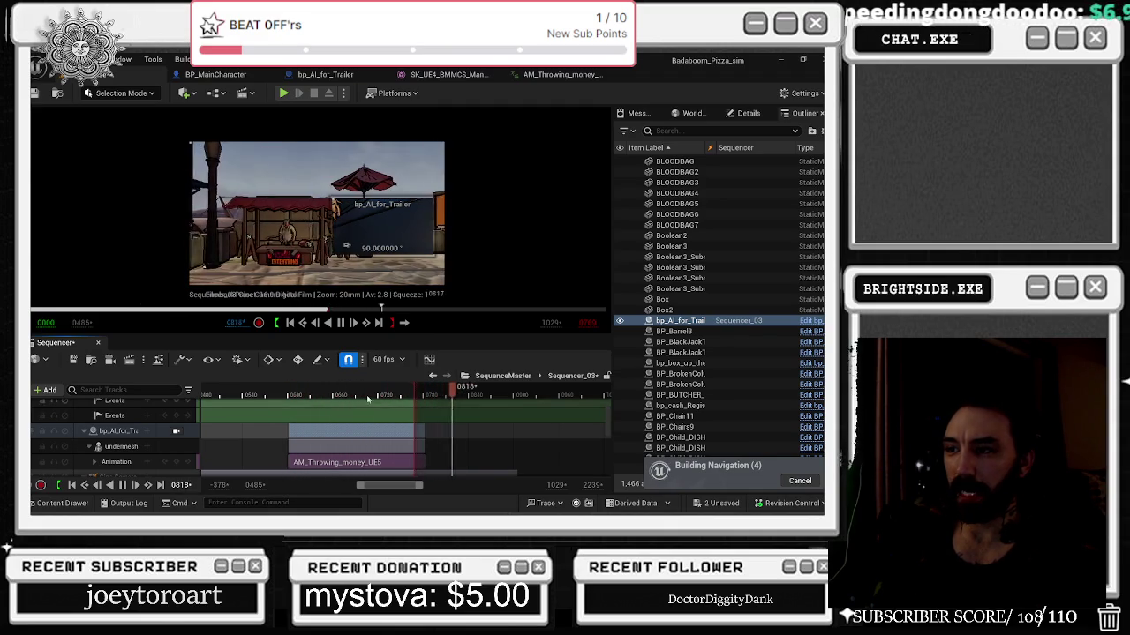
left_click(284, 396)
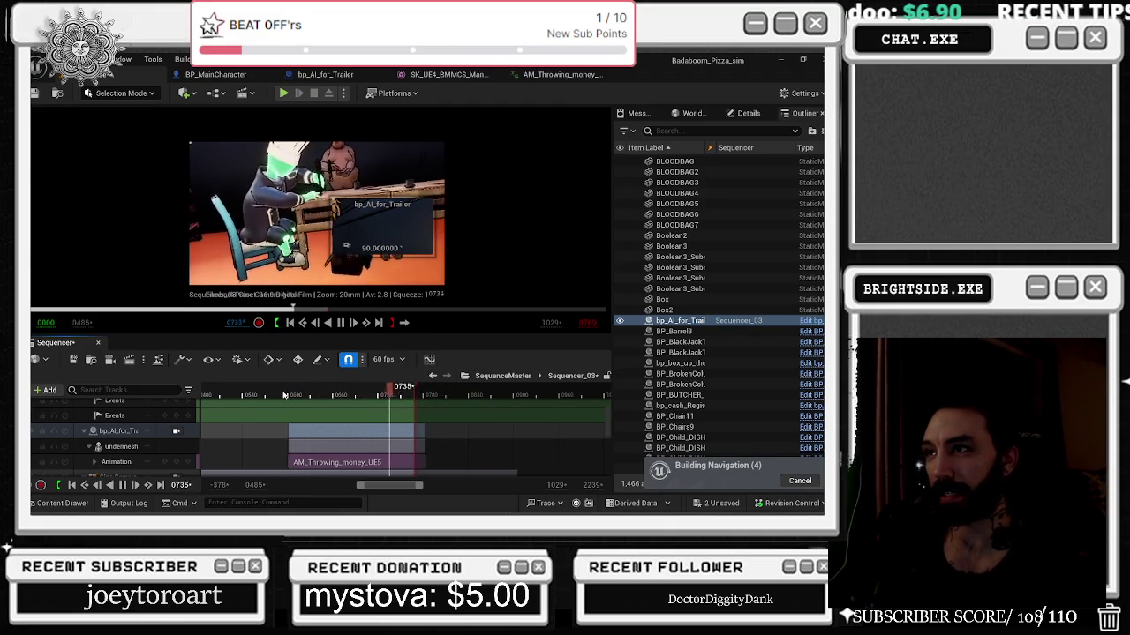
left_click(265, 395)
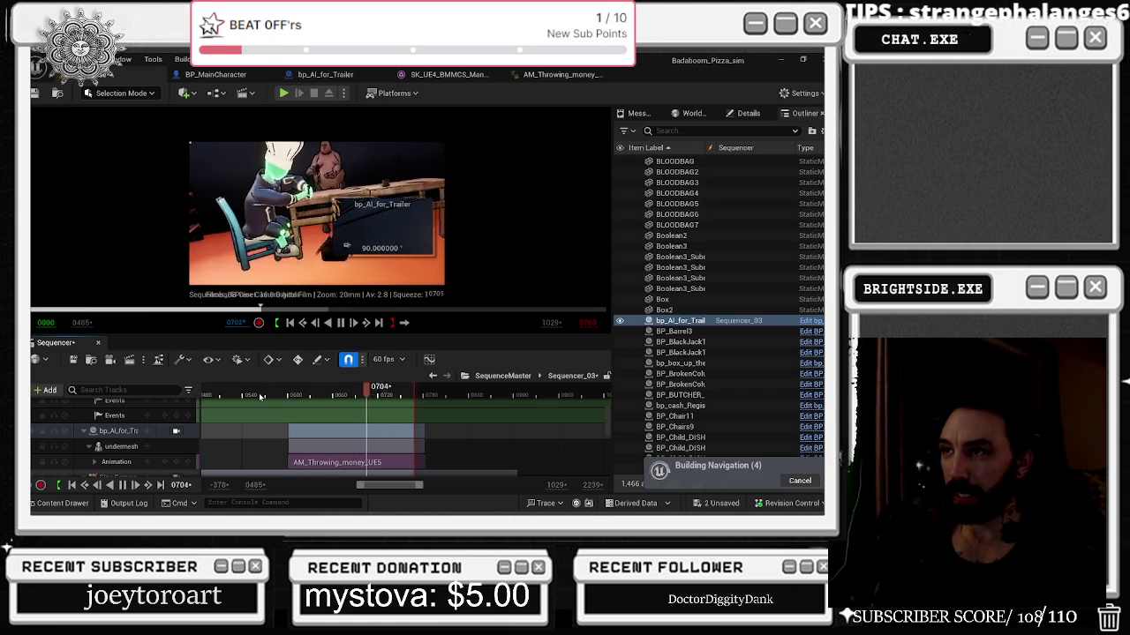
left_click(547, 74)
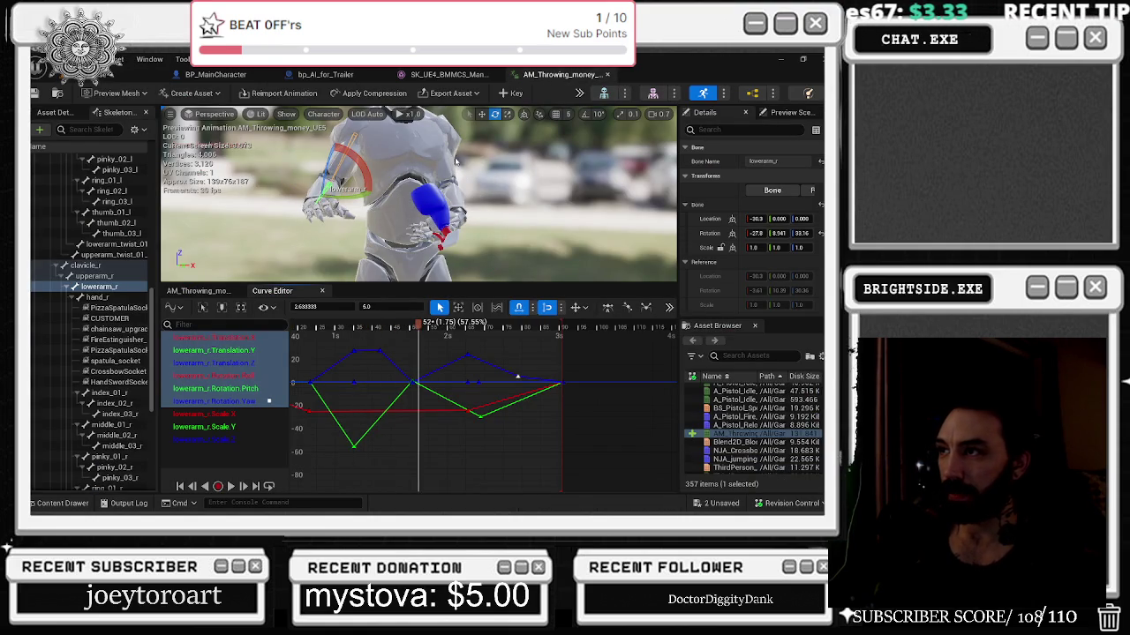
Frame all AM_Throwing_money_UE5 keys, rewind to the first frame, and play the lowerarm_r track to frame 37.
left_click(199, 291)
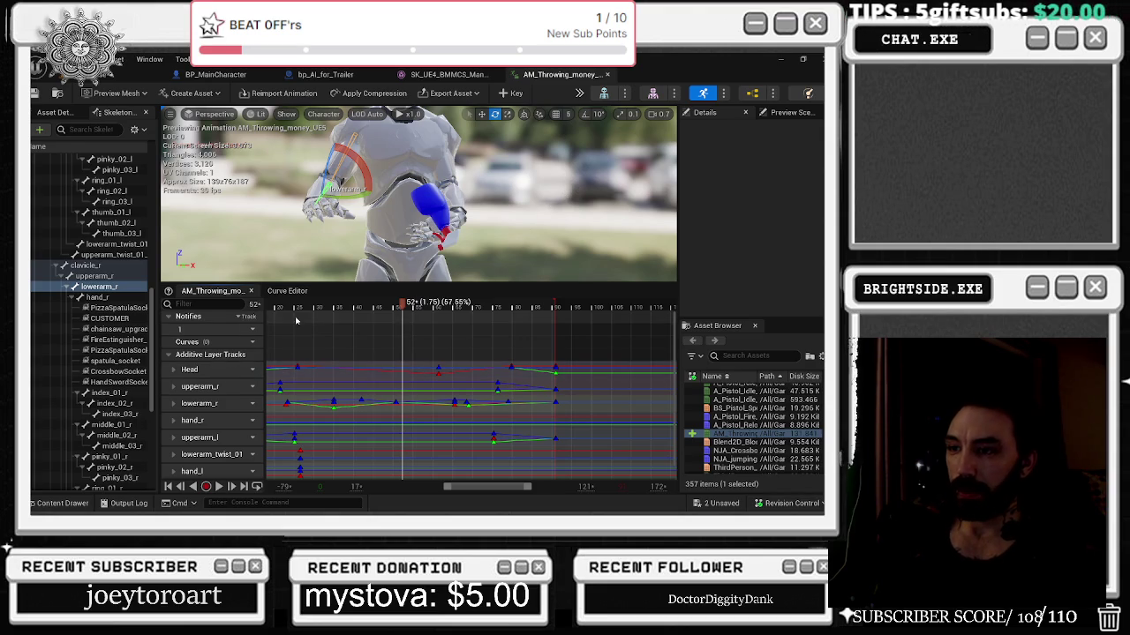
key("f")
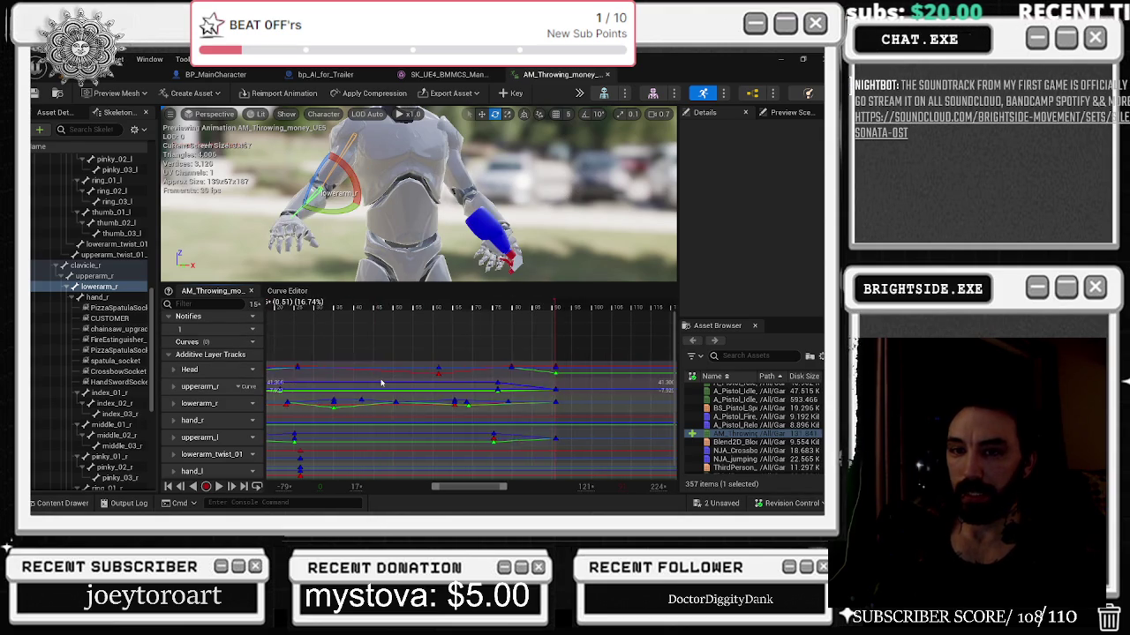
left_click_drag(356, 308, 334, 305)
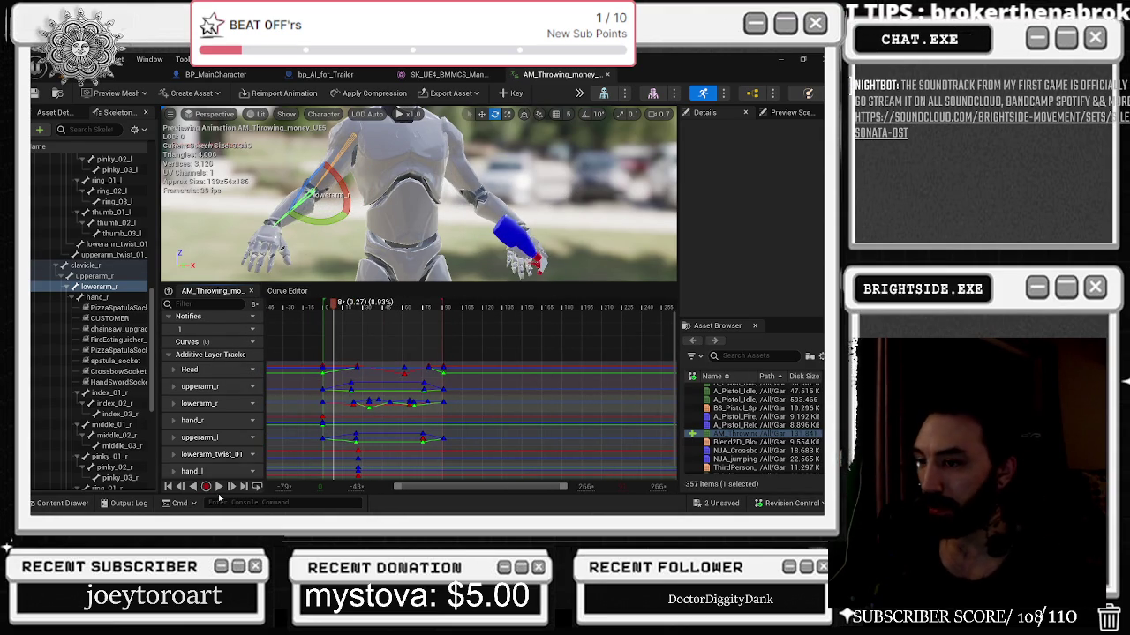
left_click(168, 487)
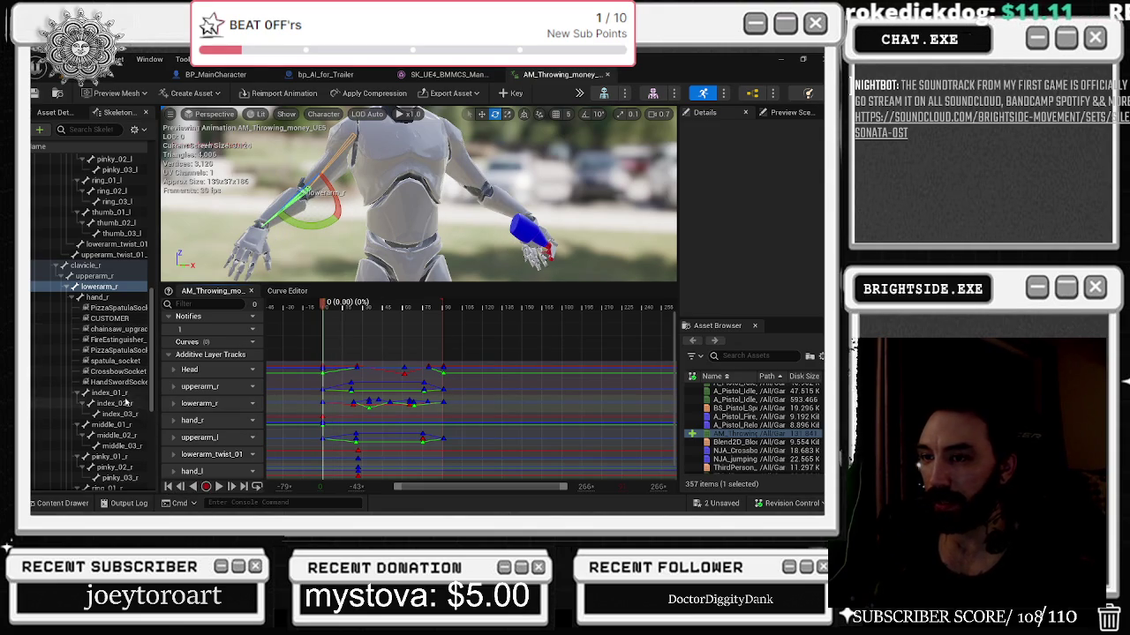
left_click(210, 408)
key("space")
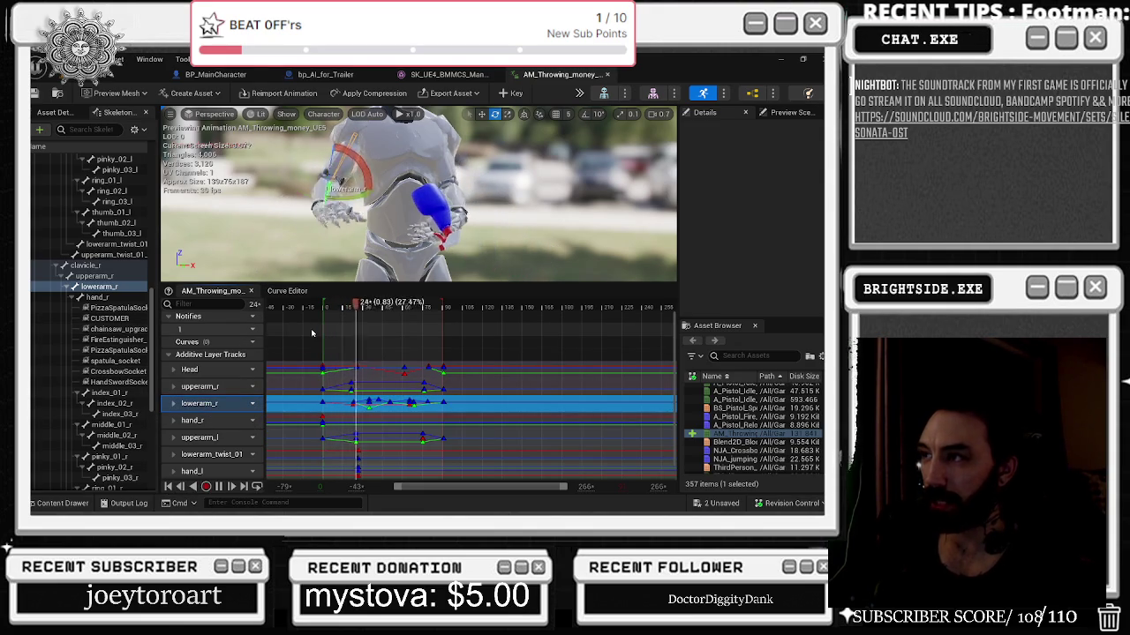
key("space")
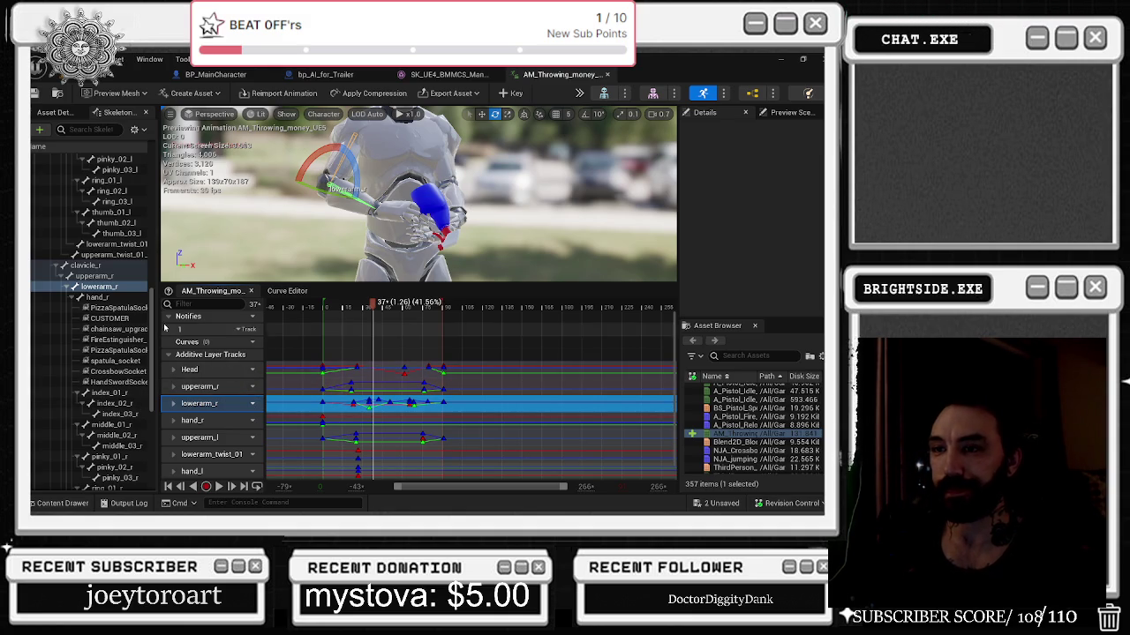
Select the upperarm_l bone and rotate it into a new throwing pose.
scroll(103, 349, "down", 6)
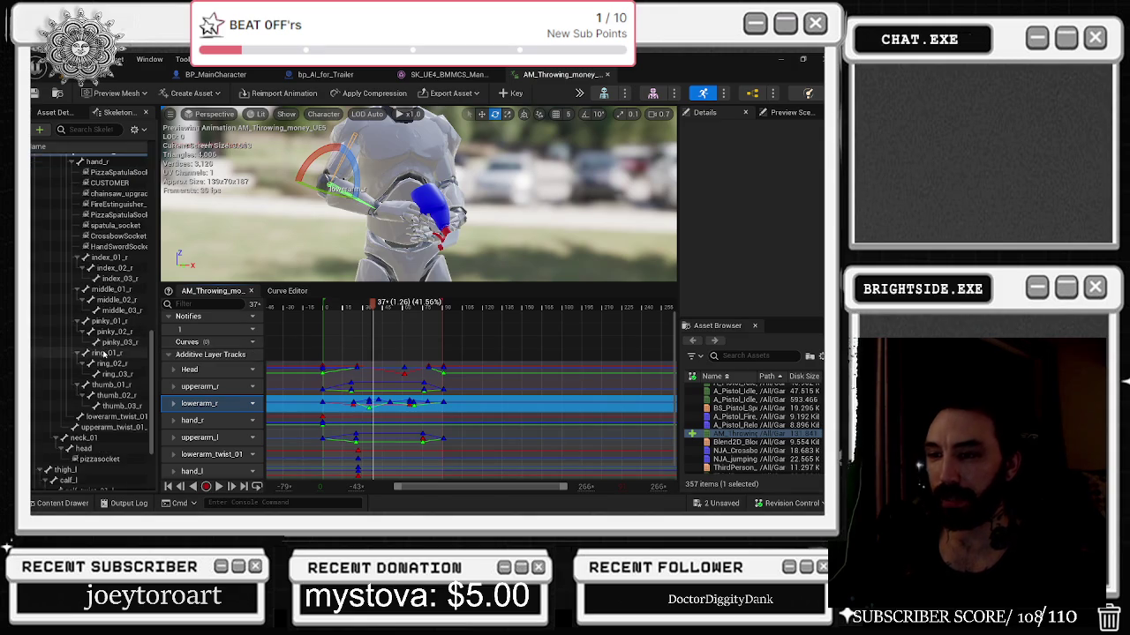
scroll(97, 335, "up", 15)
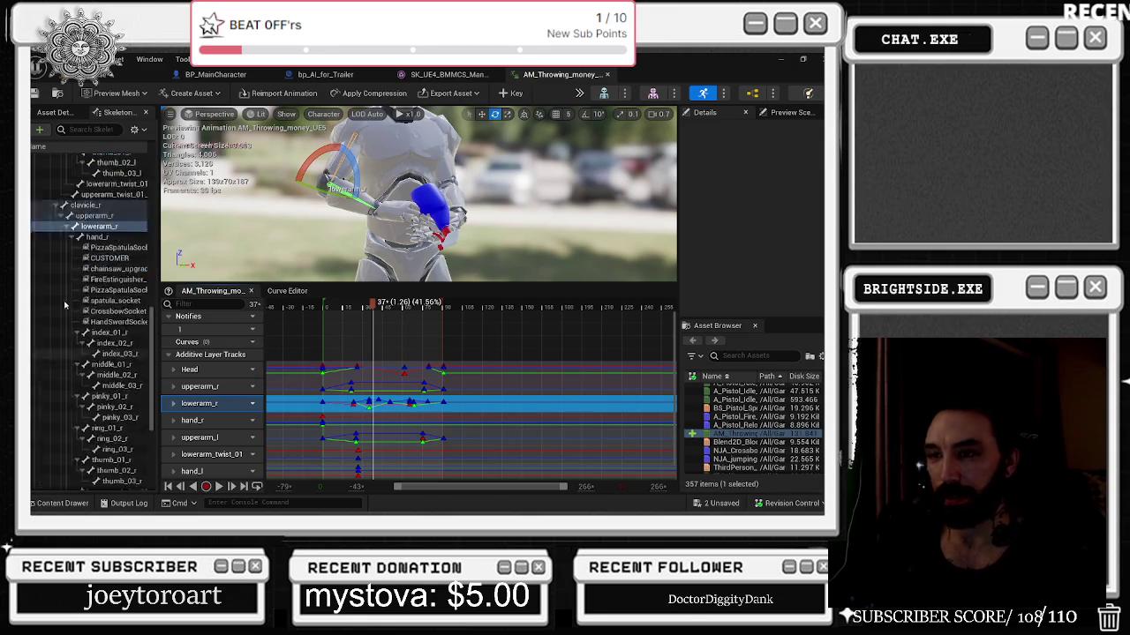
scroll(81, 301, "up", 3)
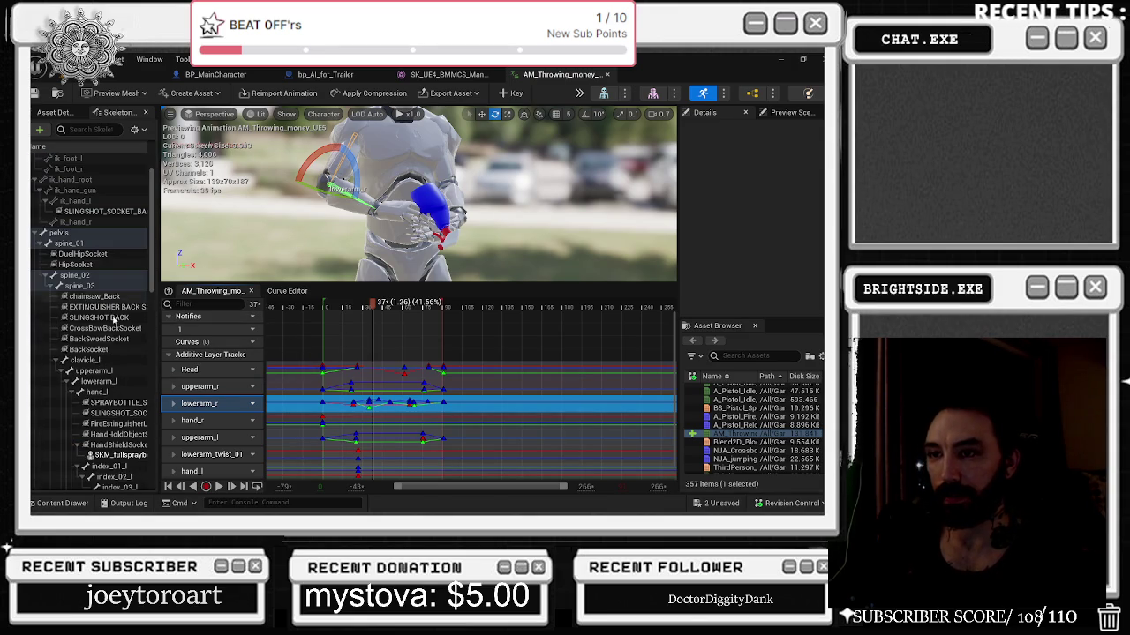
left_click(116, 372)
mouse_move(415, 203)
left_mouse_down()
mouse_move(371, 205)
mouse_move(466, 231)
left_mouse_up()
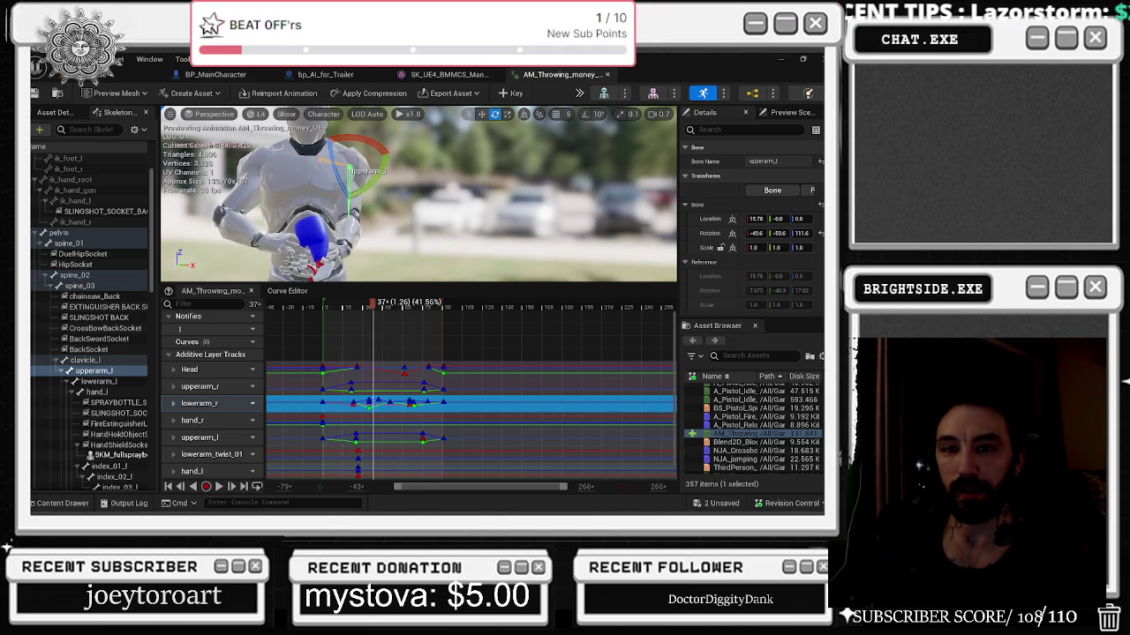
mouse_move(379, 150)
left_mouse_down()
mouse_move(402, 143)
mouse_move(349, 187)
mouse_move(350, 144)
left_mouse_up()
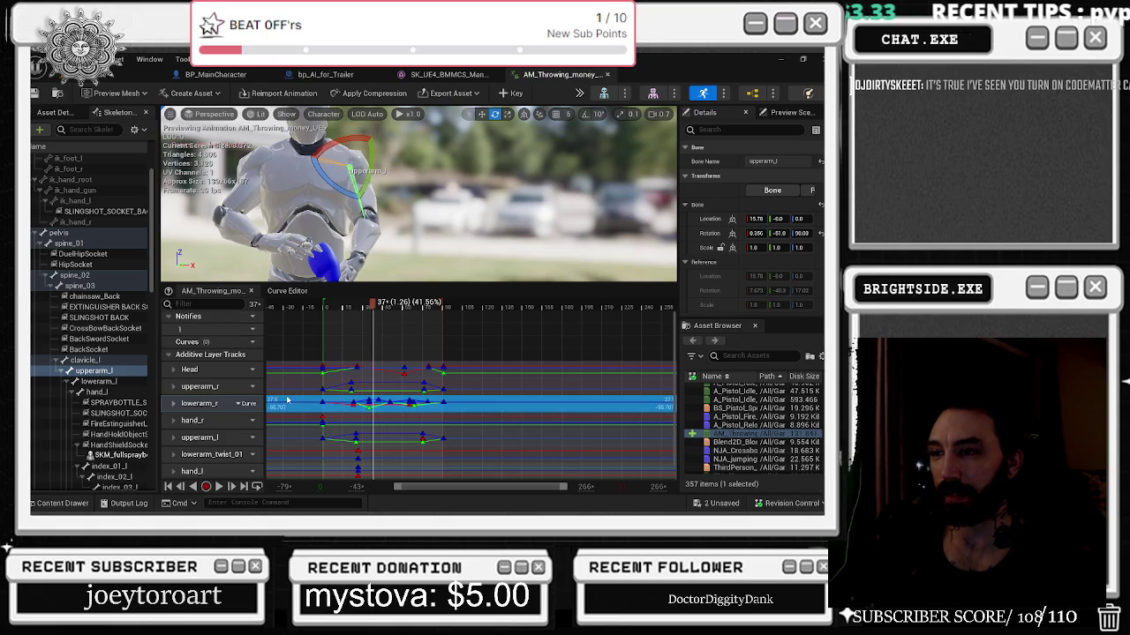
Apply the upper arm rotation, preview the animation, and switch to the Badaboom_Pizza_sim level.
left_click(376, 302)
key("space")
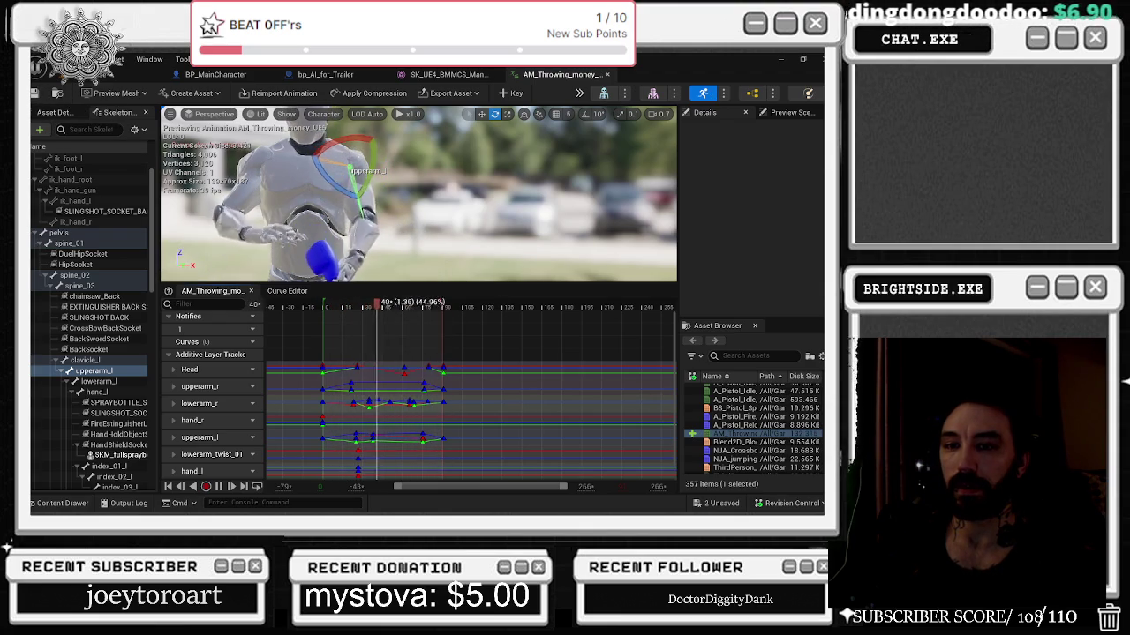
left_click(132, 75)
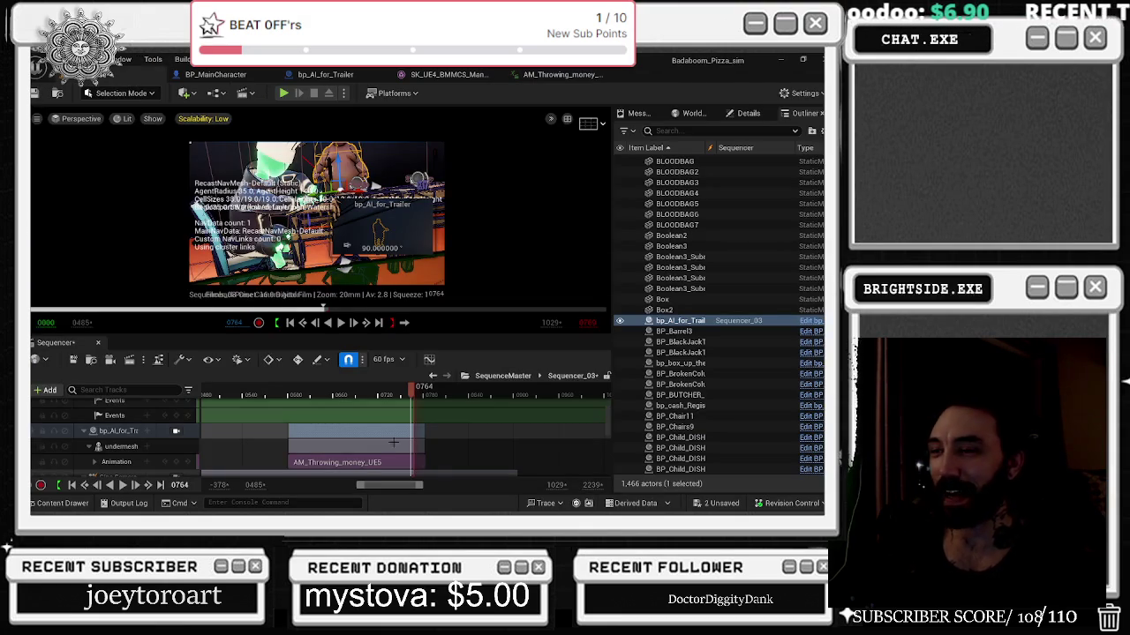
Fit the sequence range and play the trailer from frame 0530, pausing with the playhead at 0655.
left_click(378, 323)
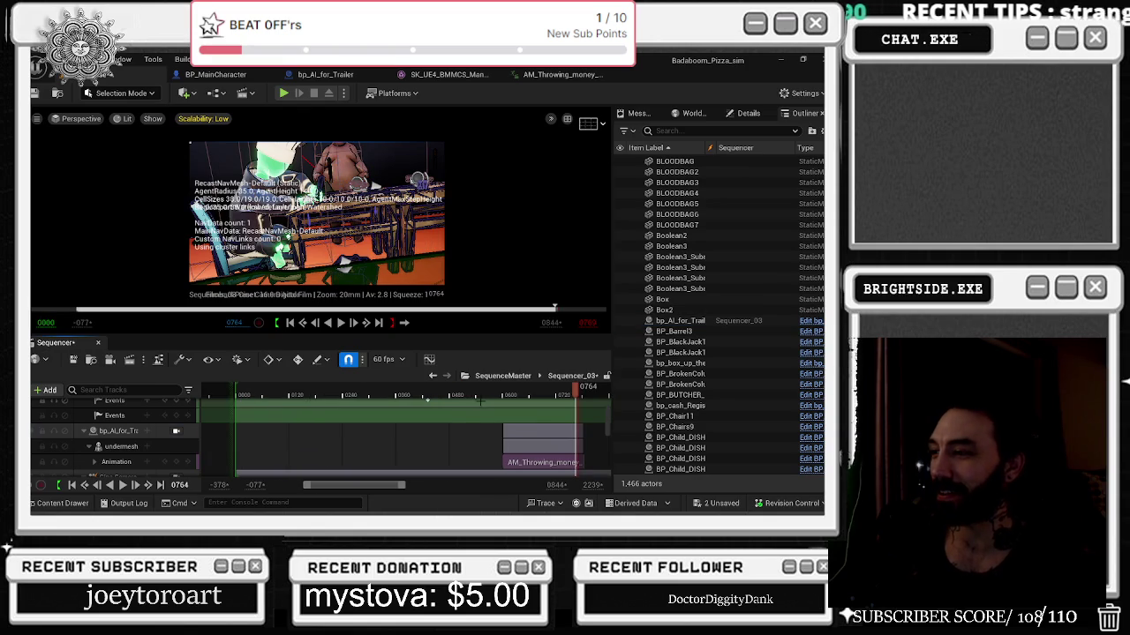
left_click(475, 397)
key("space")
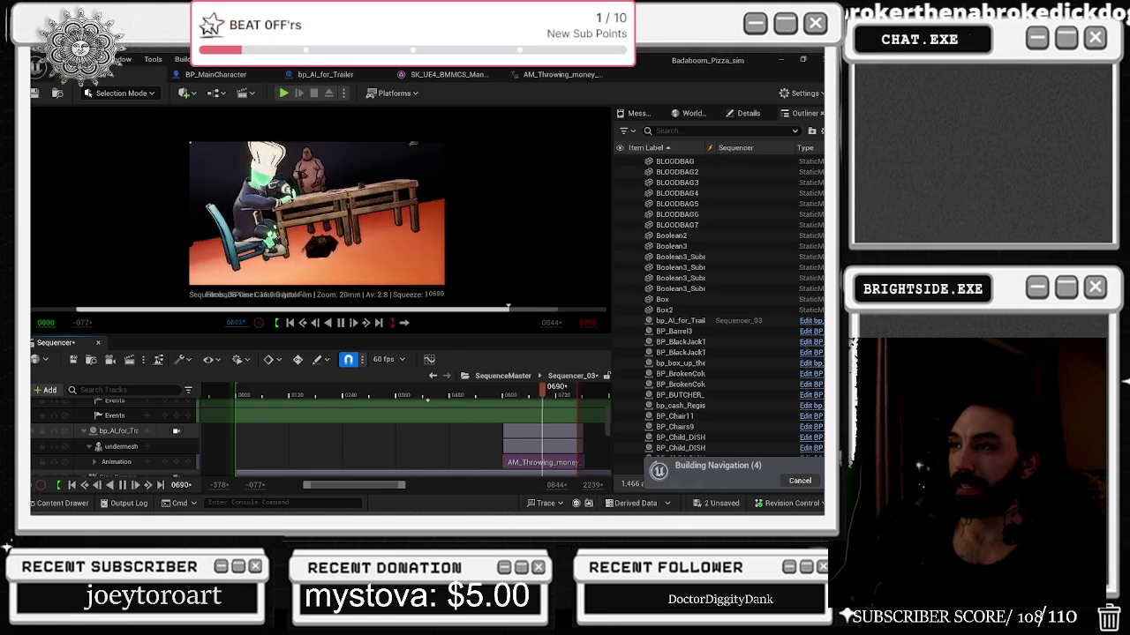
key("p")
left_click_drag(563, 386, 528, 398)
Delete the leftover AM_Throwing actor from the level and play the sequence from frame 0655.
left_click(340, 159)
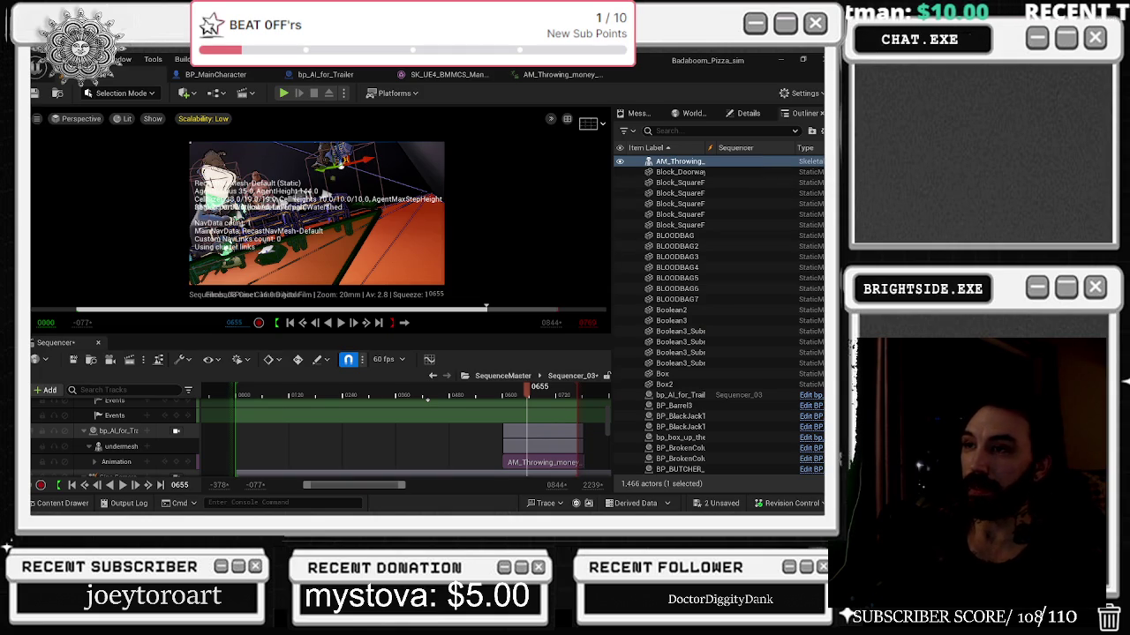
key("Delete")
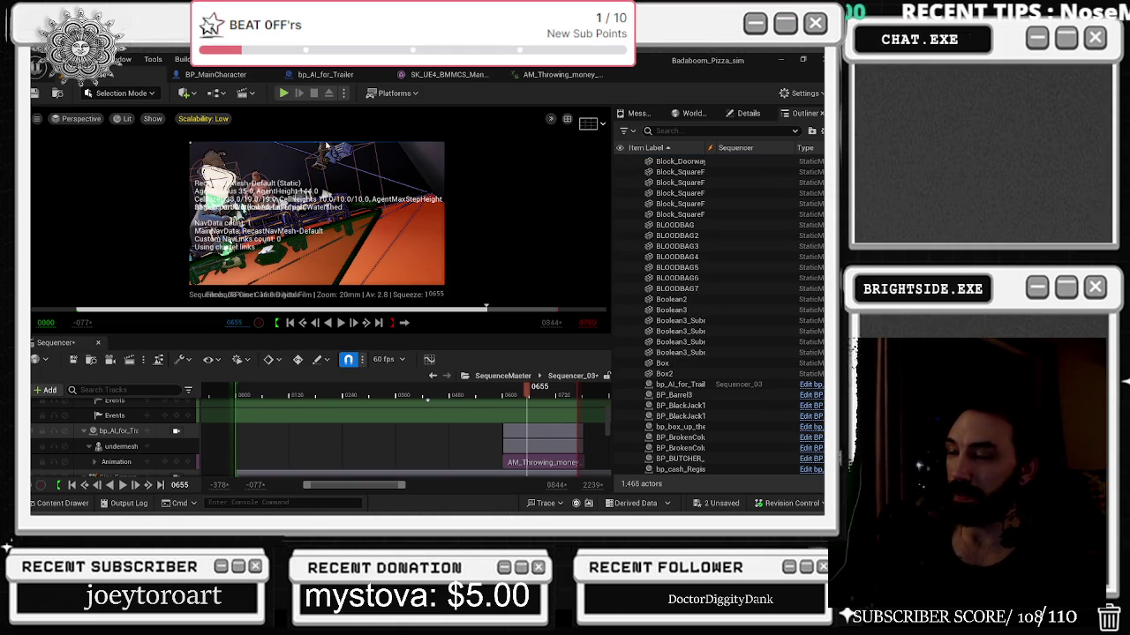
key("space")
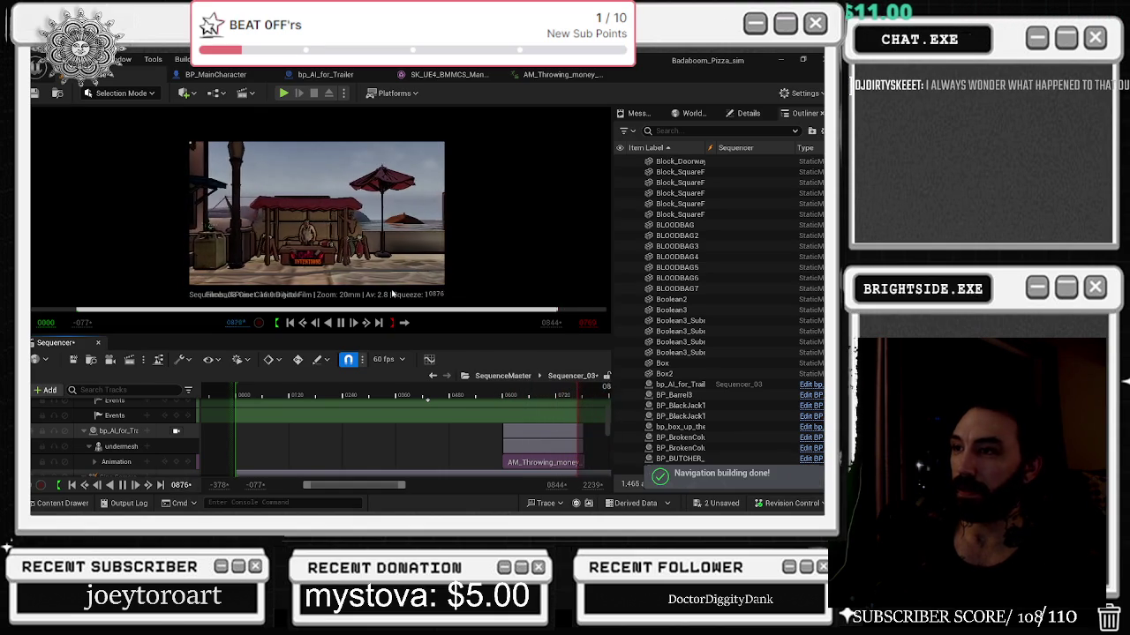
Replay the sequence from frames 0485, 0450 and 0580, leaving the playhead near 0430.
left_click(438, 394)
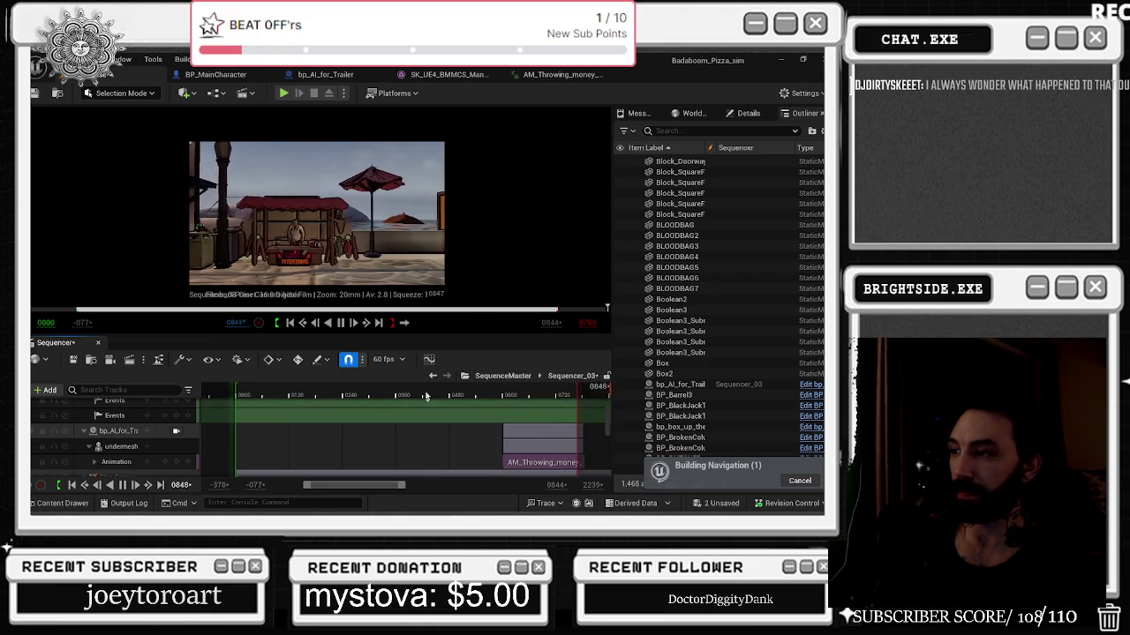
left_click(404, 392)
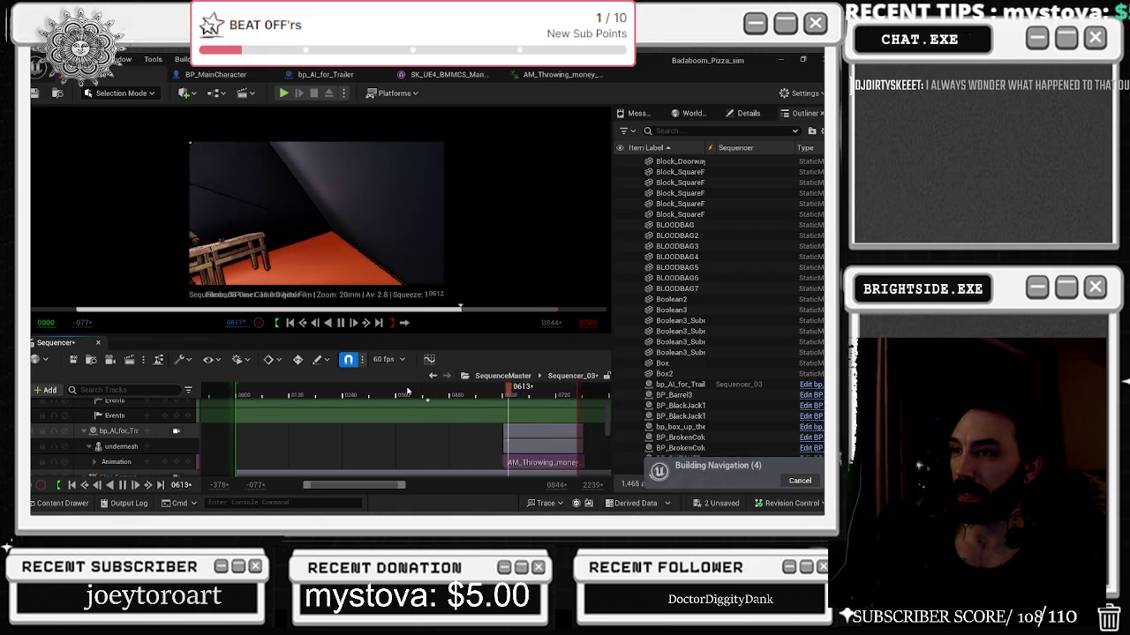
key("p")
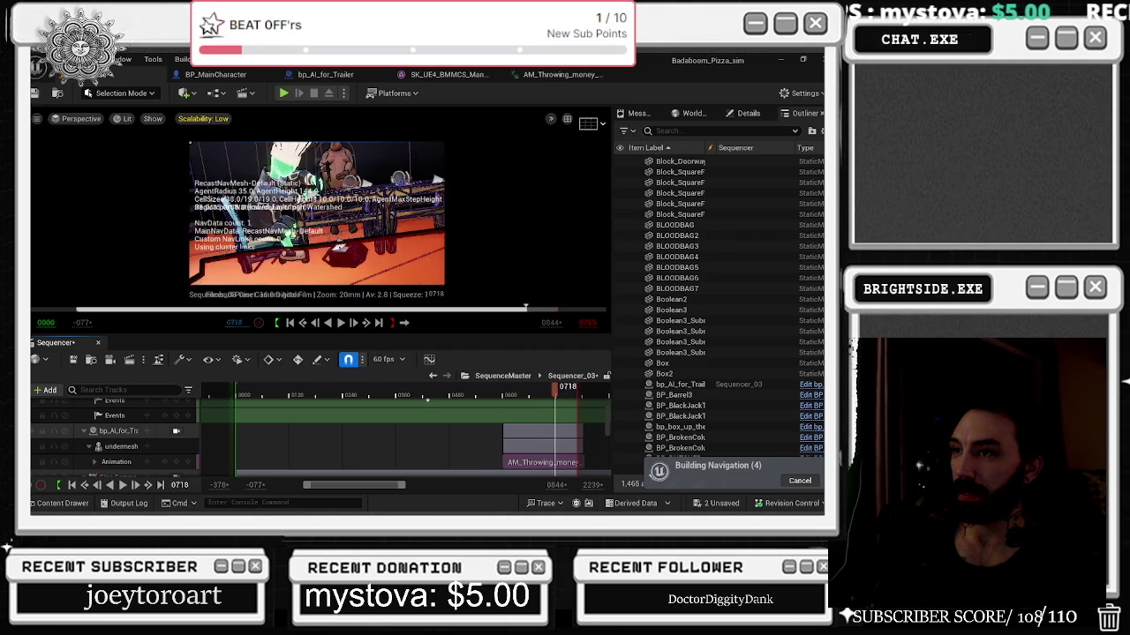
key("p")
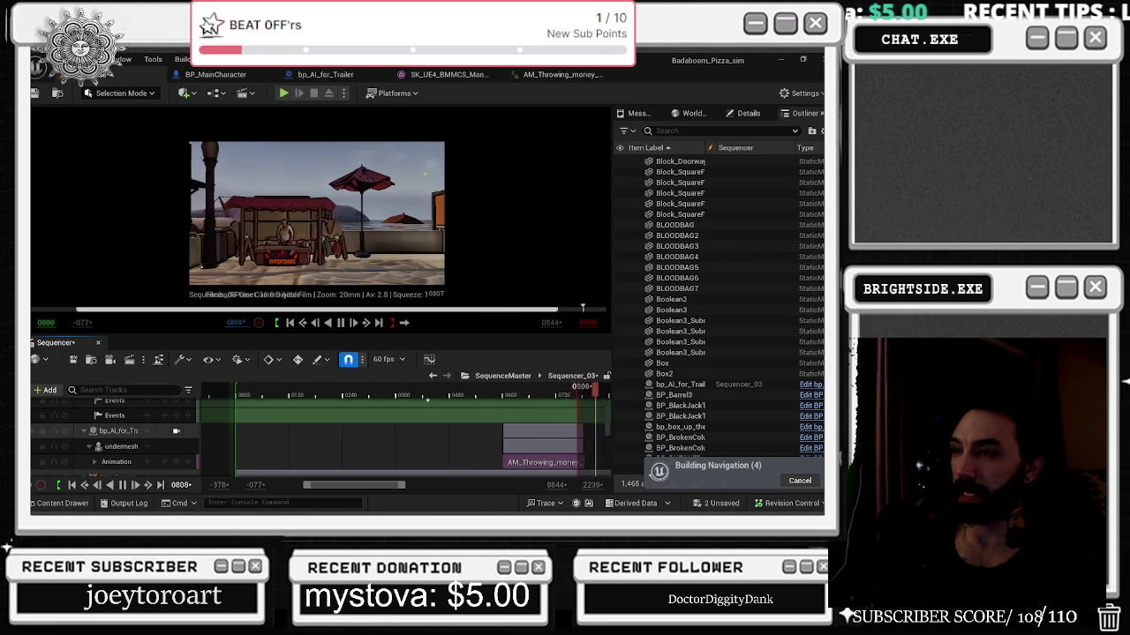
mouse_move(607, 389)
left_mouse_down()
mouse_move(200, 390)
mouse_move(470, 392)
mouse_move(588, 427)
mouse_move(480, 434)
left_mouse_up()
key("space")
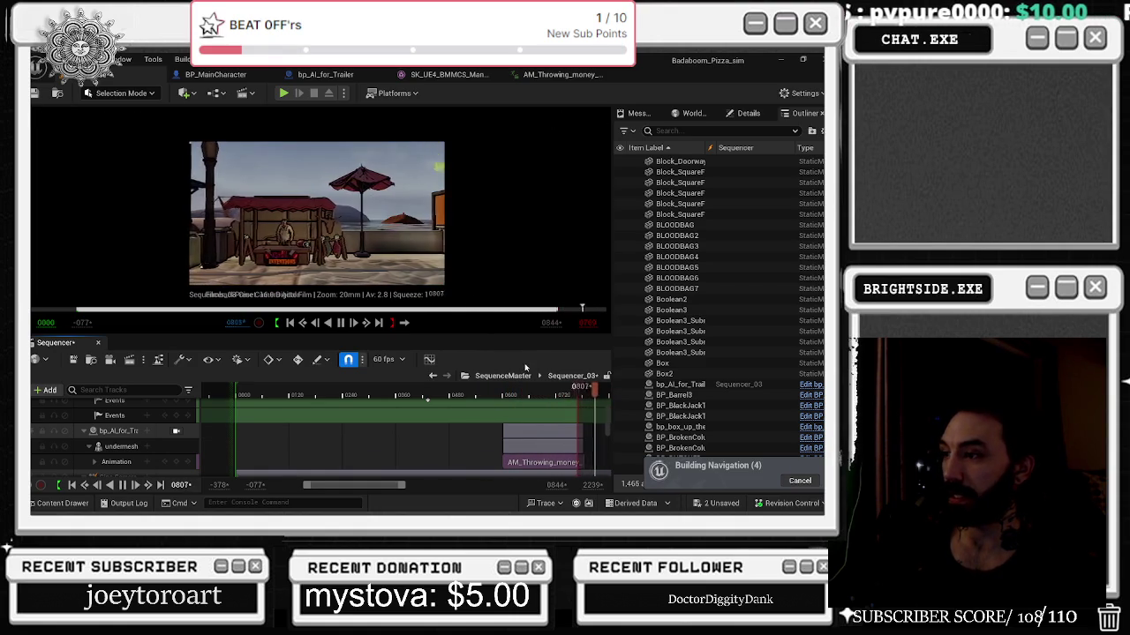
left_click_drag(455, 394, 427, 393)
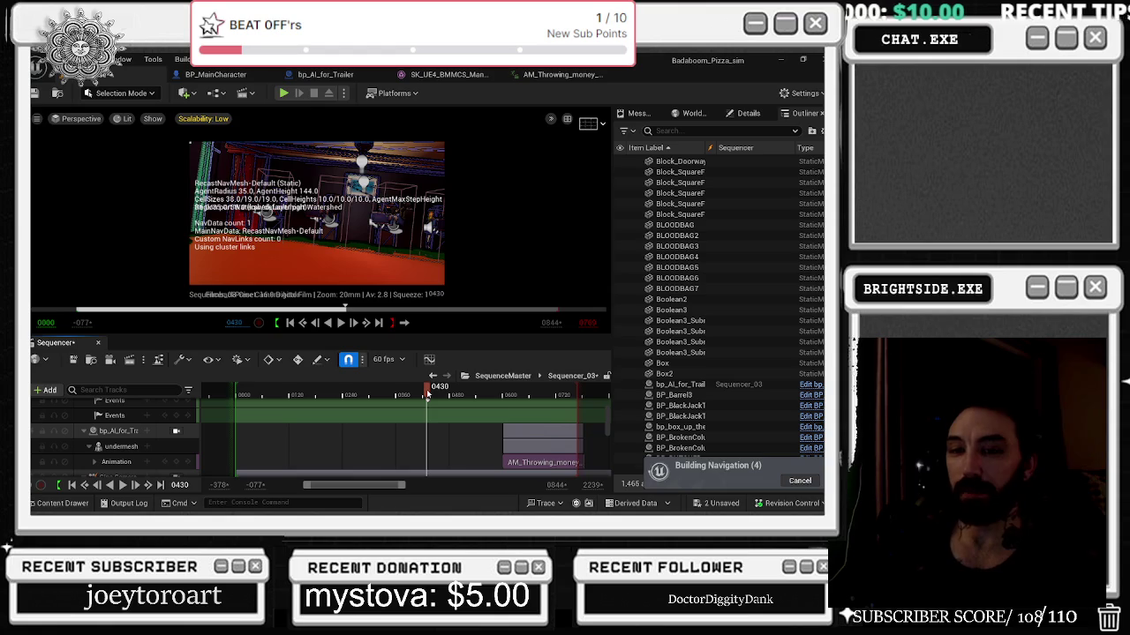